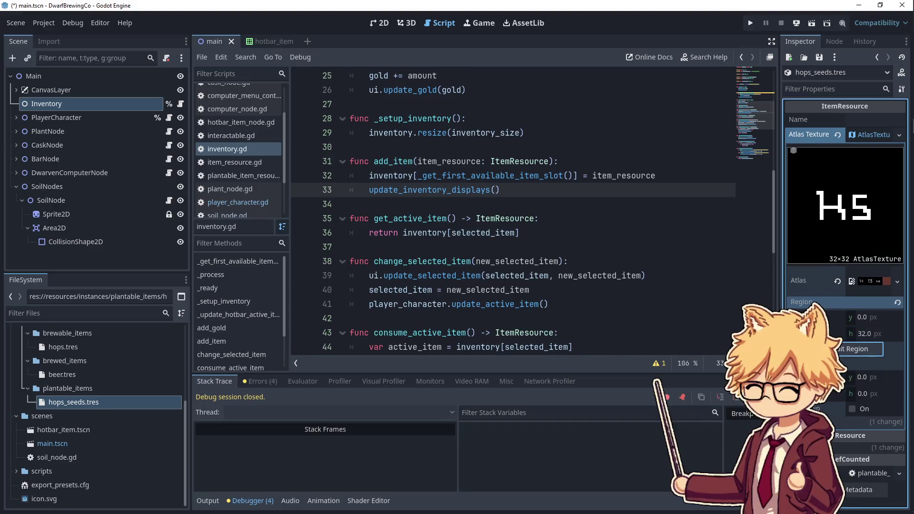
# Save the scene and launch the project for a play-test.
pyautogui.click(548, 304)
pyautogui.hotkey('ctrl', 's')
pyautogui.click(751, 24)
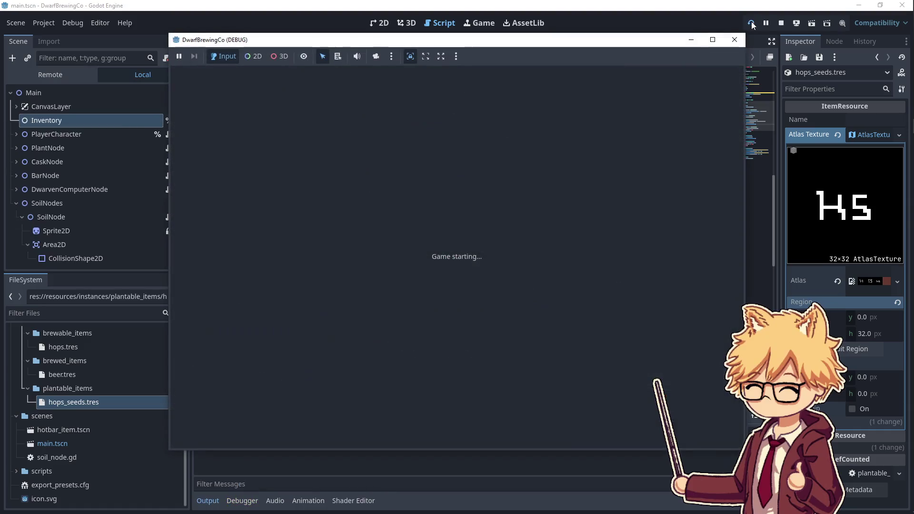
# Walk the dwarf around the field, pick up hops seeds and plant one in the soil.
pyautogui.press('s')
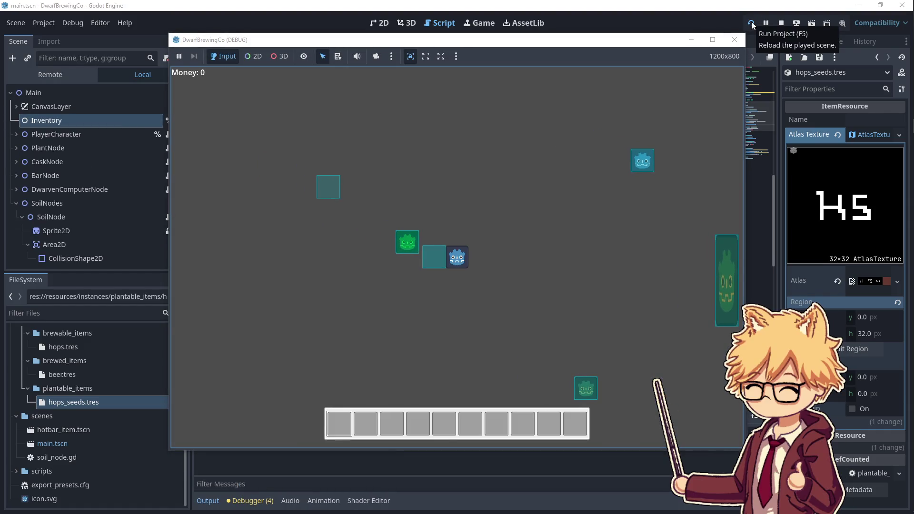
pyautogui.press('e')
pyautogui.press('a')
pyautogui.press('w')
pyautogui.press('a')
pyautogui.press('a')
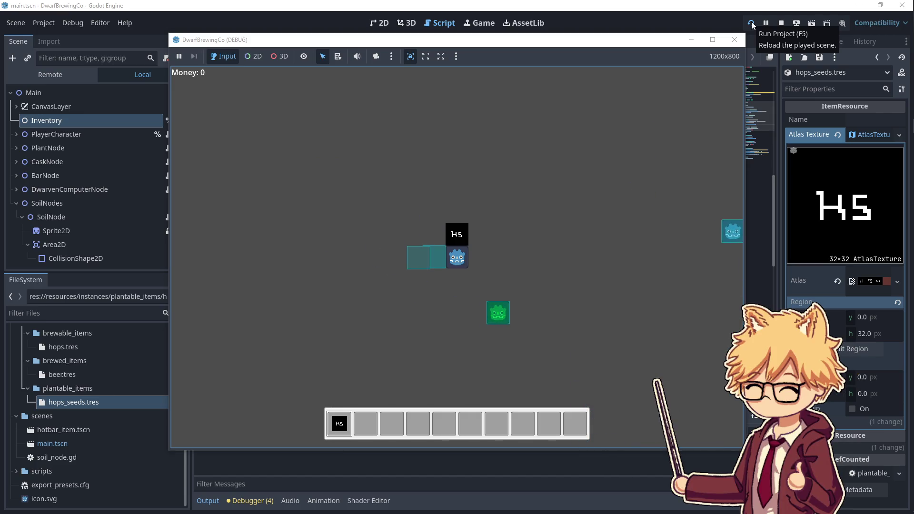
pyautogui.press('e')
pyautogui.press('d')
pyautogui.press('w')
pyautogui.press('a')
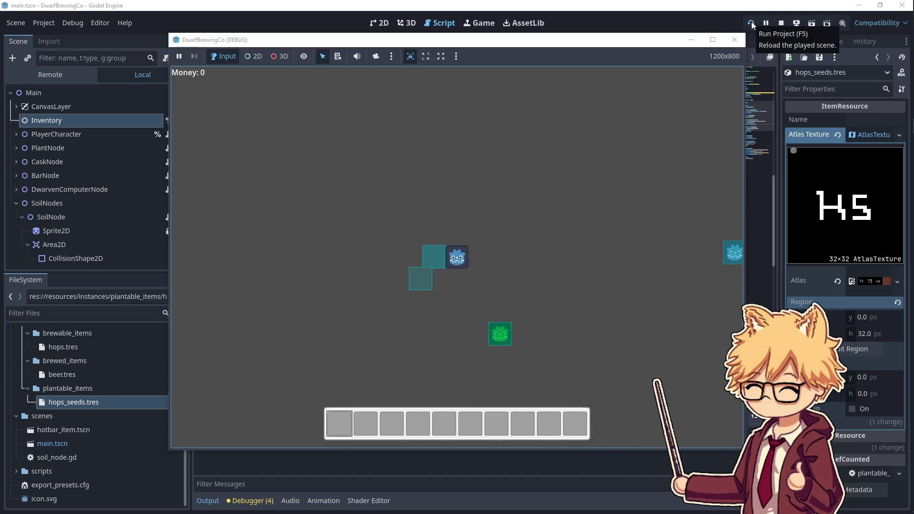
pyautogui.press('w')
pyautogui.press('d')
pyautogui.press('d')
pyautogui.press('s')
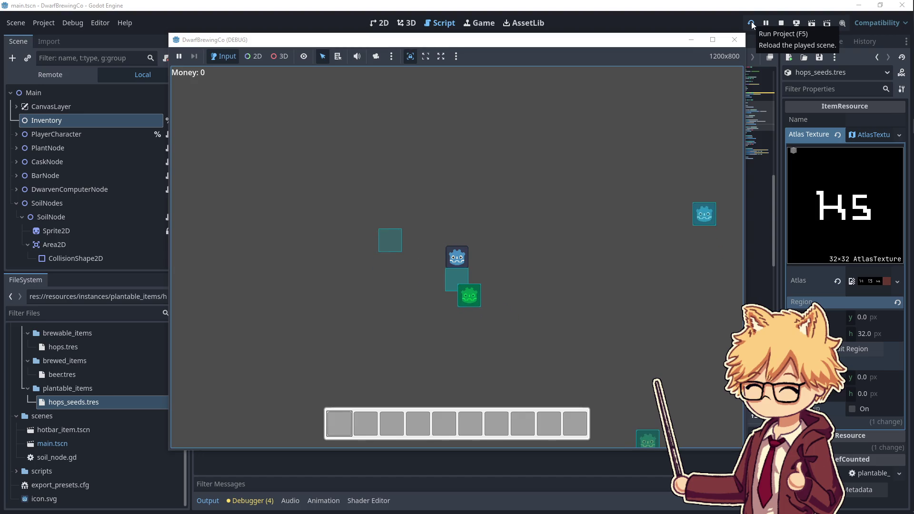
pyautogui.press('e')
# Plant seeds from the hotbar, gather more, and use the seeds in slots 5 and 6.
pyautogui.press('a')
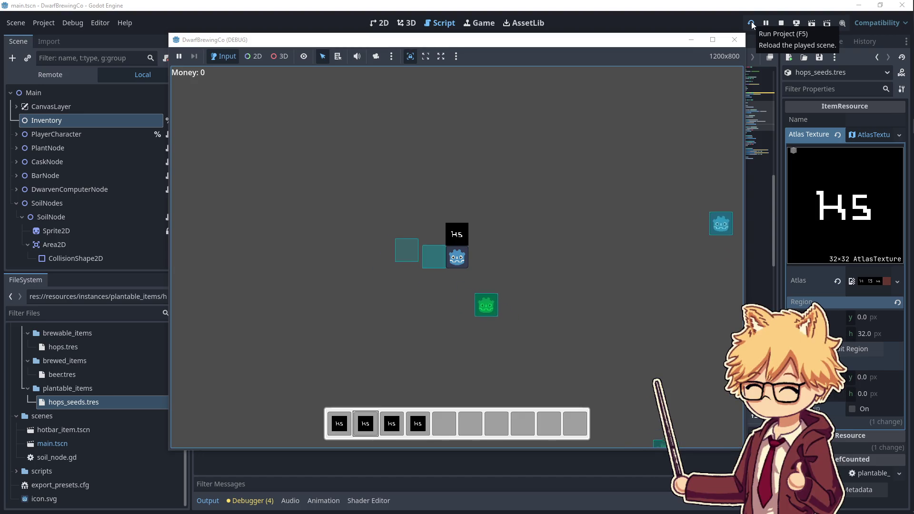
pyautogui.press('e')
pyautogui.press('e')
pyautogui.press('w')
pyautogui.press('d')
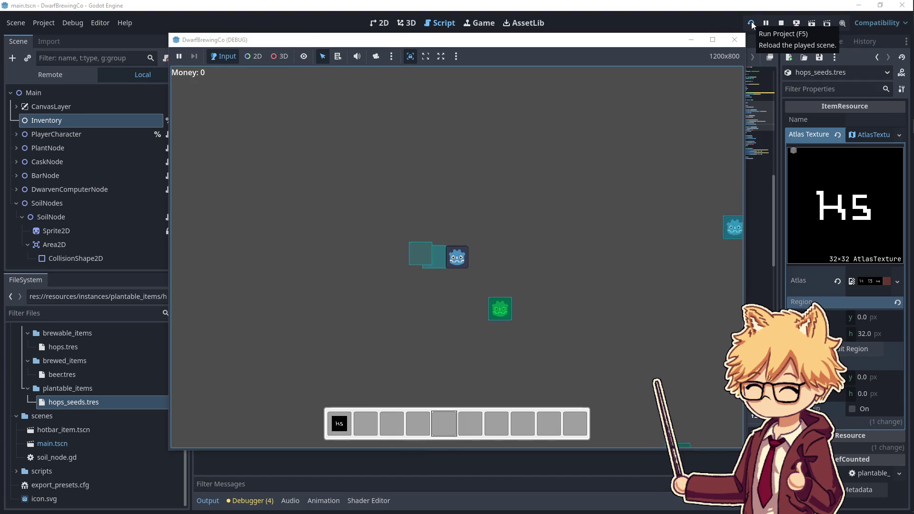
pyautogui.press('e')
pyautogui.press('e')
pyautogui.press('a')
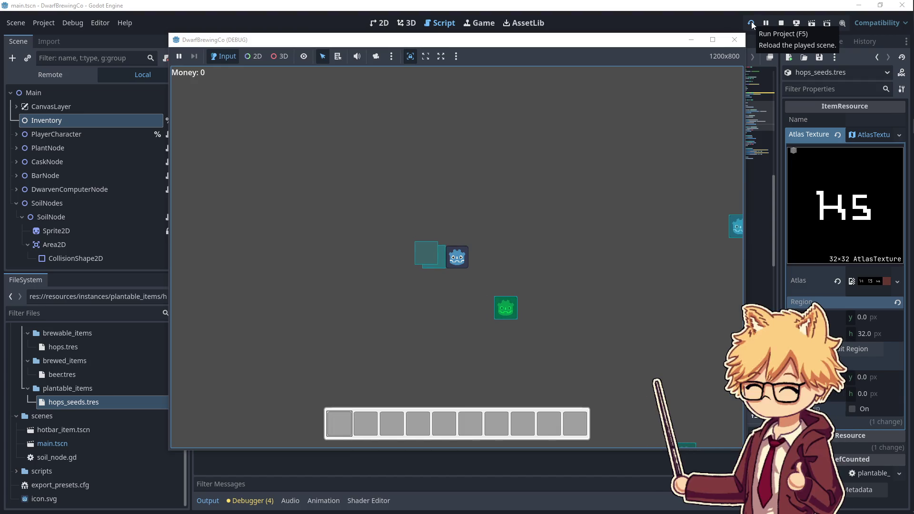
pyautogui.press('d')
pyautogui.press('w')
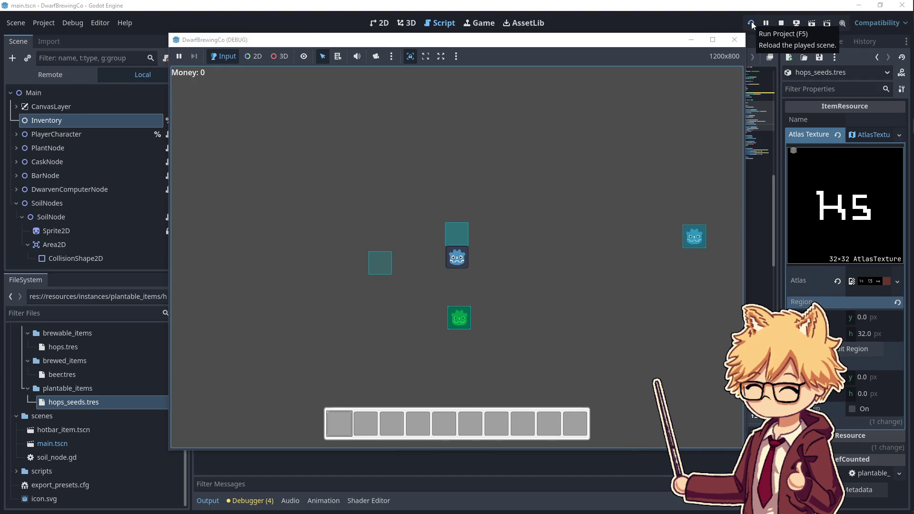
pyautogui.press('f')
pyautogui.press('f')
pyautogui.press('f')
pyautogui.press('Right')
pyautogui.press('Right')
pyautogui.press('Right')
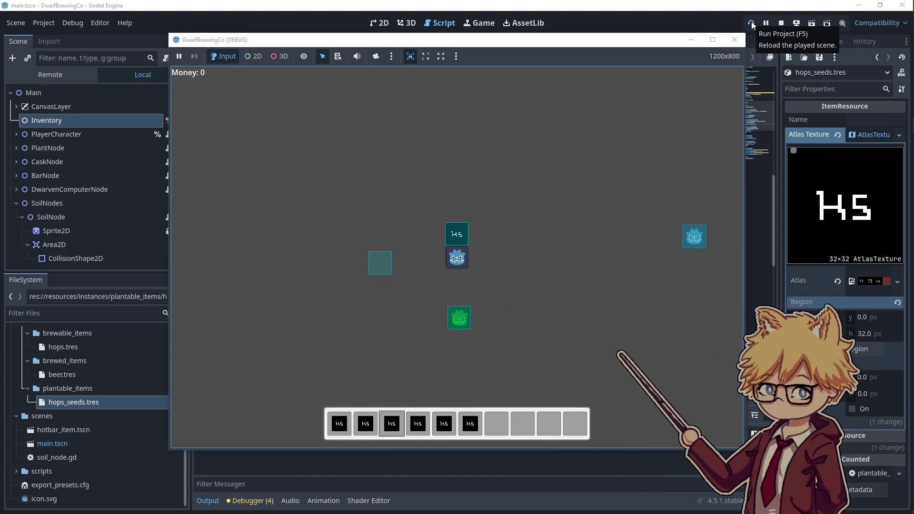
pyautogui.press('a')
pyautogui.press('s')
pyautogui.press('e')
pyautogui.press('e')
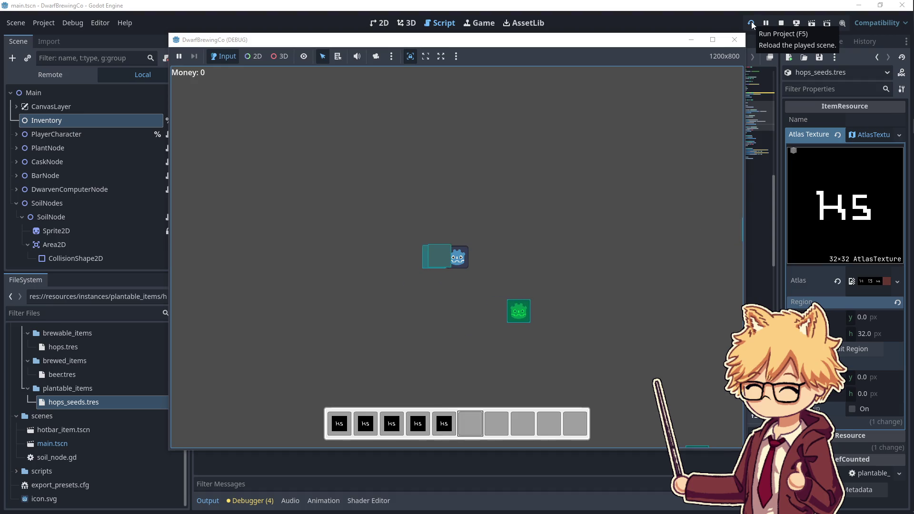
# Spend the remaining seeds in hotbar slots 1–4, stepping left through the hotbar.
pyautogui.press('Left')
pyautogui.press('e')
pyautogui.press('Left')
pyautogui.press('e')
pyautogui.press('d')
pyautogui.press('Left')
pyautogui.press('e')
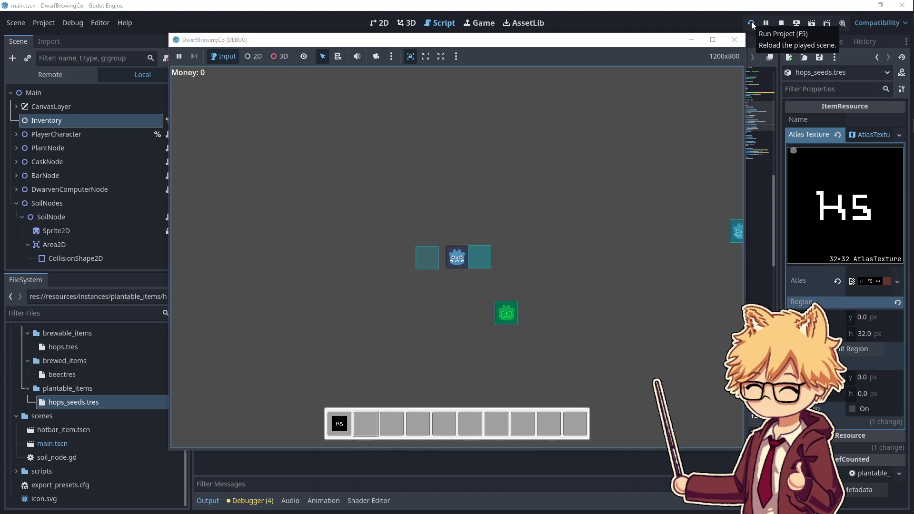
pyautogui.press('Left')
pyautogui.press('e')
# Pick up one more hops seed, plant it in the soil below, and stop the game.
pyautogui.press('s')
pyautogui.press('d')
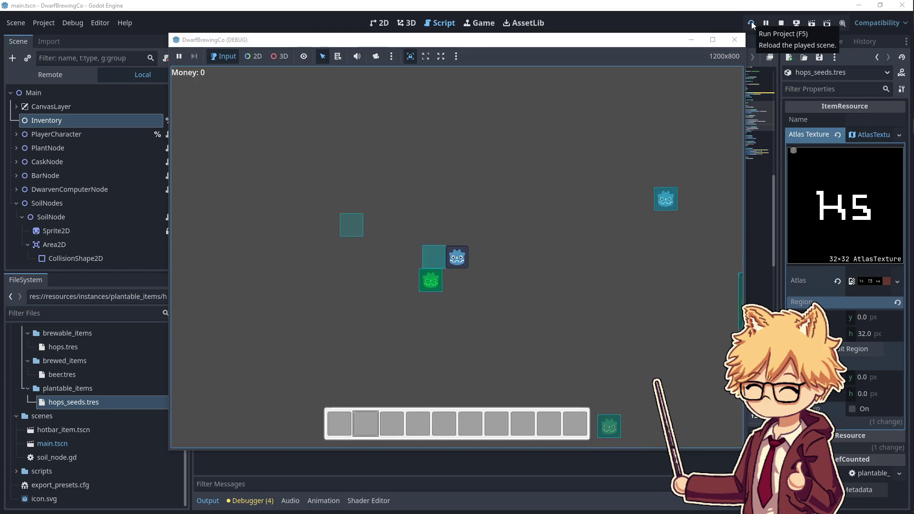
pyautogui.press('e')
pyautogui.press('w')
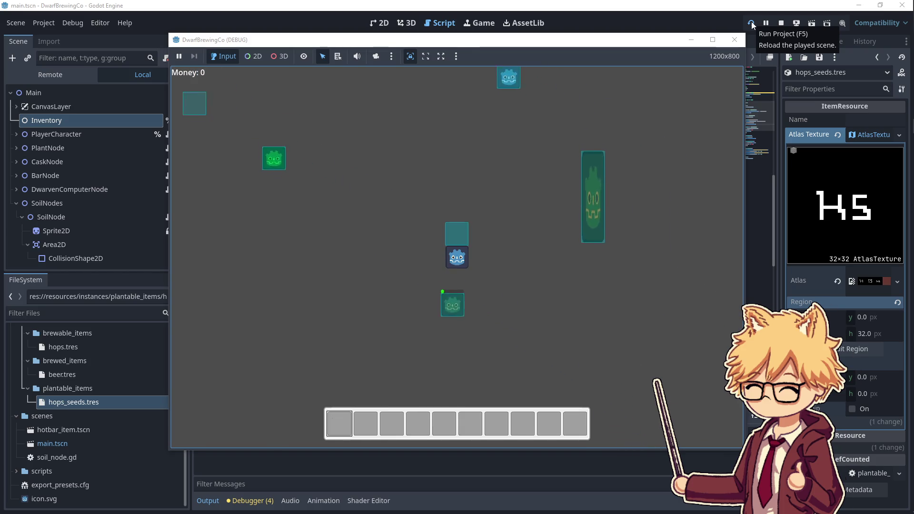
pyautogui.press('a')
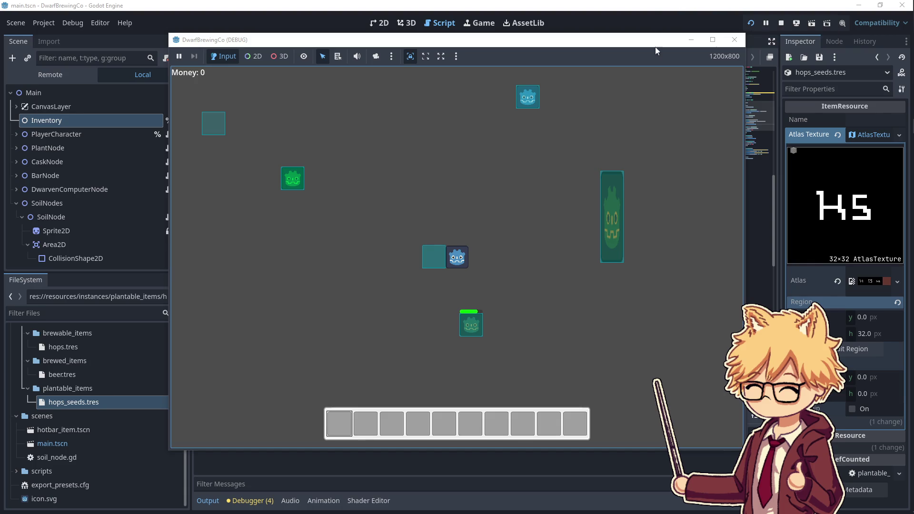
pyautogui.click(735, 40)
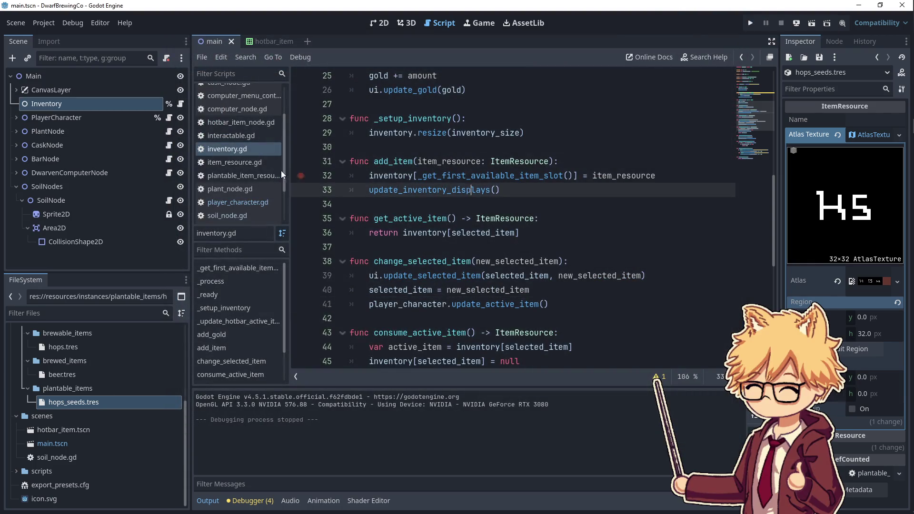
# Open soil_node.gd from SoilNode's script icon and move to the empty line 4.
pyautogui.click(169, 199)
pyautogui.doubleClick(379, 203)
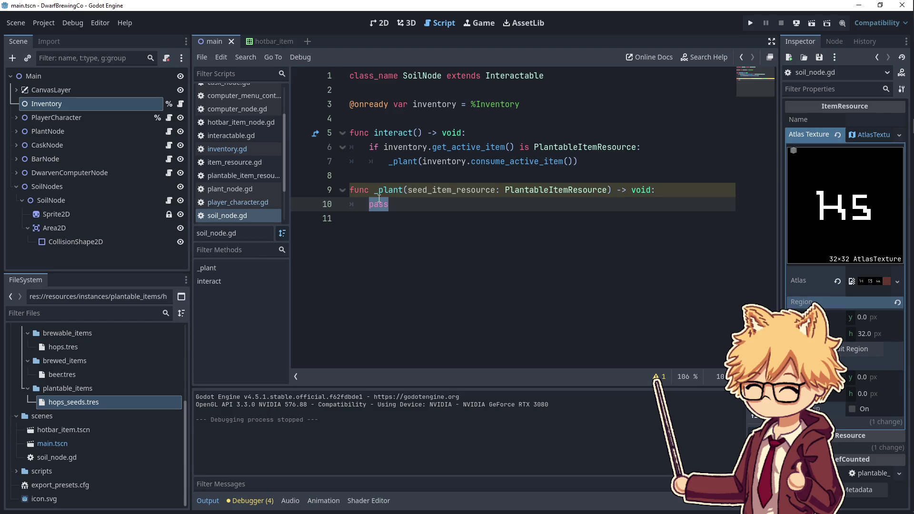
pyautogui.click(390, 114)
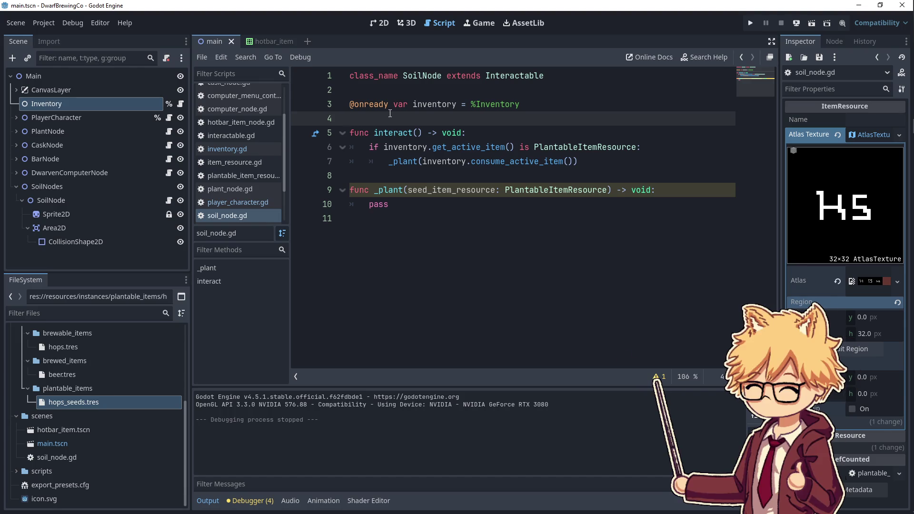
pyautogui.click(129, 204)
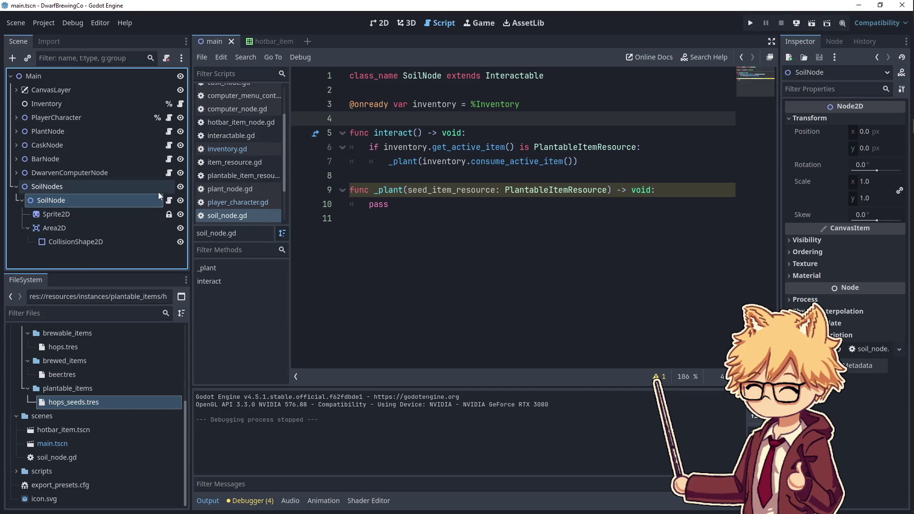
pyautogui.press('Return')
pyautogui.press('Return')
pyautogui.press('Up')
pyautogui.write('@onready')
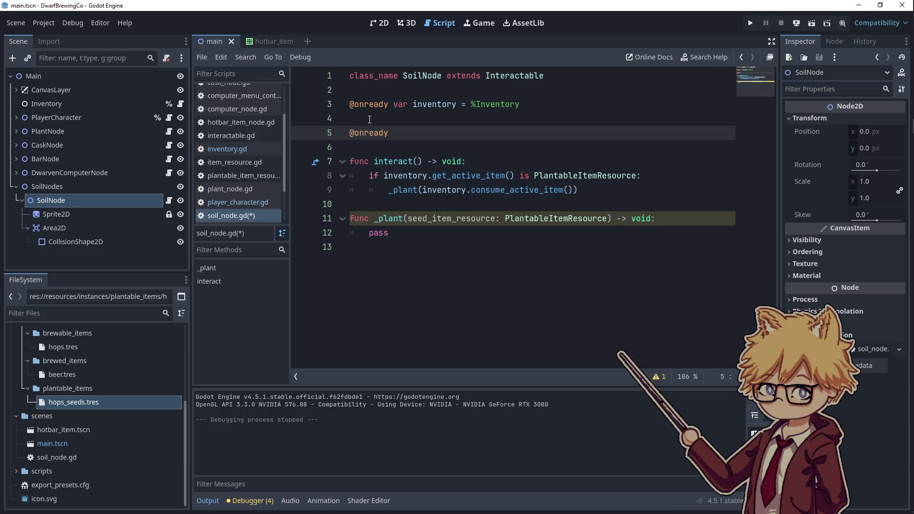
pyautogui.write(' var ')
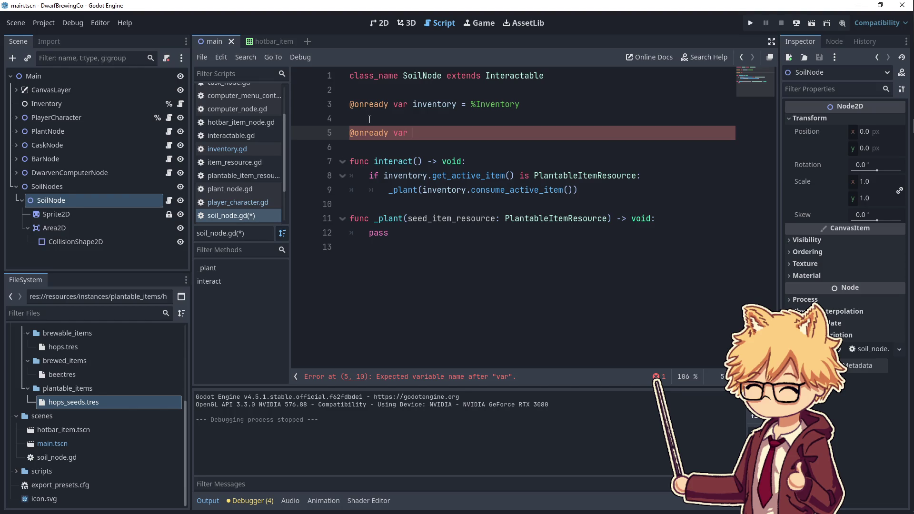
pyautogui.write('crop:')
pyautogui.click(367, 118)
pyautogui.press('Delete')
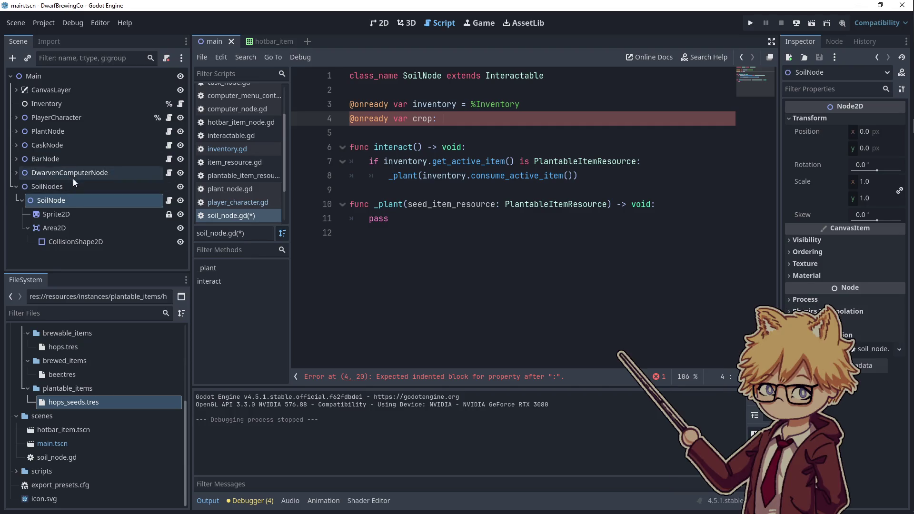
pyautogui.doubleClick(423, 118)
pyautogui.write('plant_node')
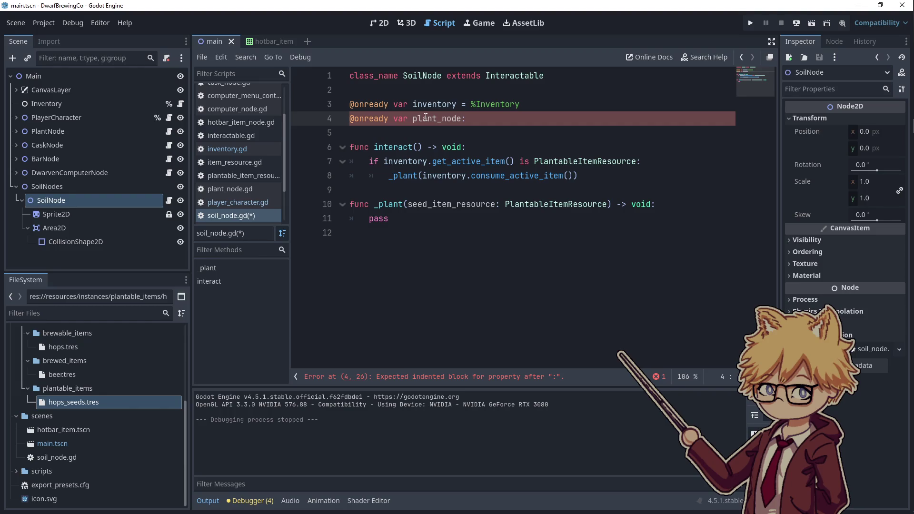
pyautogui.press('End')
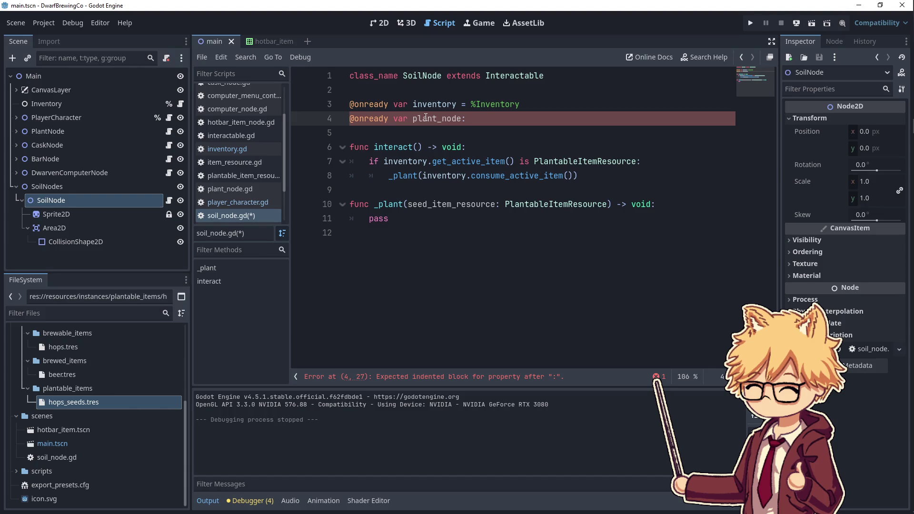
pyautogui.write('PlantNo')
pyautogui.press('Return')
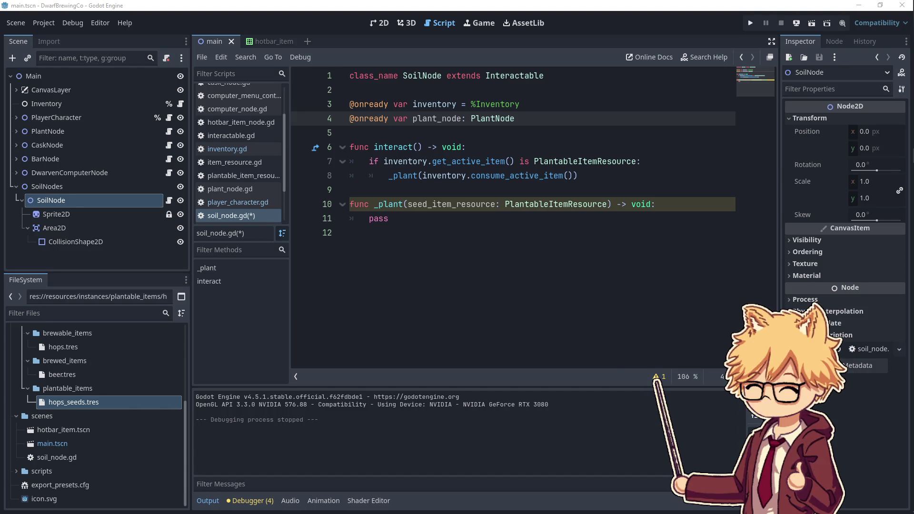
# Reposition the browser window, then clear _plant's body down to an empty indented line.
pyautogui.hotkey('alt', 'Tab')
pyautogui.moveTo(200, 100); pyautogui.dragTo(242, 91)
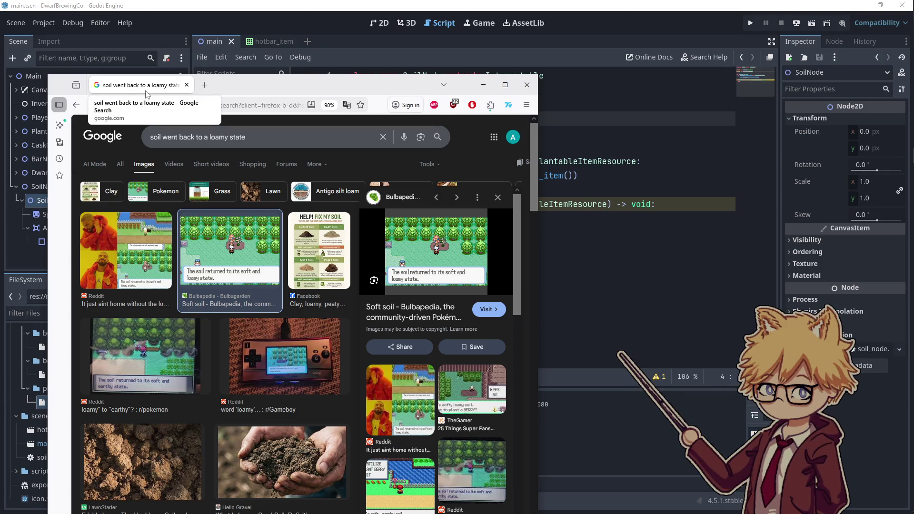
pyautogui.hotkey('alt', 'Tab')
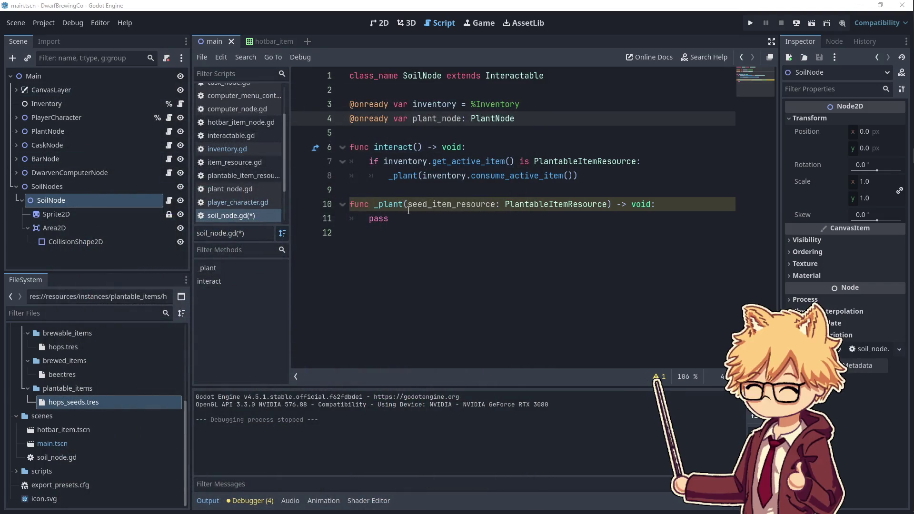
pyautogui.click(404, 206)
pyautogui.doubleClick(438, 119)
pyautogui.hotkey('ctrl', 'c')
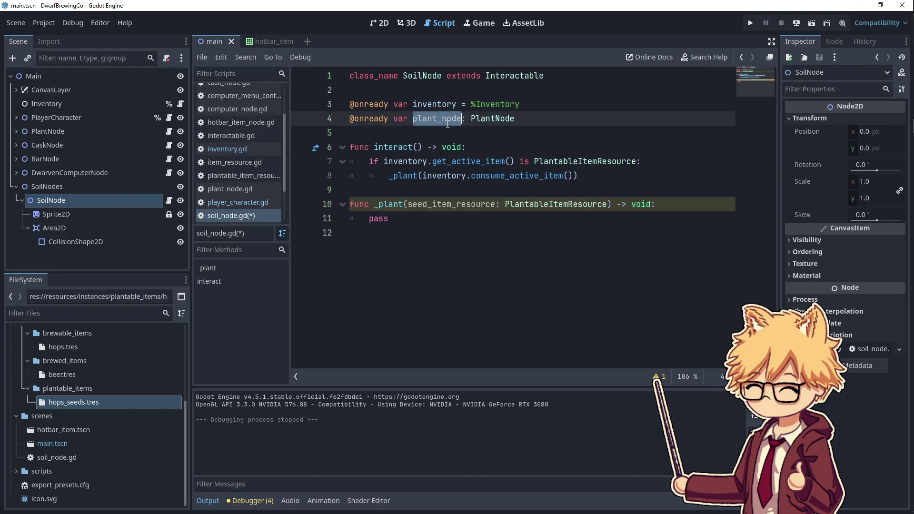
pyautogui.doubleClick(378, 219)
pyautogui.hotkey('ctrl', 'v')
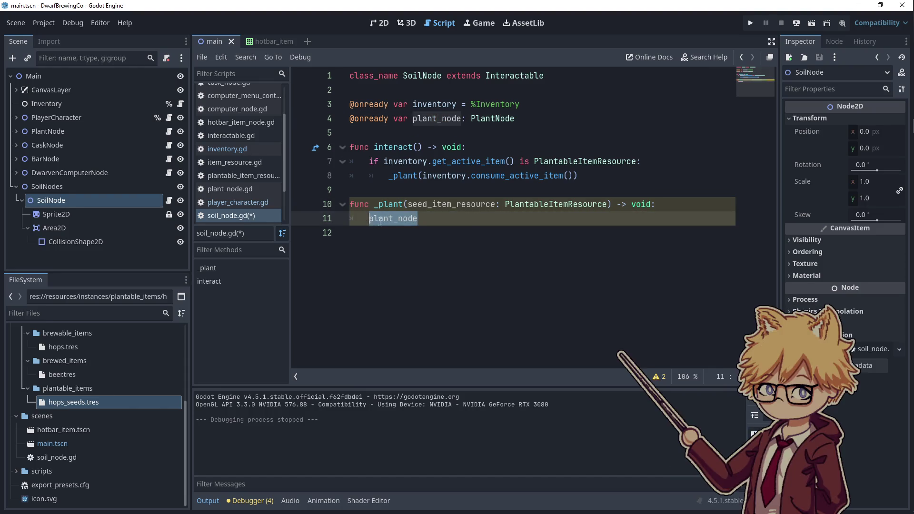
pyautogui.press('BackSpace')
pyautogui.press('BackSpace')
pyautogui.press('BackSpace')
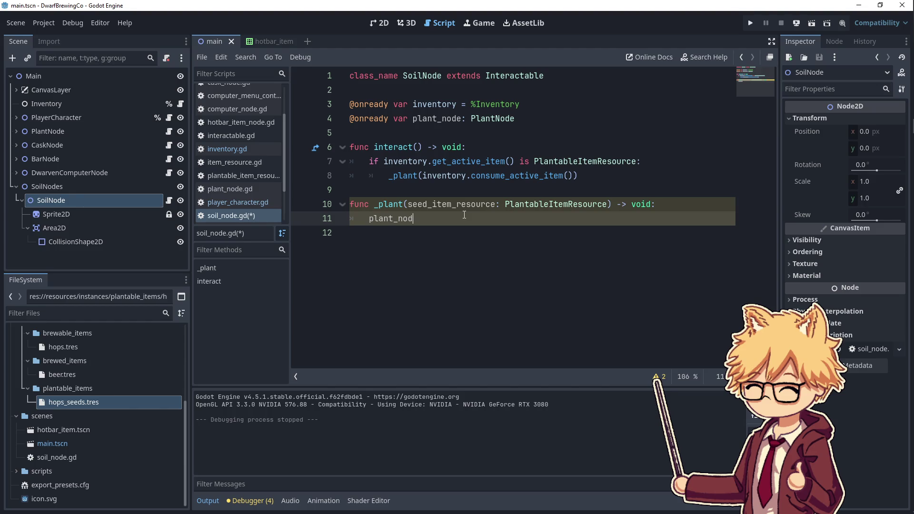
pyautogui.press('Return')
# Put pass back in _plant and open PlantNode's script, plant_node.gd.
pyautogui.write('pass')
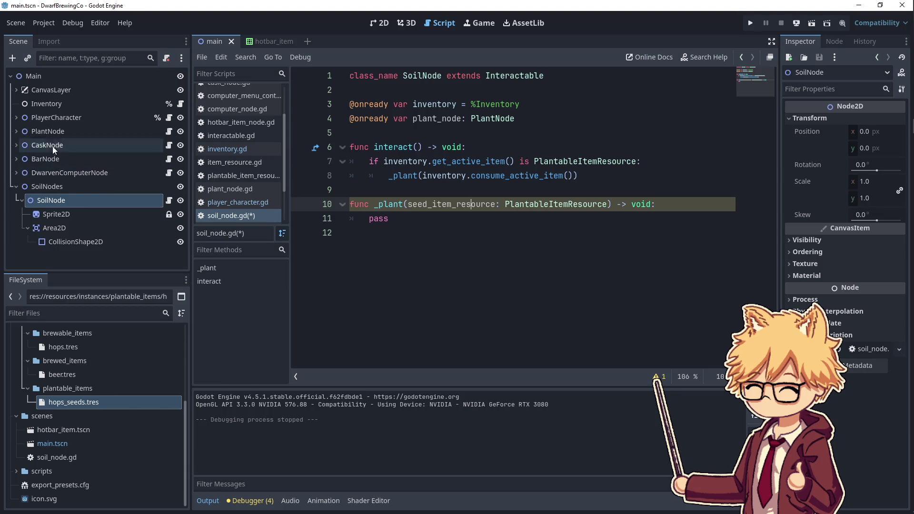
pyautogui.click(38, 131)
pyautogui.click(16, 132)
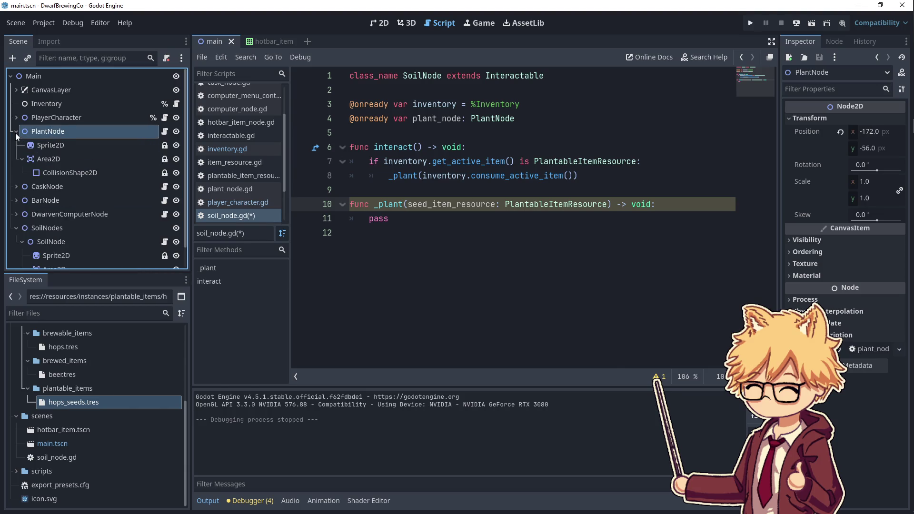
pyautogui.click(165, 131)
pyautogui.click(513, 159)
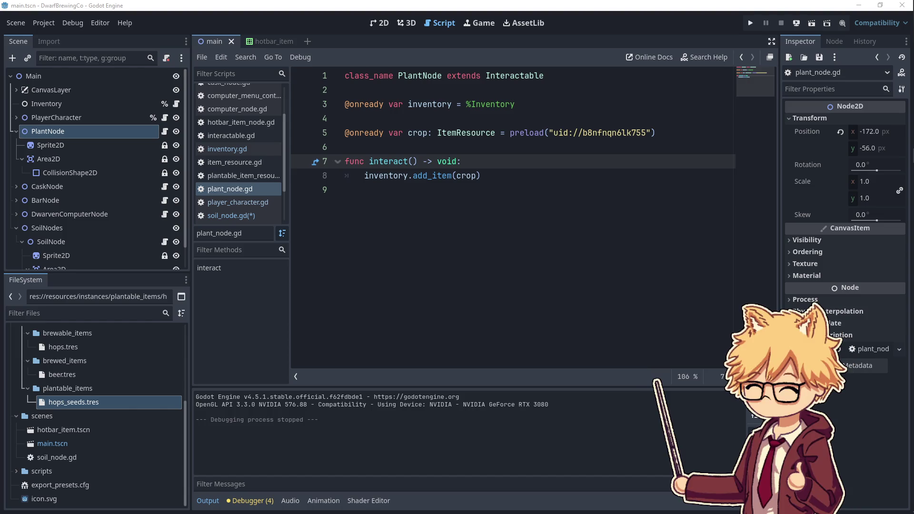
# Inspect the inventory declaration on line 3 and the crop variable on line 5.
pyautogui.click(377, 239)
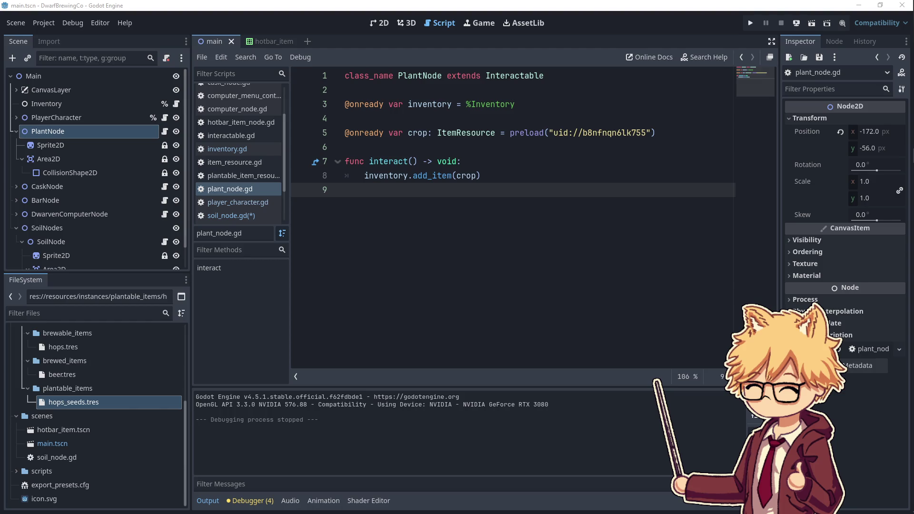
pyautogui.click(387, 193)
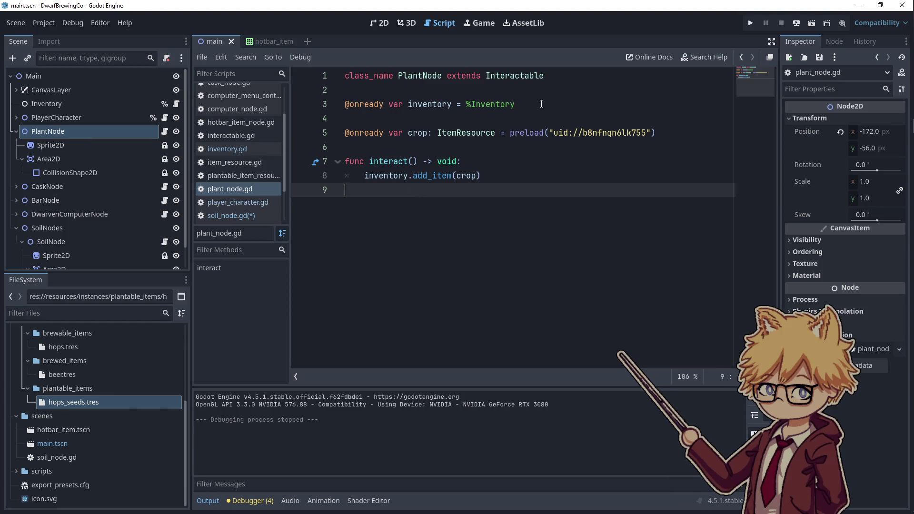
pyautogui.moveTo(517, 103); pyautogui.dragTo(293, 103)
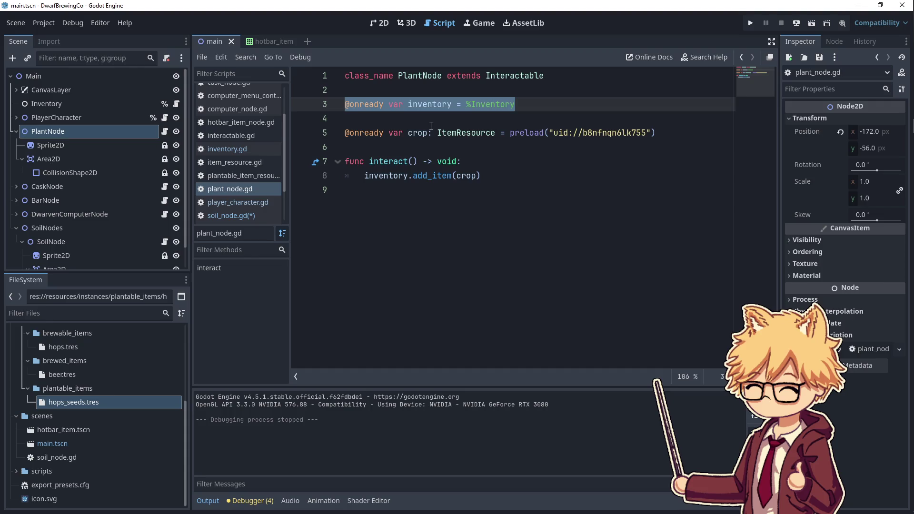
pyautogui.doubleClick(418, 133)
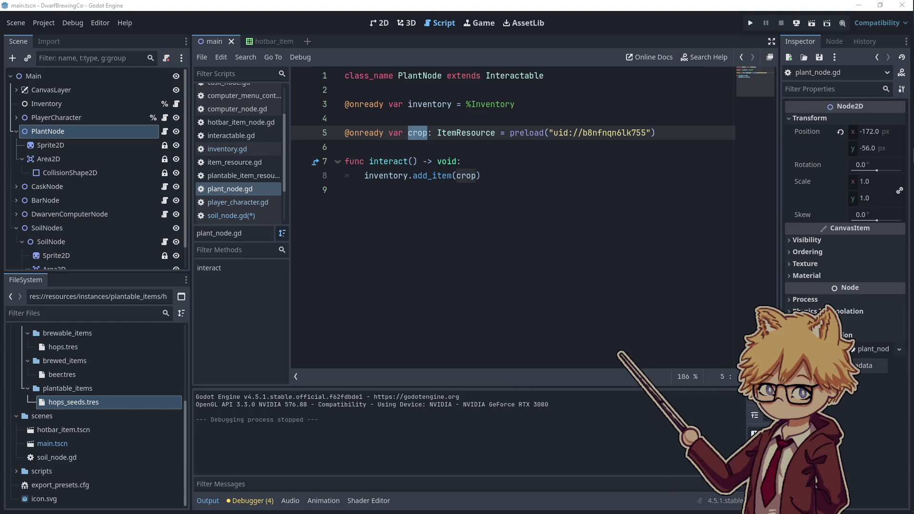
pyautogui.doubleClick(429, 104)
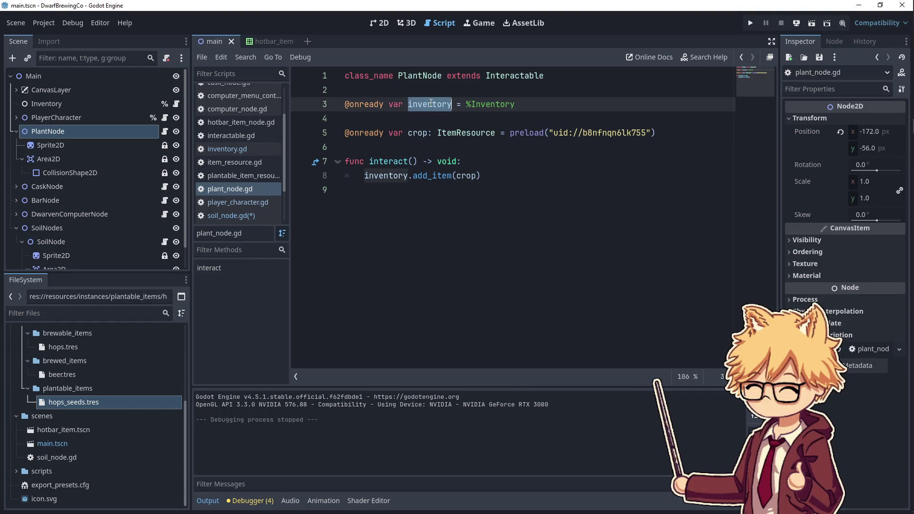
pyautogui.rightClick(87, 138)
pyautogui.click(141, 389)
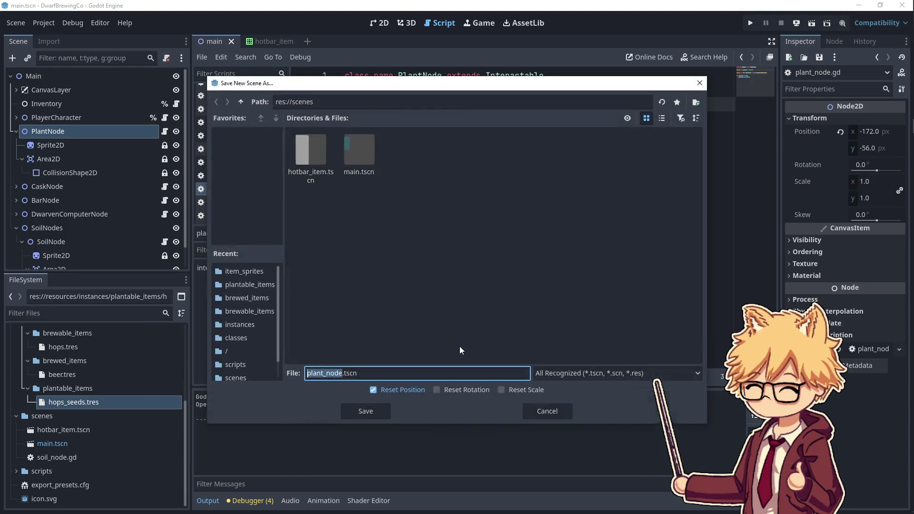
pyautogui.click(373, 410)
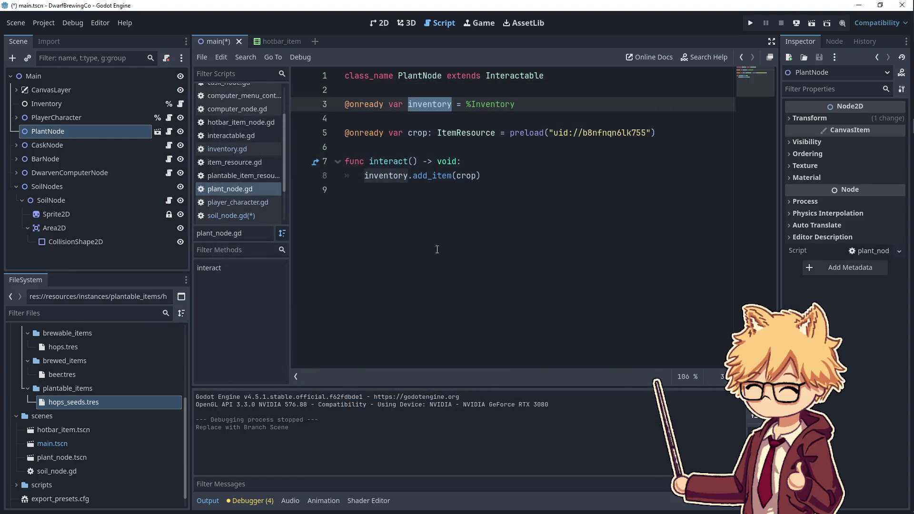
pyautogui.moveTo(517, 104); pyautogui.dragTo(337, 107)
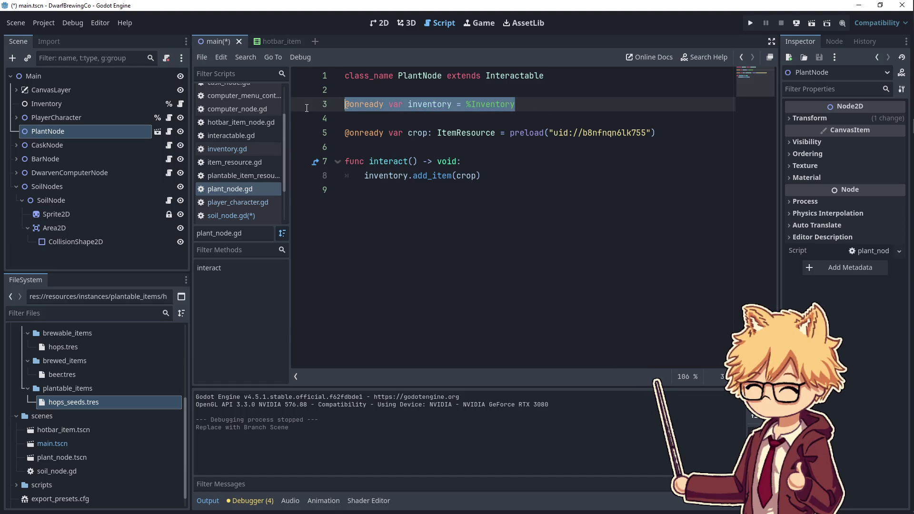
pyautogui.press('BackSpace')
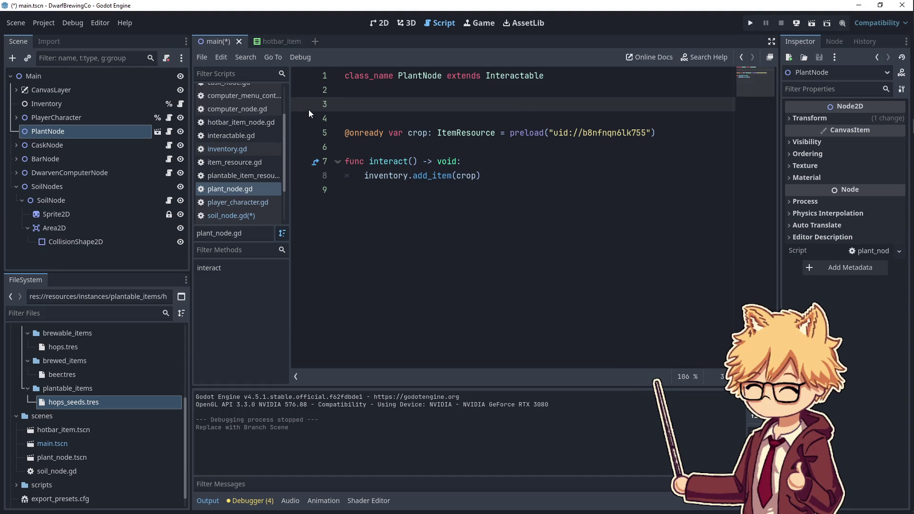
pyautogui.hotkey('ctrl', 'z')
pyautogui.doubleClick(470, 104)
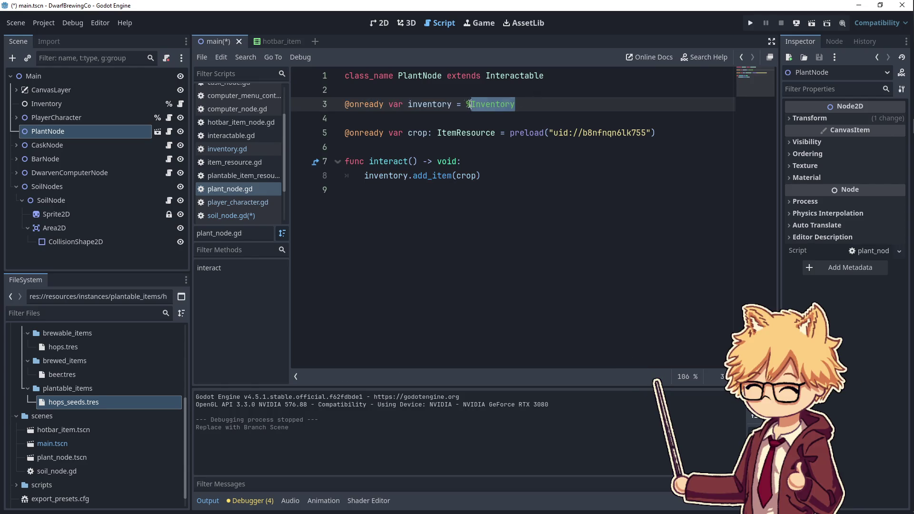
pyautogui.write(': Inven')
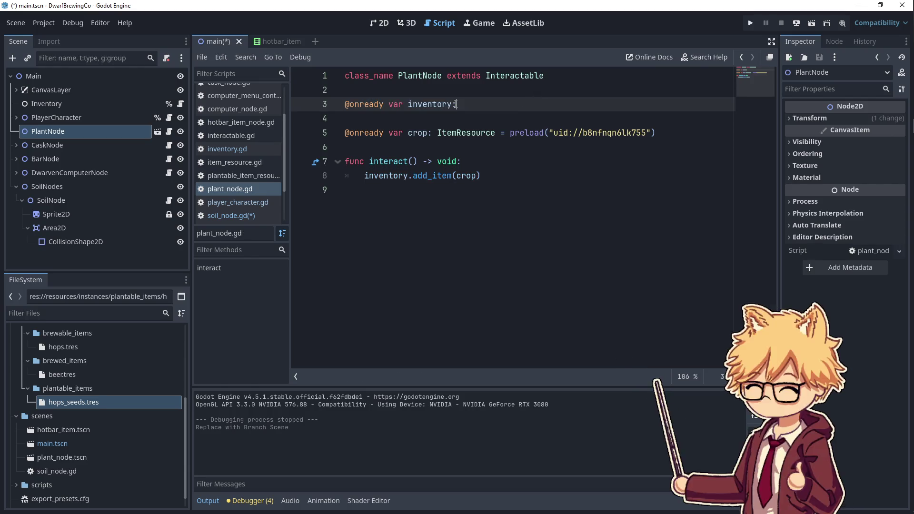
pyautogui.press('Return')
pyautogui.hotkey('ctrl', 'End')
pyautogui.hotkey('ctrl', 's')
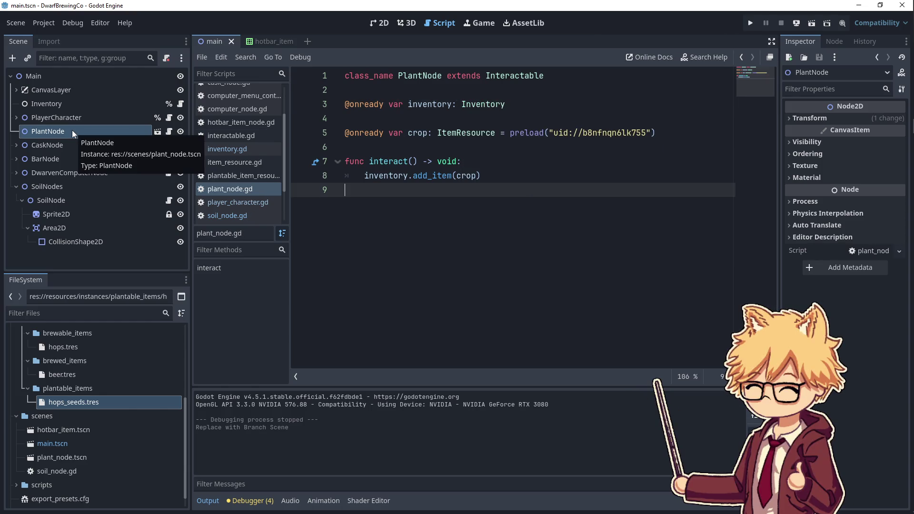
pyautogui.rightClick(73, 130)
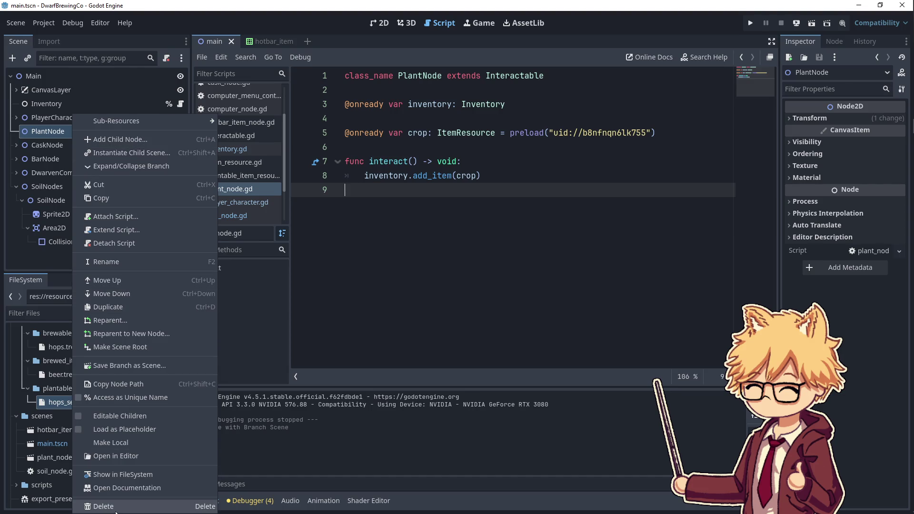
# Delete PlantNode from the main scene and reopen SoilNode's script.
pyautogui.click(115, 507)
pyautogui.click(429, 272)
pyautogui.click(70, 188)
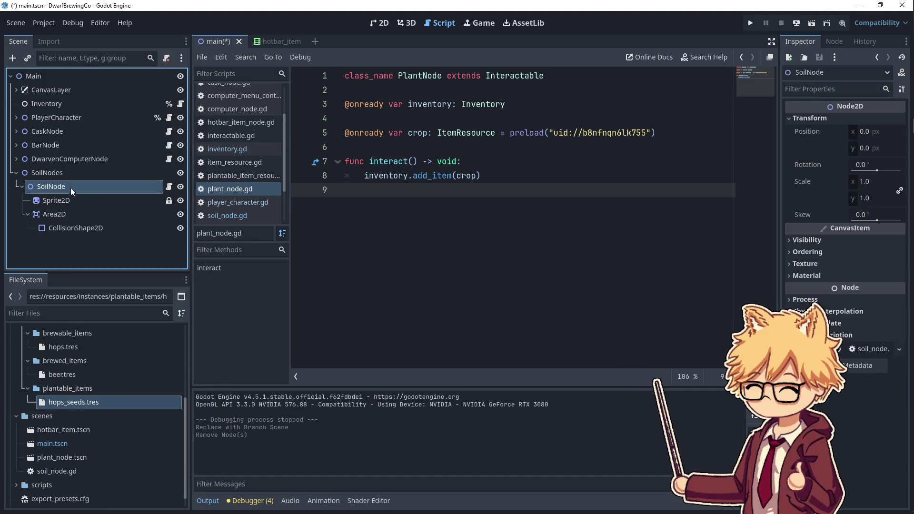
pyautogui.click(169, 187)
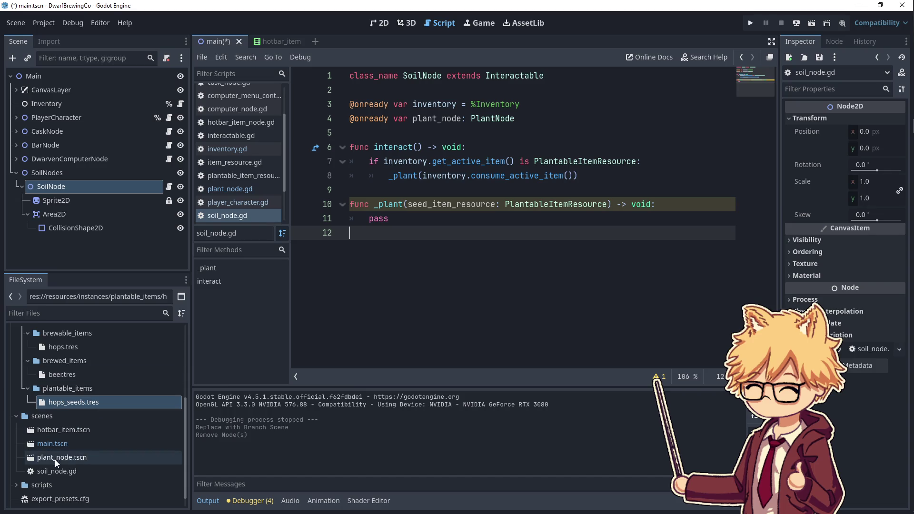
# Preload plant_node.tscn as PLANT_NODE; make _plant instantiate it and add_child the new plant_node.
pyautogui.moveTo(57, 457)
pyautogui.mouseDown()
pyautogui.moveTo(419, 104)
pyautogui.moveTo(532, 120)
pyautogui.mouseUp()
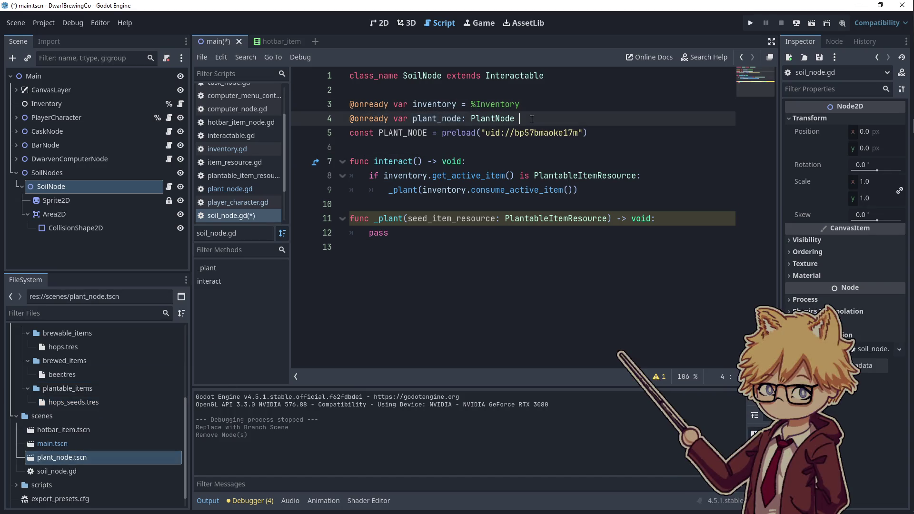
pyautogui.press('Return')
pyautogui.doubleClick(404, 147)
pyautogui.doubleClick(378, 247)
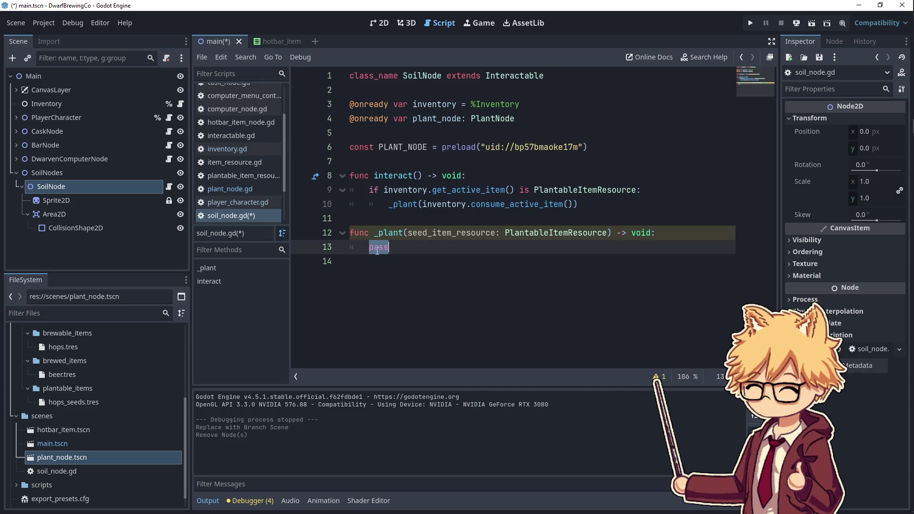
pyautogui.write('plant_node')
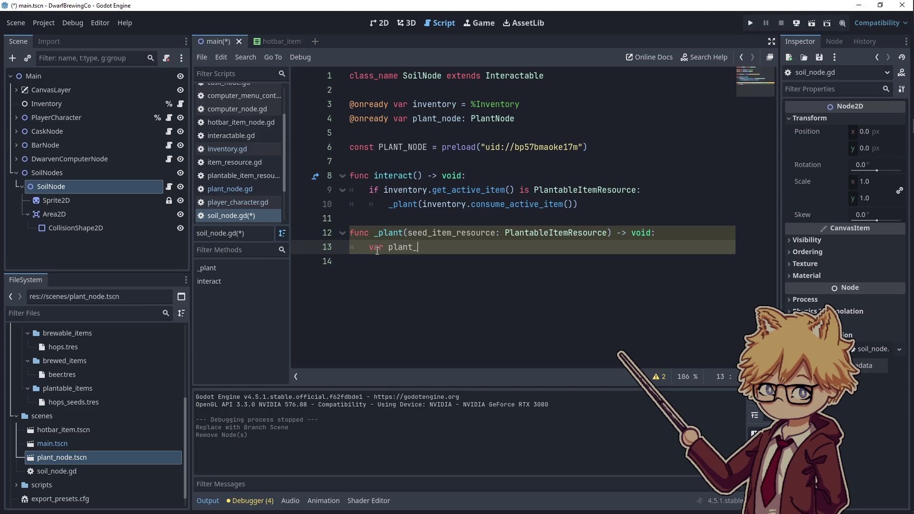
pyautogui.write(' = PLANT_NODE.in')
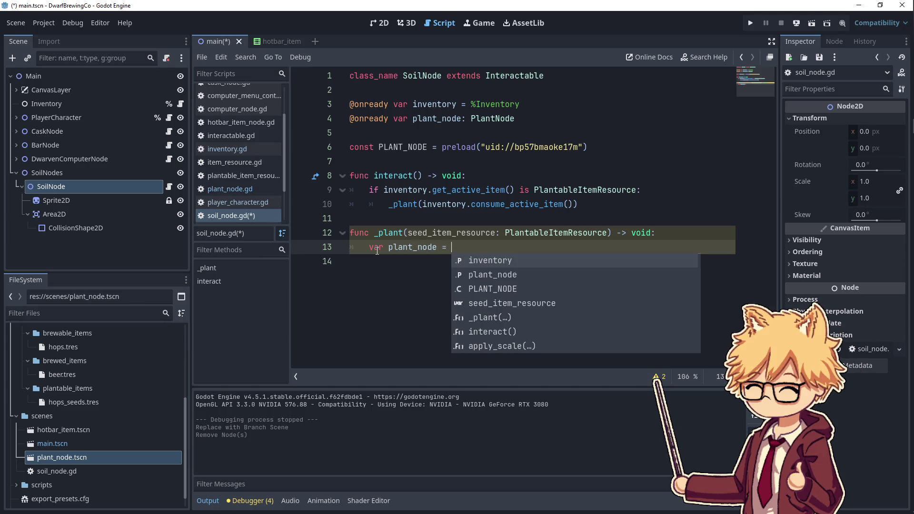
pyautogui.press('Return')
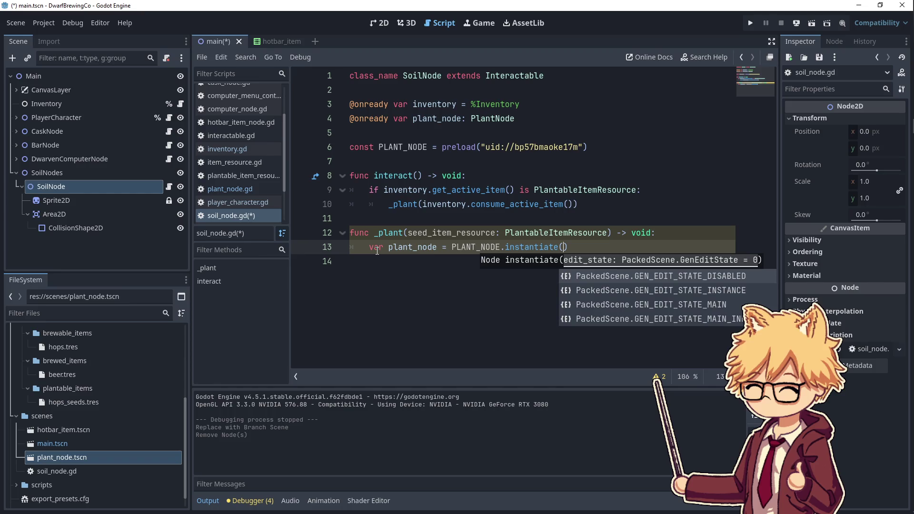
pyautogui.press('Right')
pyautogui.press('Return')
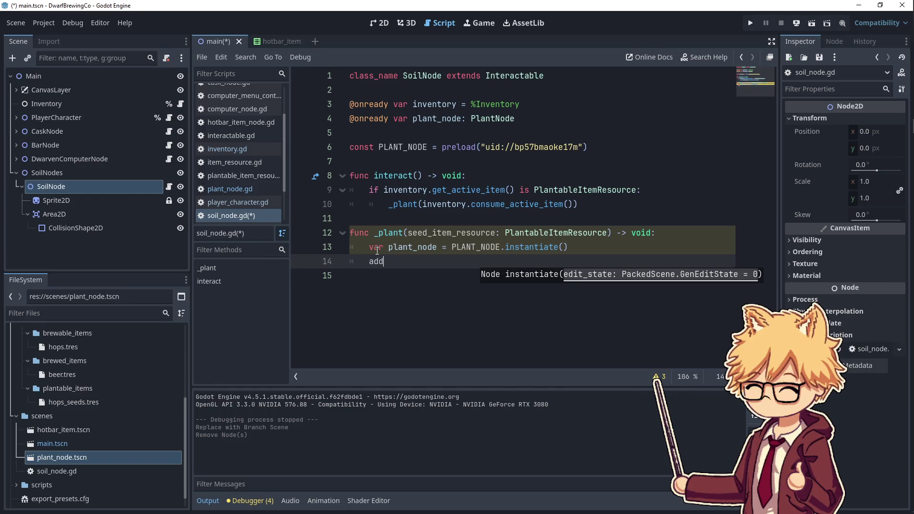
pyautogui.press('Return')
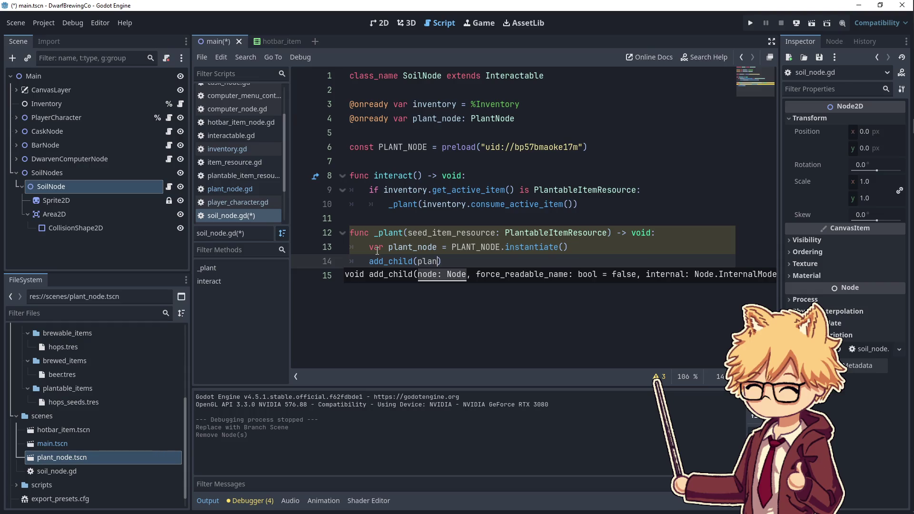
pyautogui.press('Return')
# Give the new plant the soil's inventory with 'plant_node.inventory = inventory'.
pyautogui.click(579, 249)
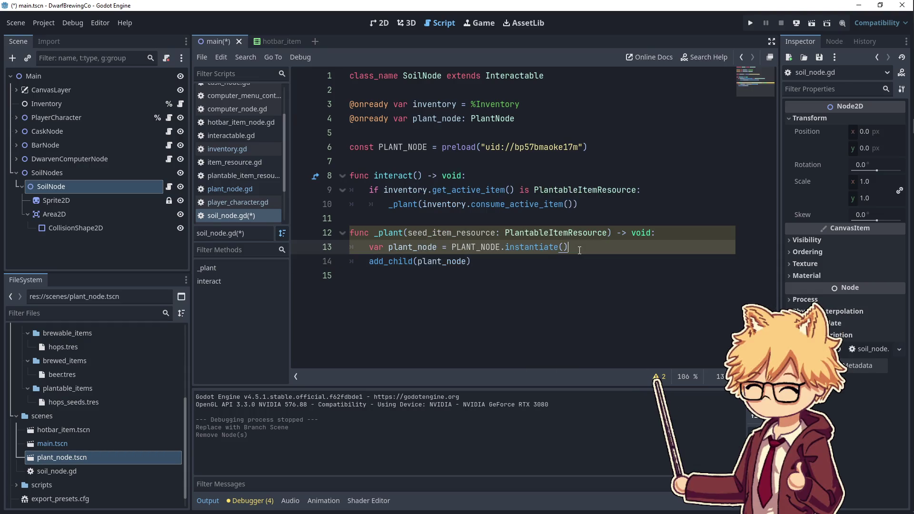
pyautogui.press('Return')
pyautogui.write('n')
pyautogui.press('Return')
pyautogui.write('.inventory =')
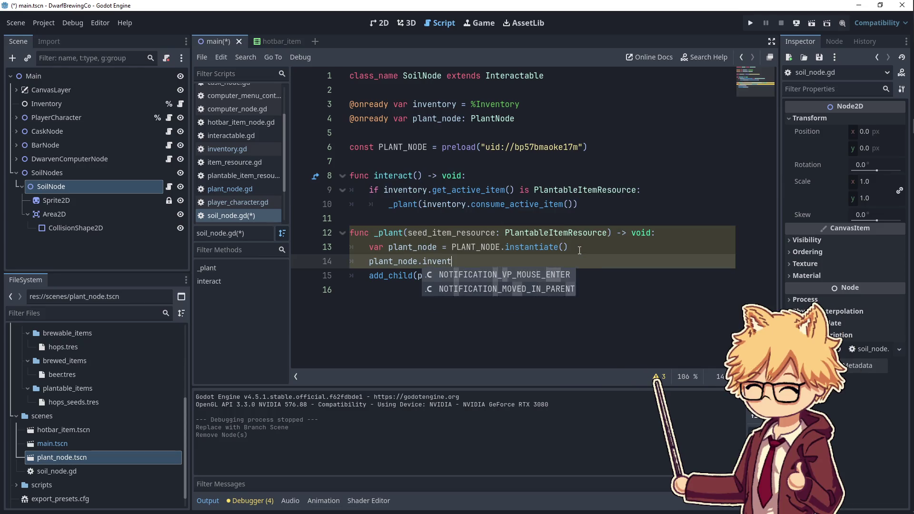
pyautogui.write(' inventory')
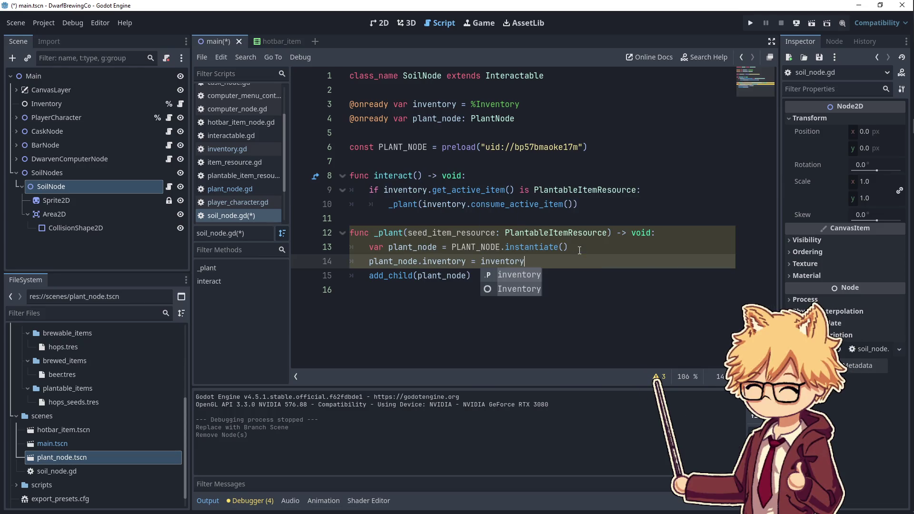
pyautogui.click(497, 285)
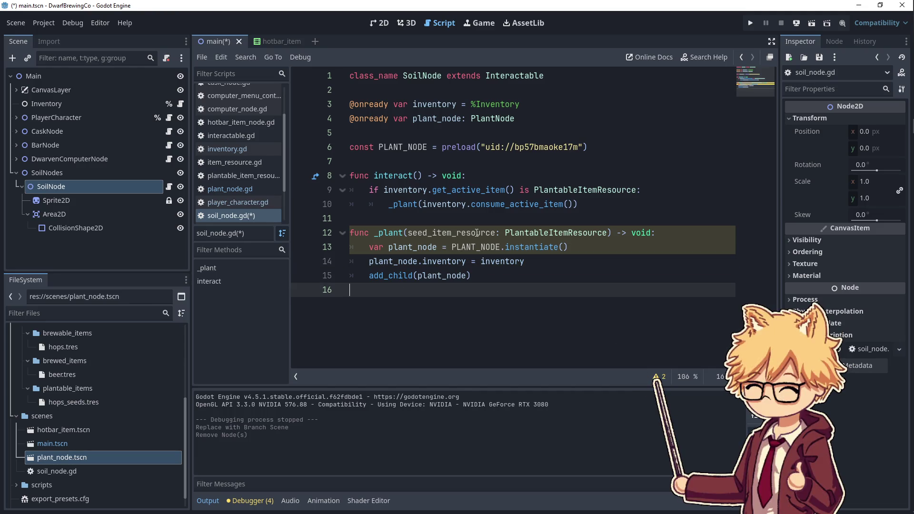
# Remove 'var' from line 13 so plant_node uses the member variable, and save soil_node.gd.
pyautogui.doubleClick(457, 233)
pyautogui.doubleClick(414, 247)
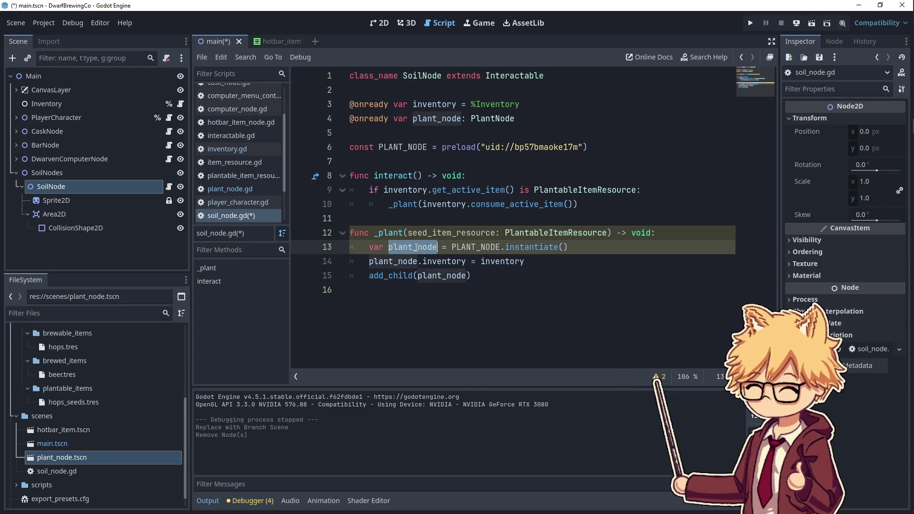
pyautogui.click(382, 246)
pyautogui.press('BackSpace')
pyautogui.press('BackSpace')
pyautogui.press('BackSpace')
pyautogui.press('Delete')
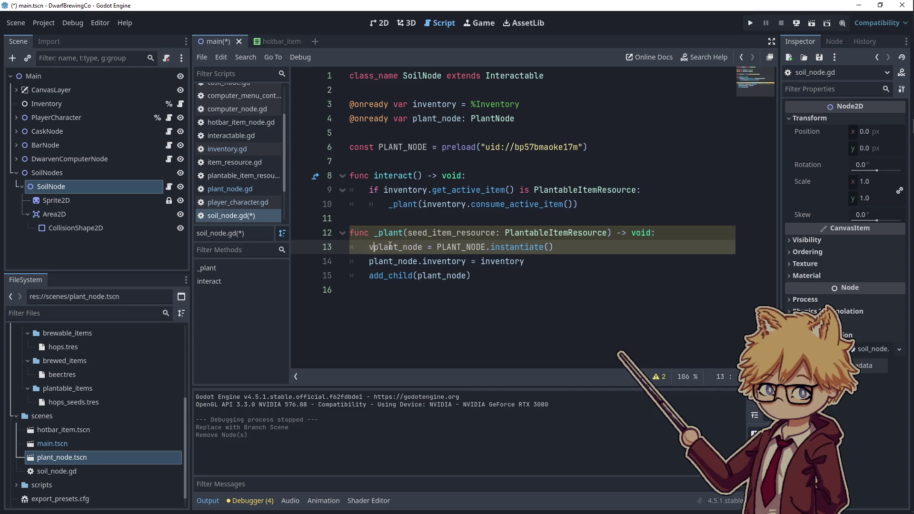
pyautogui.click(554, 274)
pyautogui.hotkey('ctrl', 's')
pyautogui.moveTo(552, 270)
pyautogui.mouseDown()
pyautogui.moveTo(333, 247)
pyautogui.moveTo(329, 218)
pyautogui.moveTo(575, 147)
pyautogui.mouseUp()
pyautogui.click(575, 148)
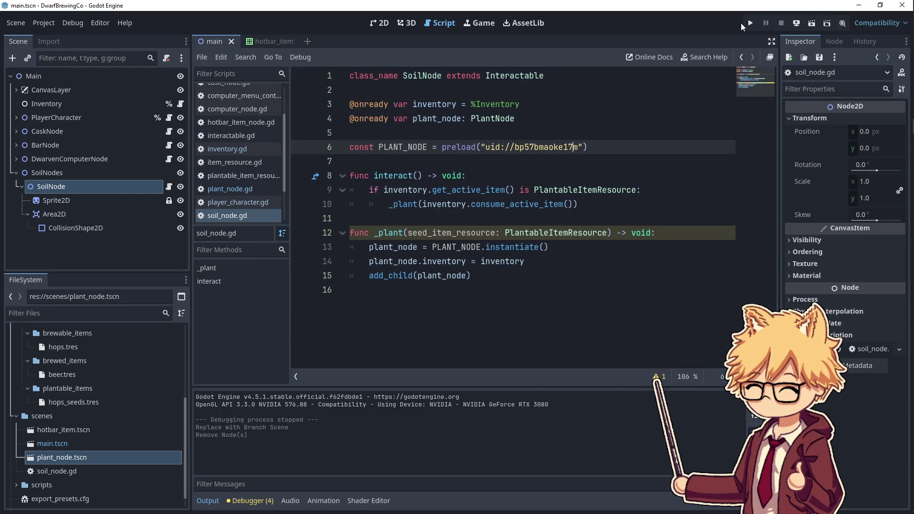
pyautogui.click(754, 24)
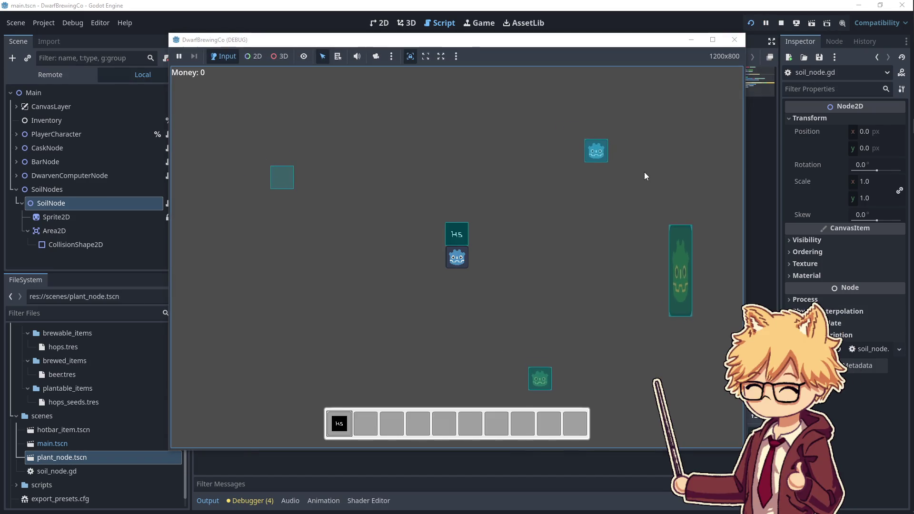
pyautogui.press('e')
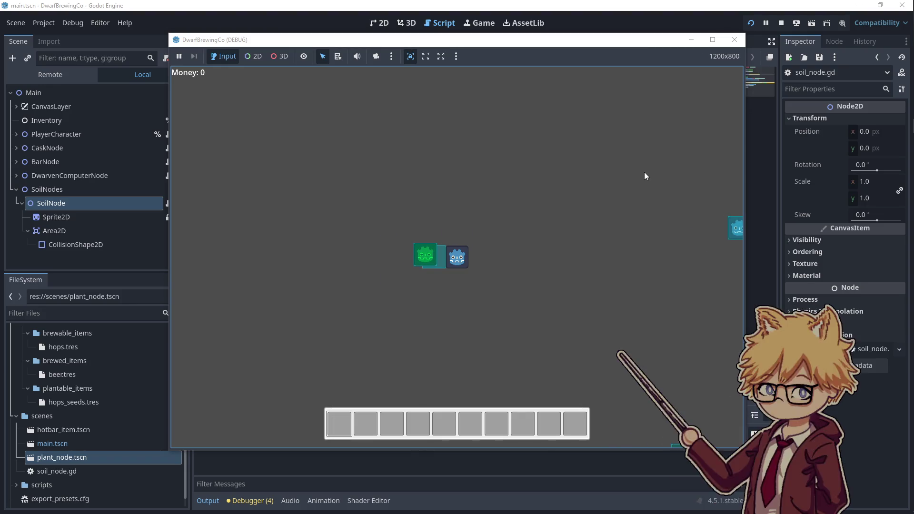
pyautogui.press('e')
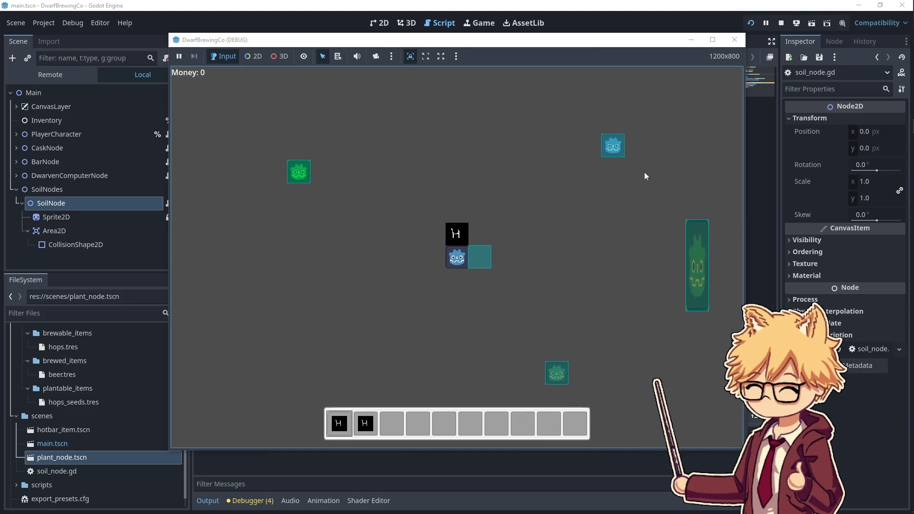
pyautogui.press('e')
pyautogui.press('2')
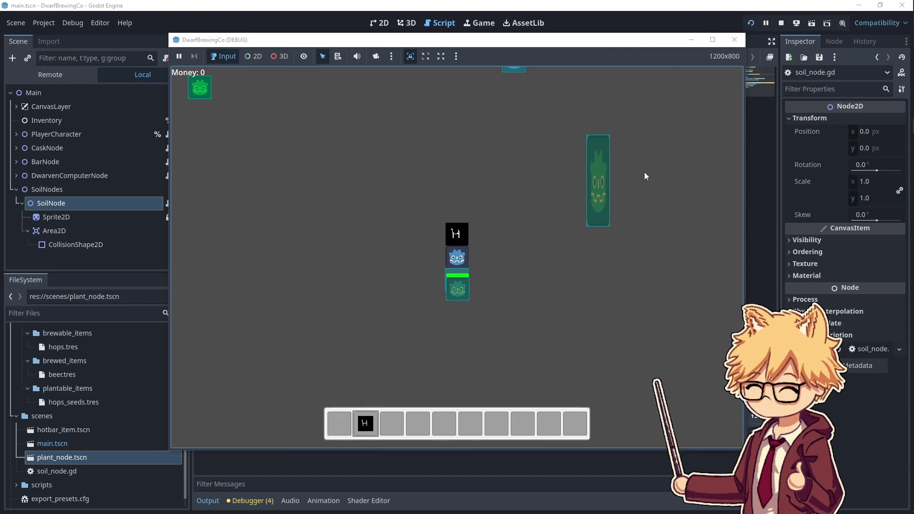
pyautogui.press('e')
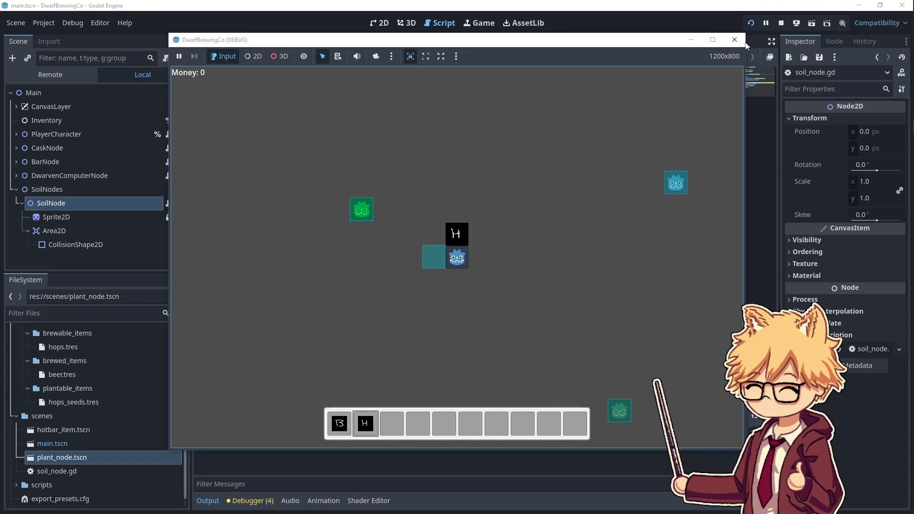
pyautogui.click(750, 23)
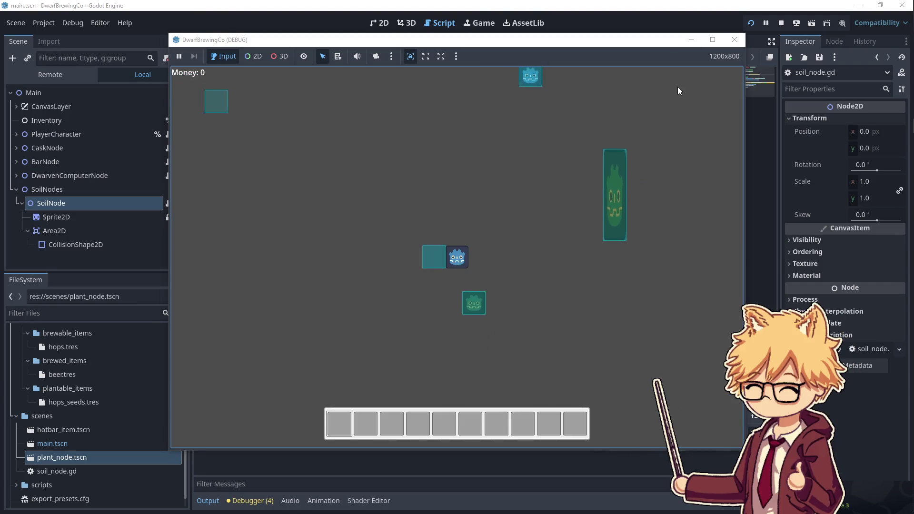
pyautogui.press('e')
pyautogui.hotkey('w', 'a')
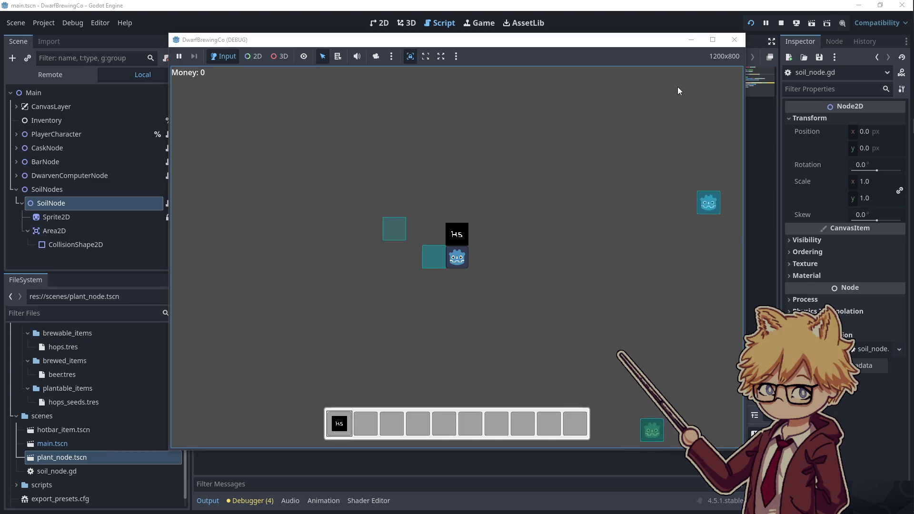
pyautogui.press('e')
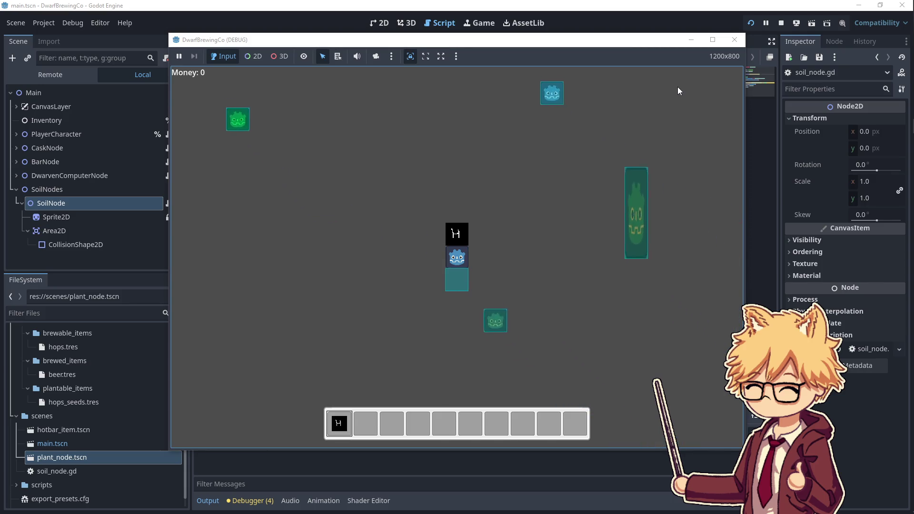
pyautogui.press('e')
pyautogui.press('w')
pyautogui.press('a')
pyautogui.press('d')
pyautogui.press('d')
pyautogui.press('s')
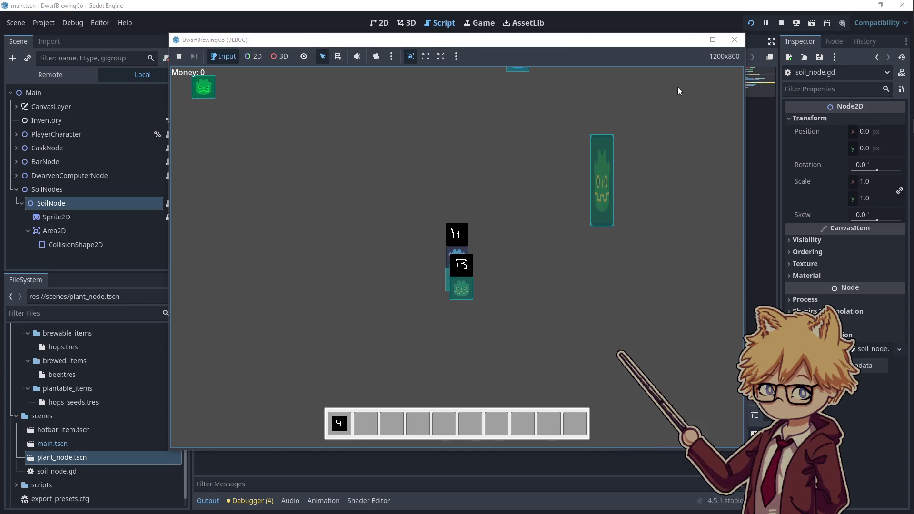
pyautogui.press('e')
pyautogui.press('2')
pyautogui.press('w')
pyautogui.press('d')
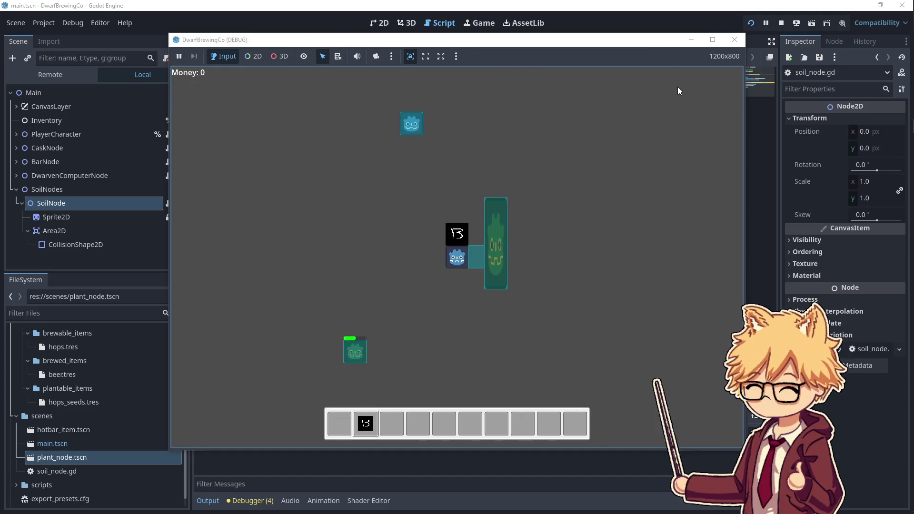
pyautogui.press('a')
pyautogui.press('w')
pyautogui.press('s')
pyautogui.press('e')
pyautogui.press('d')
pyautogui.press('s')
pyautogui.press('e')
pyautogui.press('d')
pyautogui.press('w')
pyautogui.press('1')
pyautogui.press('e')
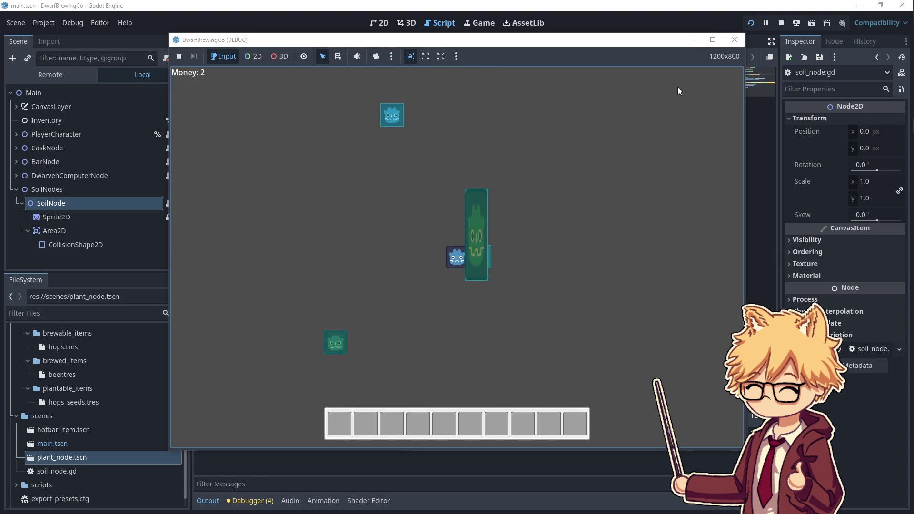
pyautogui.press('a')
pyautogui.press('w')
pyautogui.press('a')
pyautogui.press('w')
pyautogui.press('e')
pyautogui.press('d')
pyautogui.press('a')
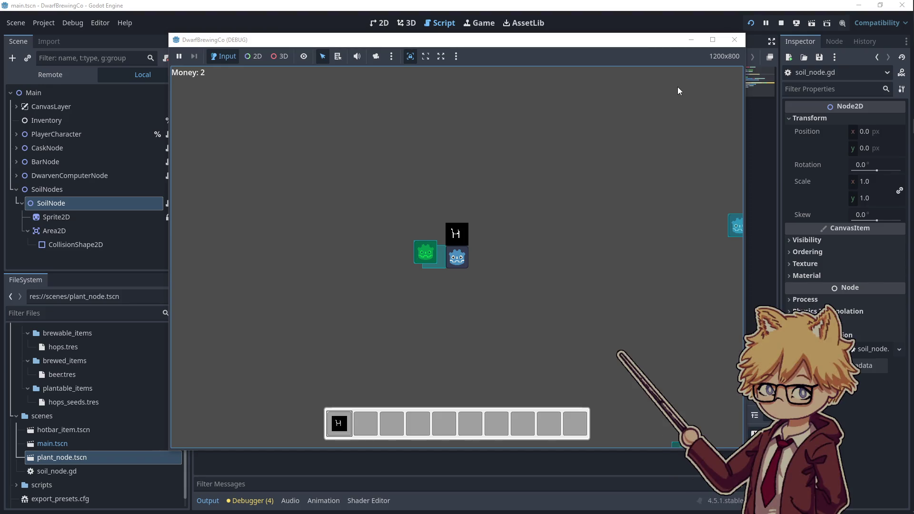
pyautogui.press('a')
pyautogui.press('d')
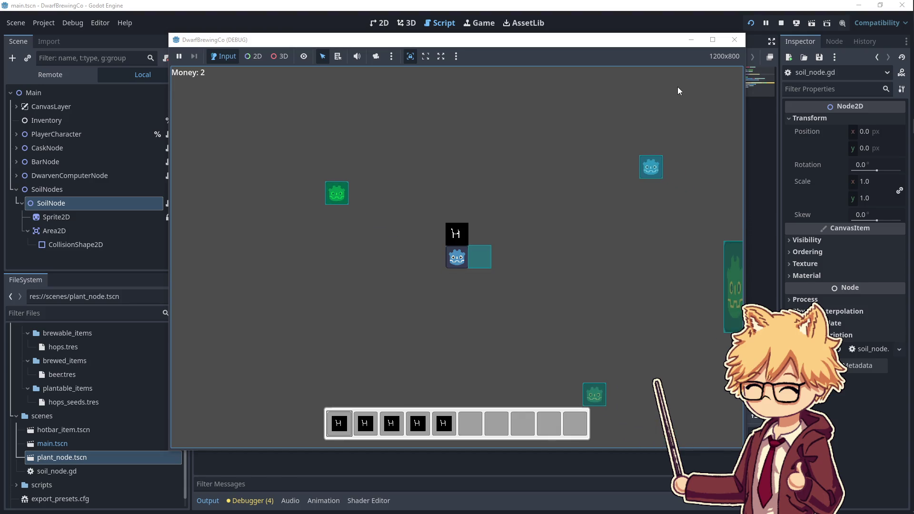
pyautogui.click(739, 43)
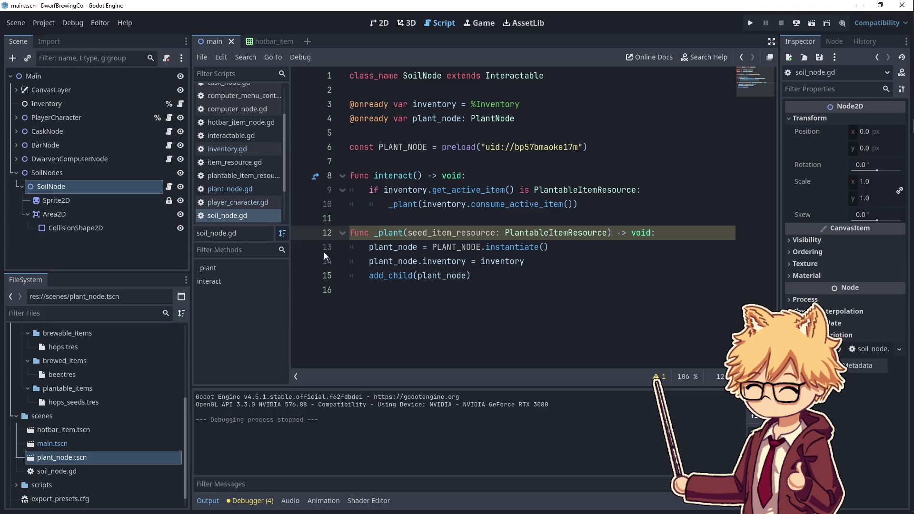
# Add 'if plant_node: plant_node.interact()' at the top of interact() and save soil_node.gd.
pyautogui.click(593, 201)
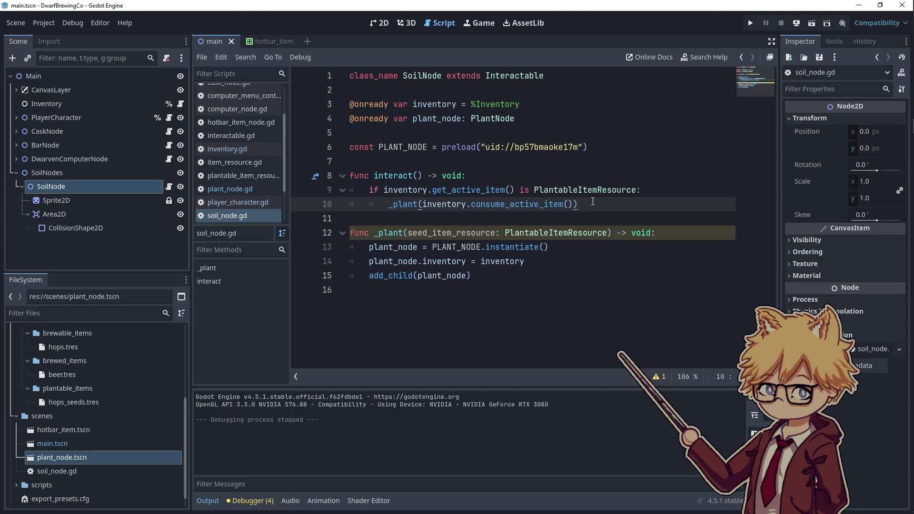
pyautogui.press('Return')
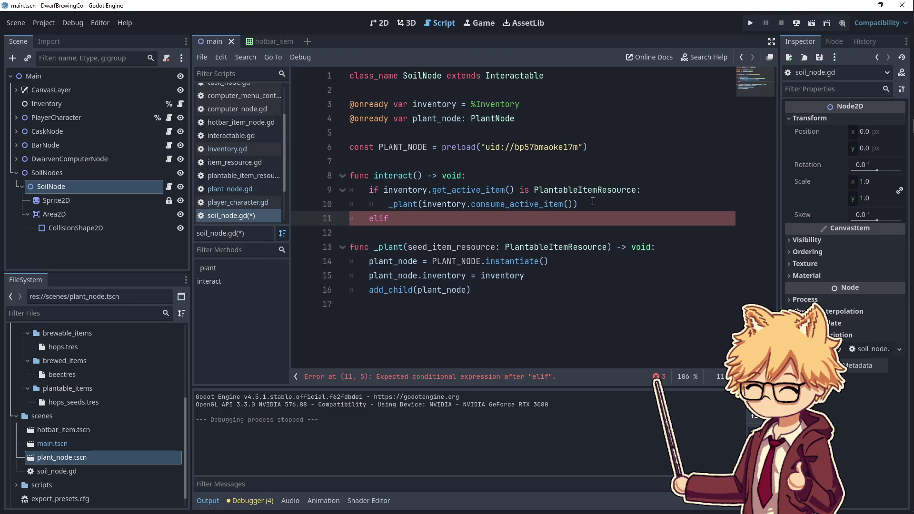
pyautogui.press('BackSpace')
pyautogui.press('BackSpace')
pyautogui.press('BackSpace')
pyautogui.click(493, 175)
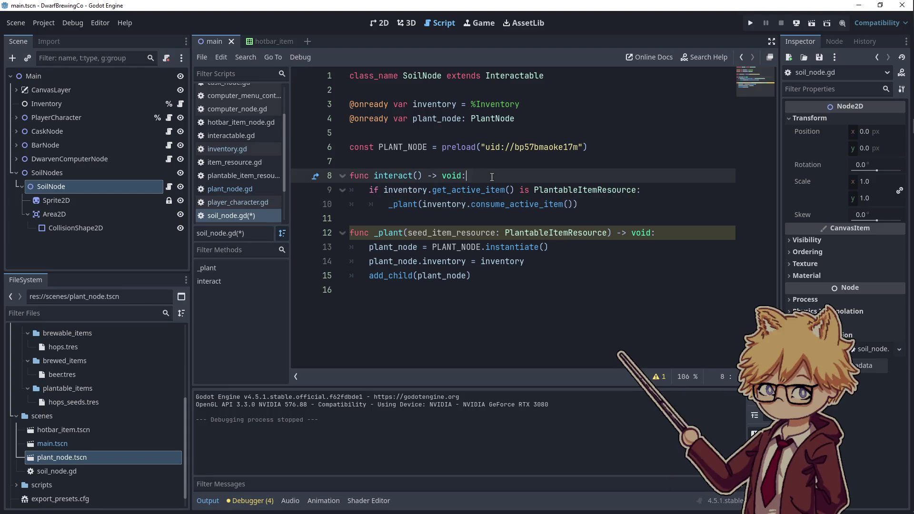
pyautogui.press('Return')
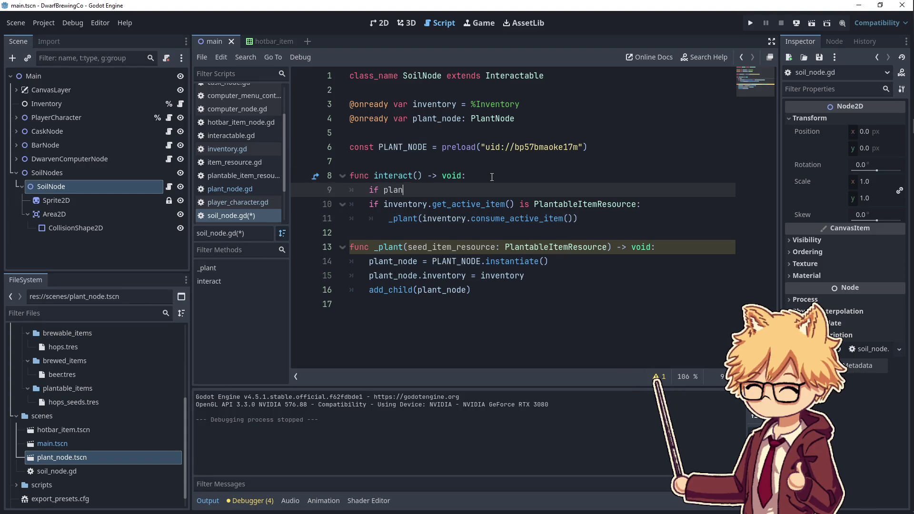
pyautogui.press('Return')
pyautogui.write(':')
pyautogui.press('Return')
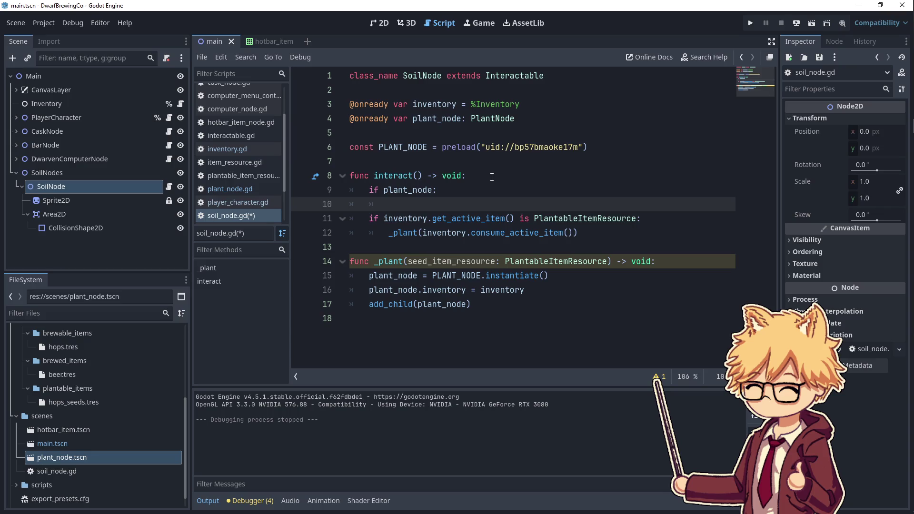
pyautogui.write('plan')
pyautogui.press('Return')
pyautogui.write('.inte')
pyautogui.press('Return')
pyautogui.click(492, 176)
pyautogui.hotkey('ctrl', 's')
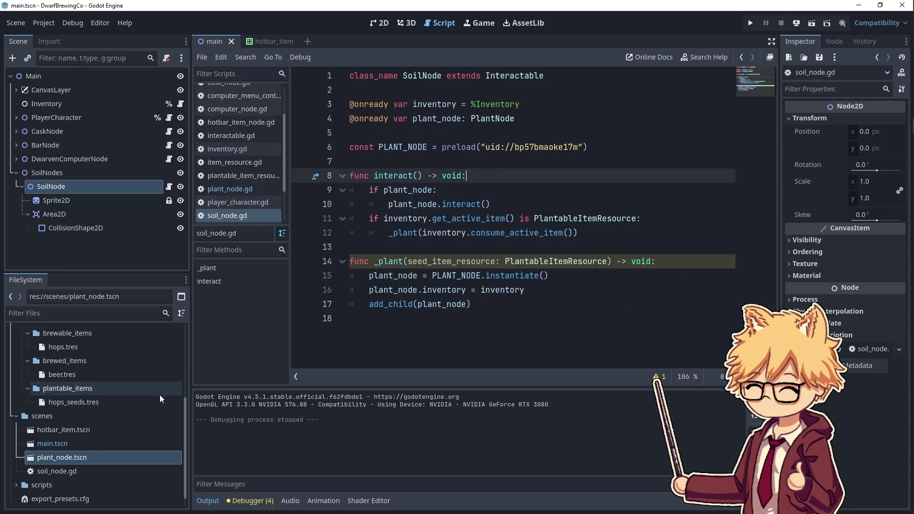
# Open plant_node.tscn and delete its Area2D node together with its collision shape.
pyautogui.doubleClick(64, 458)
pyautogui.click(101, 104)
pyautogui.press('Delete')
pyautogui.click(430, 268)
pyautogui.click(514, 76)
pyautogui.click(503, 175)
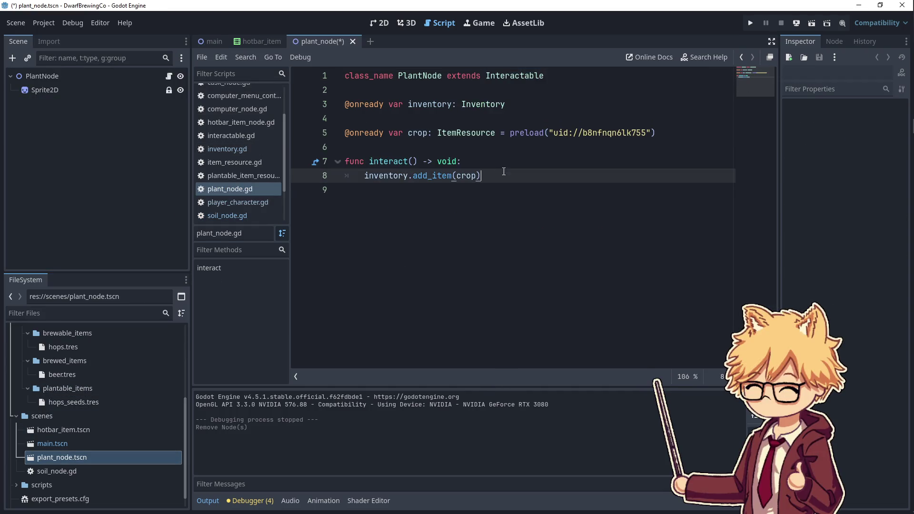
# Run the game, pick up hops seeds, plant one and harvest it.
pyautogui.click(381, 161)
pyautogui.click(750, 22)
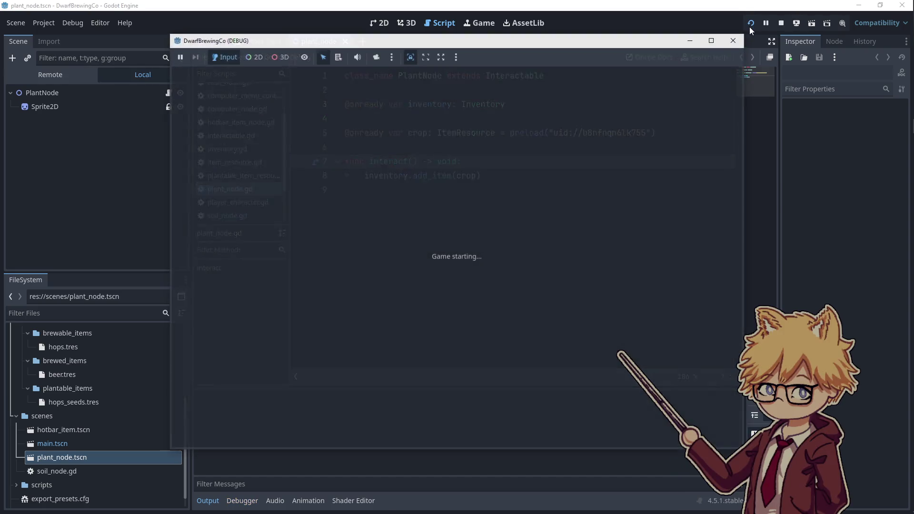
pyautogui.press('a')
pyautogui.press('w')
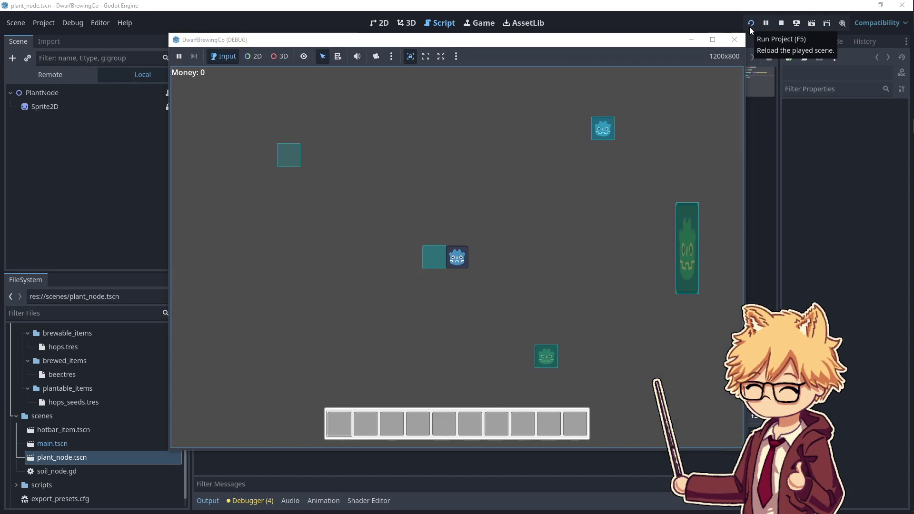
pyautogui.press('e')
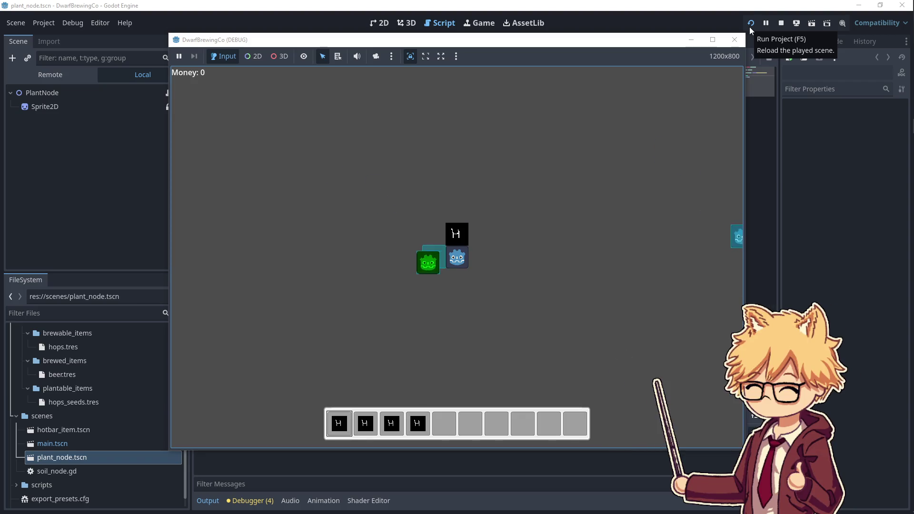
pyautogui.press('s')
pyautogui.press('d')
# Move across the farm and plant another seed from the hotbar into soil.
pyautogui.press('3')
pyautogui.press('s')
pyautogui.press('d')
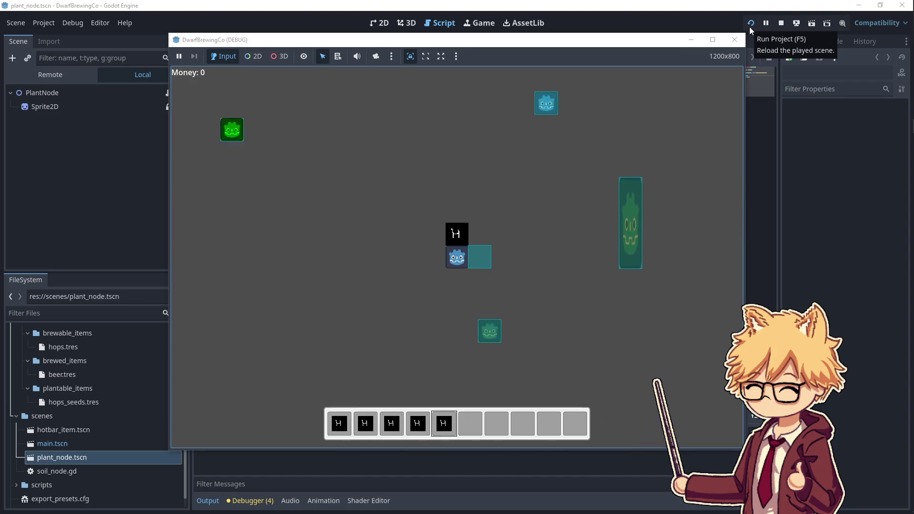
pyautogui.press('e')
pyautogui.press('a')
pyautogui.press('w')
# Harvest the grown plant for money, stop the game and return to the main scene.
pyautogui.press('a')
pyautogui.press('s')
pyautogui.press('d')
pyautogui.press('5')
pyautogui.press('e')
pyautogui.press('w')
pyautogui.press('d')
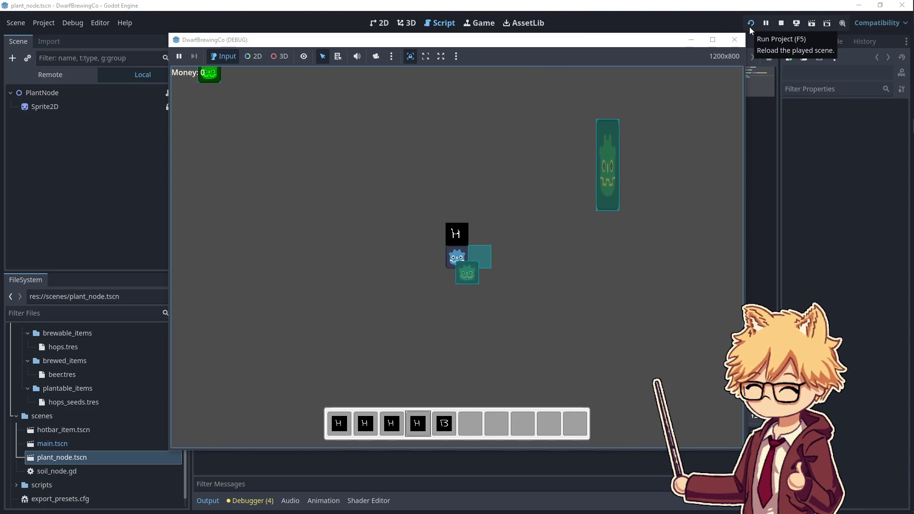
pyautogui.press('a')
pyautogui.press('a')
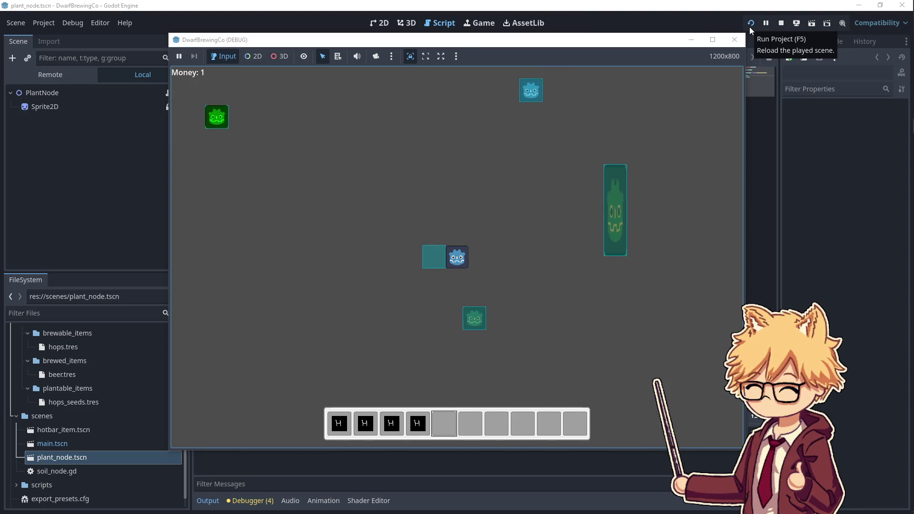
pyautogui.press('w')
pyautogui.press('w')
pyautogui.press('a')
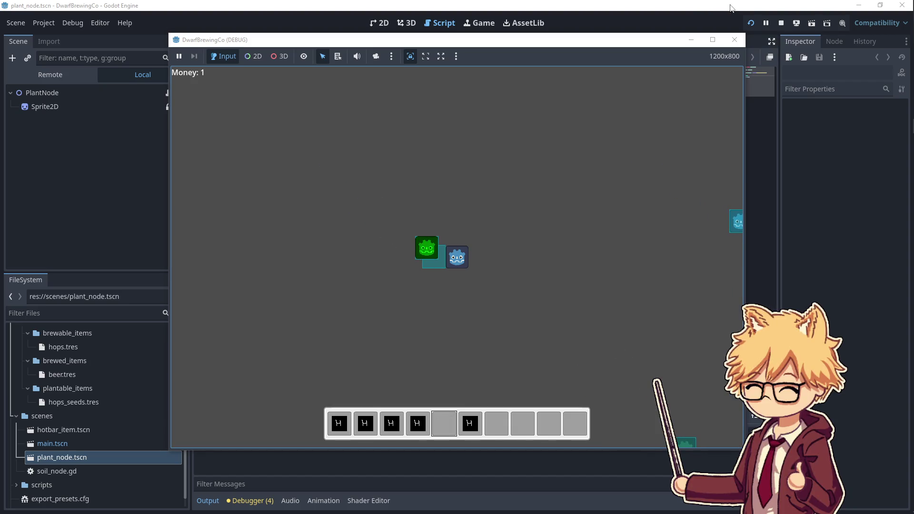
pyautogui.click(735, 42)
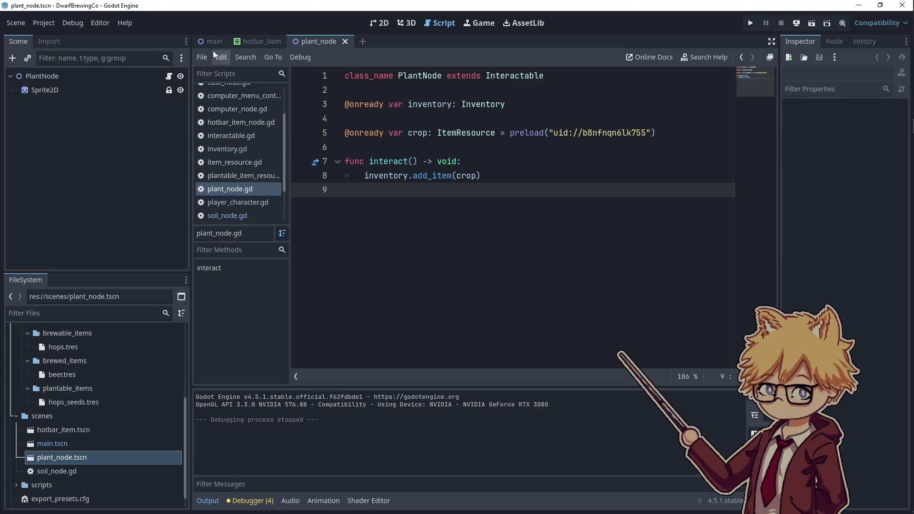
pyautogui.click(213, 43)
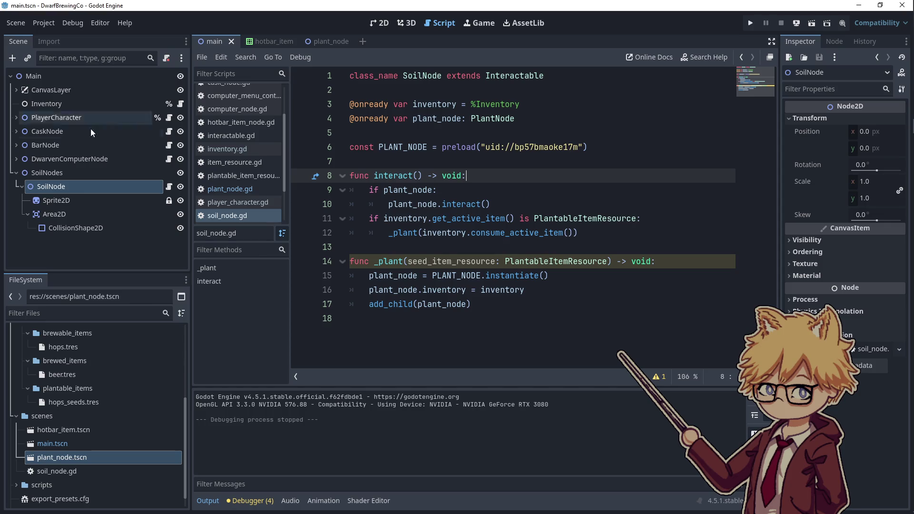
# Review the soil node's interact code around the _plant call.
pyautogui.click(488, 204)
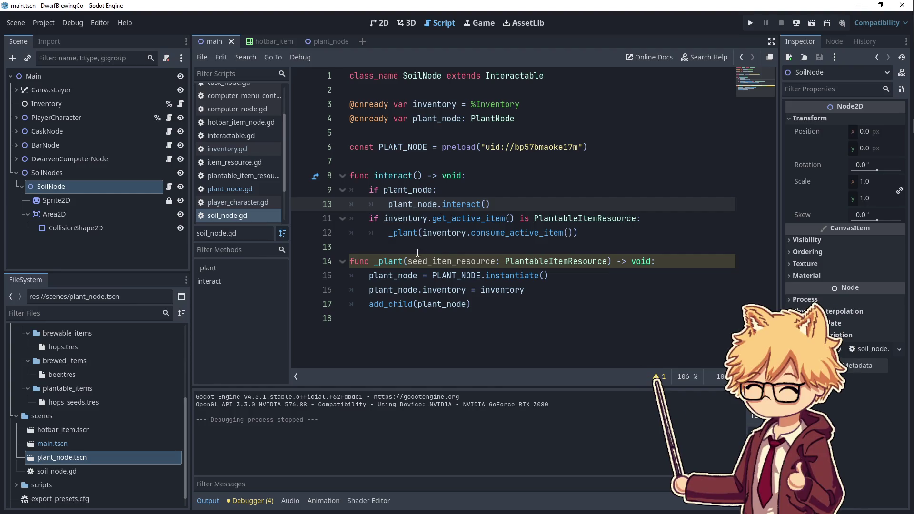
pyautogui.click(464, 245)
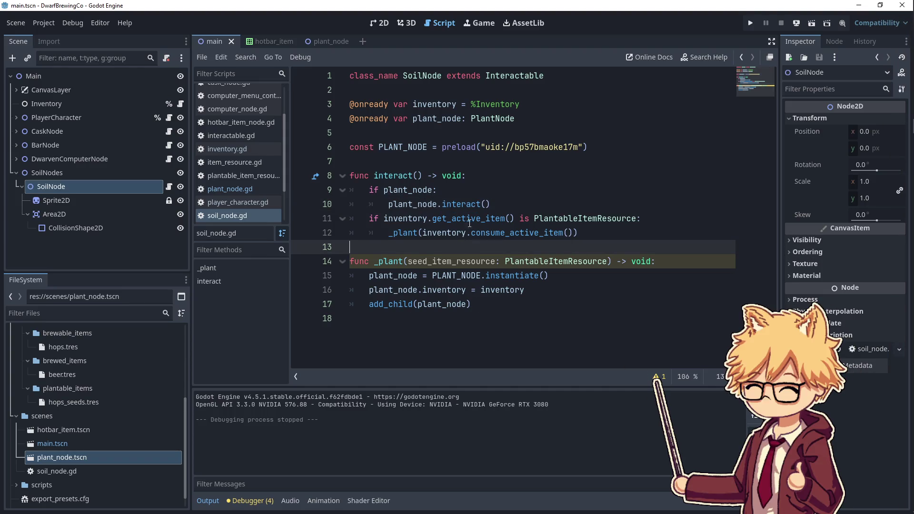
pyautogui.doubleClick(398, 265)
pyautogui.click(441, 262)
pyautogui.click(434, 243)
pyautogui.click(435, 261)
pyautogui.click(434, 243)
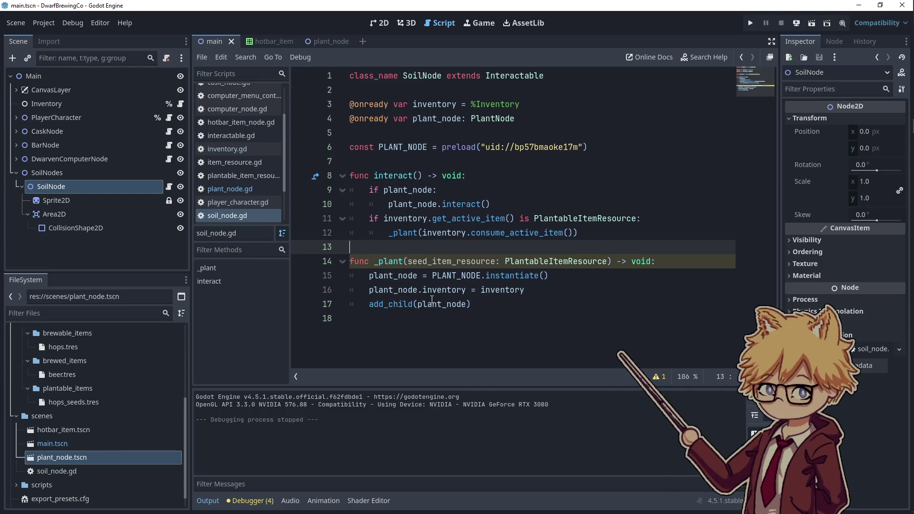
# Change line 11's planting check from if to elif and save the script.
pyautogui.click(373, 219)
pyautogui.write('el')
pyautogui.click(508, 192)
pyautogui.hotkey('ctrl', 's')
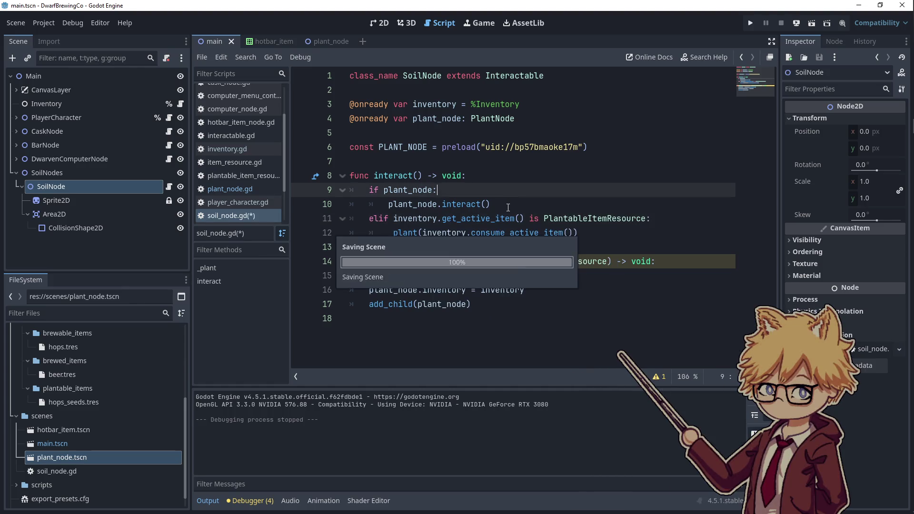
# Review the plant_node check and the new elif line in interact().
pyautogui.click(522, 206)
pyautogui.doubleClick(393, 189)
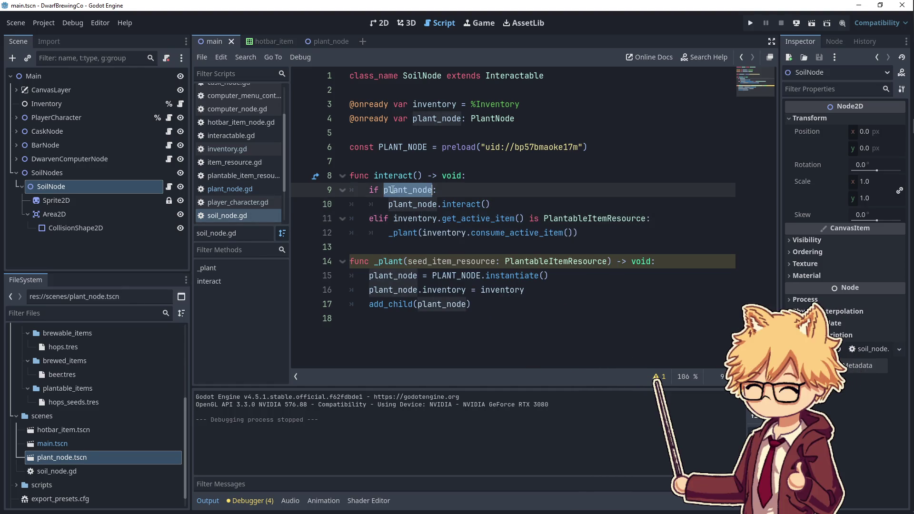
pyautogui.doubleClick(445, 206)
pyautogui.press('Down')
pyautogui.press('Home')
pyautogui.hotkey('ctrl', 'shift', 'Right')
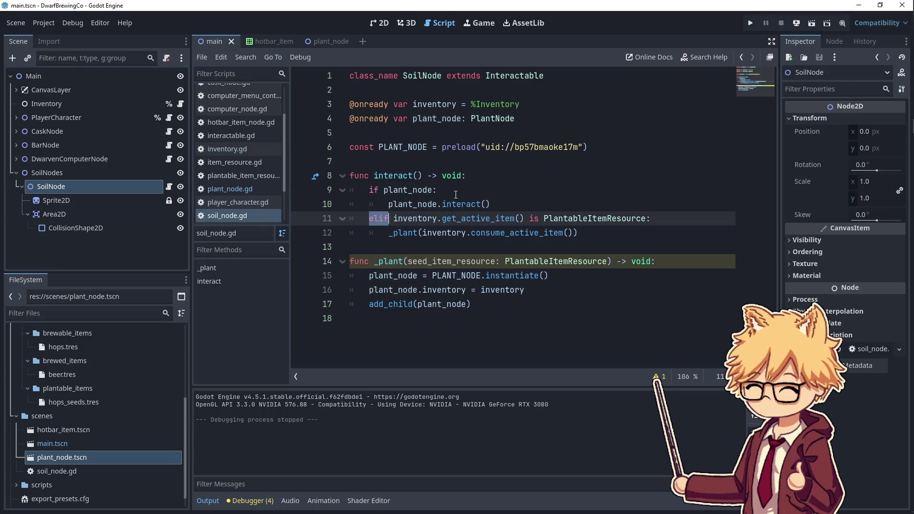
pyautogui.click(459, 196)
# Review the PlantableItemResource condition, consume_active_item call and PLANT_NODE constant.
pyautogui.doubleClick(570, 218)
pyautogui.doubleClick(479, 218)
pyautogui.doubleClick(555, 218)
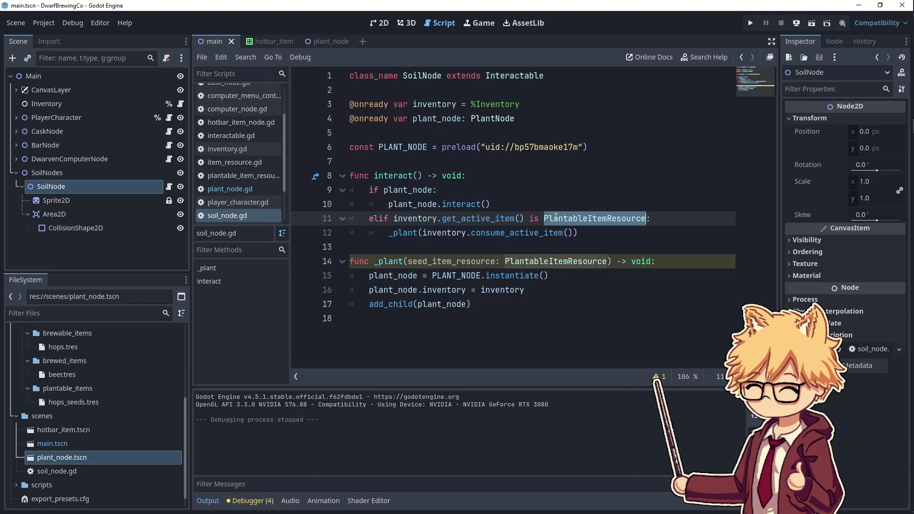
pyautogui.click(508, 233)
pyautogui.doubleClick(509, 233)
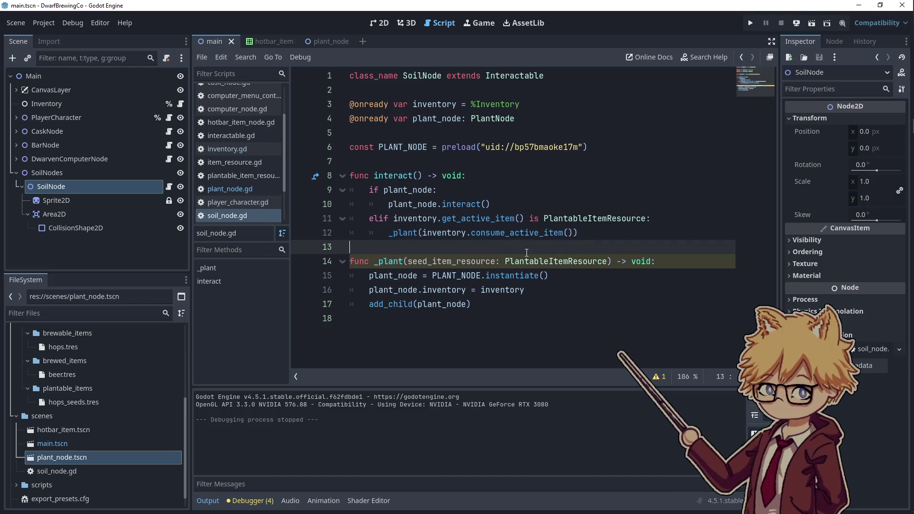
pyautogui.doubleClick(409, 150)
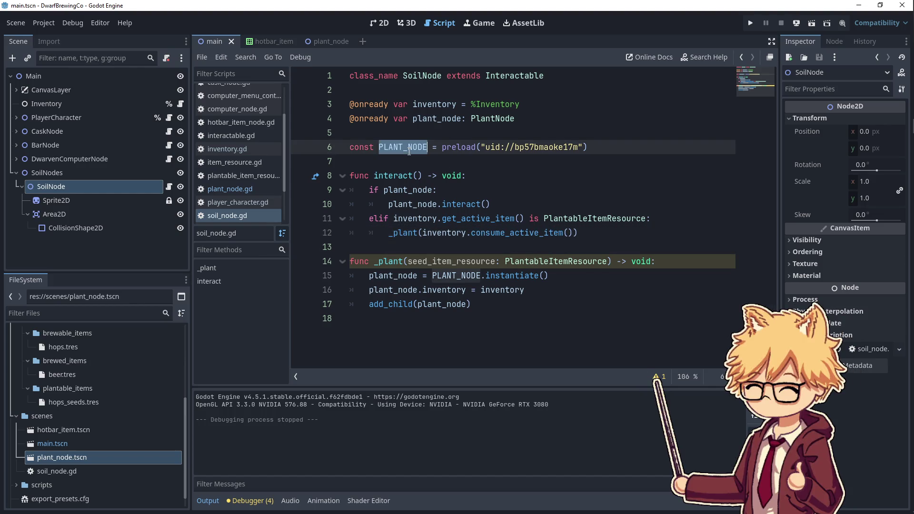
pyautogui.click(438, 250)
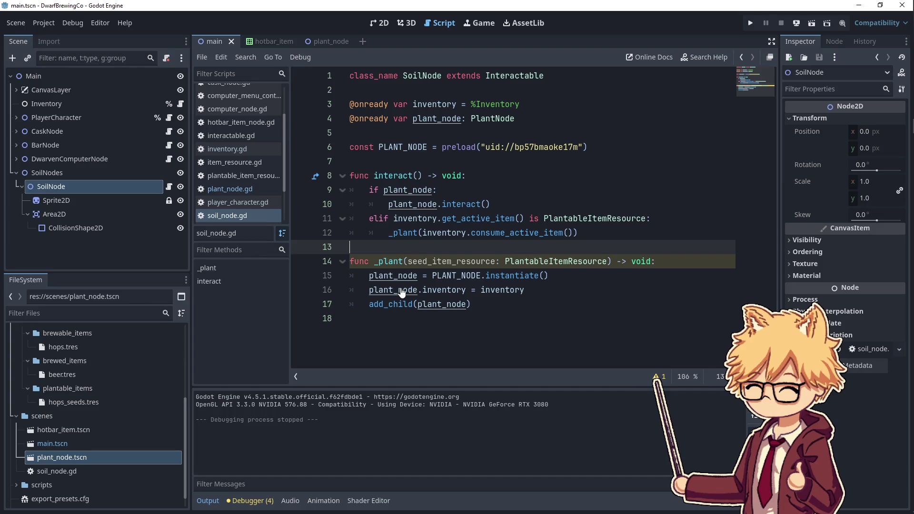
pyautogui.keyDown('ctrl'); pyautogui.click(498, 120); pyautogui.keyUp('ctrl')
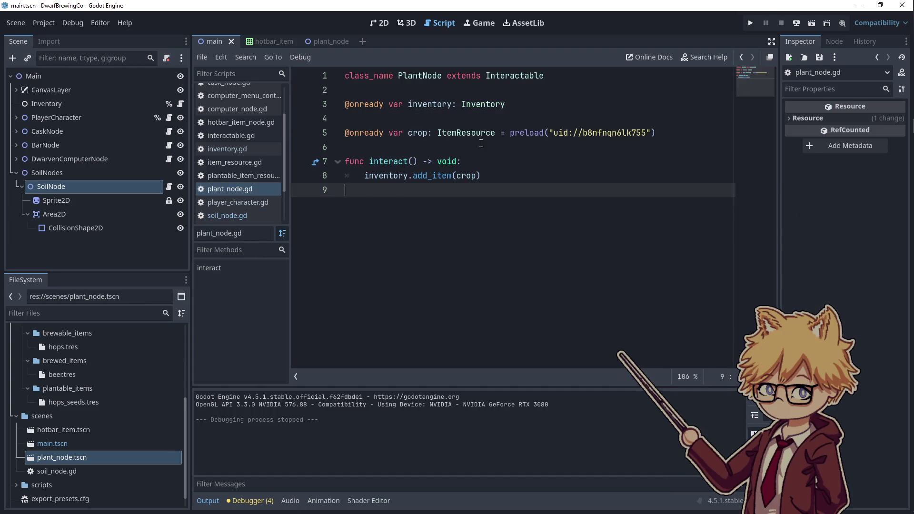
pyautogui.click(424, 115)
pyautogui.hotkey('alt', 'Down')
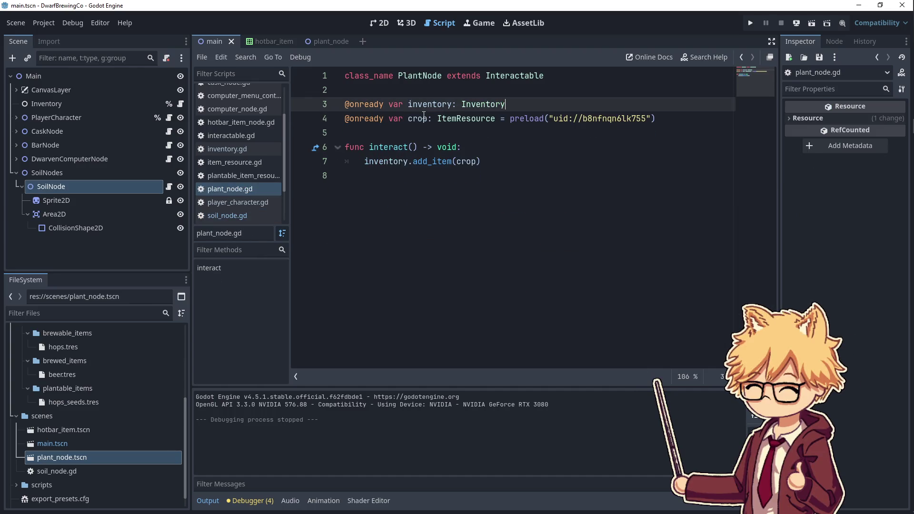
pyautogui.write('@onready var growth_time:')
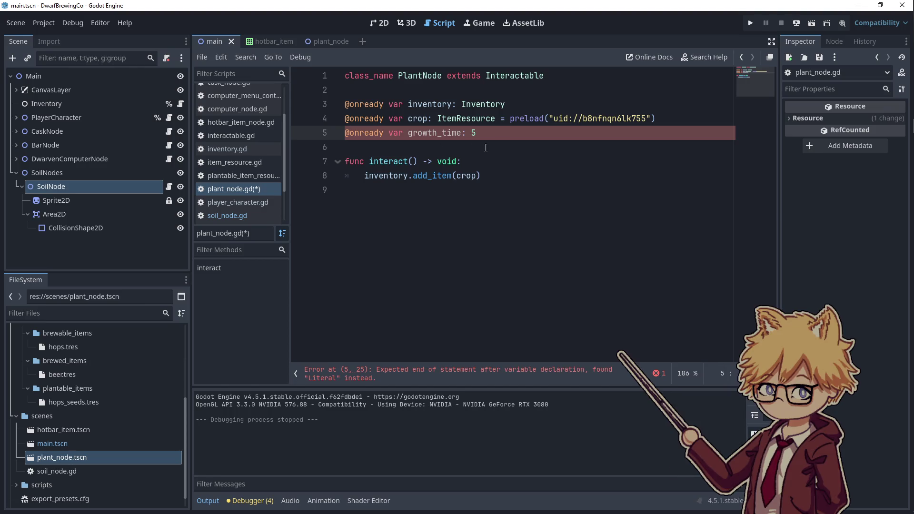
pyautogui.write('float = 5 # seconds')
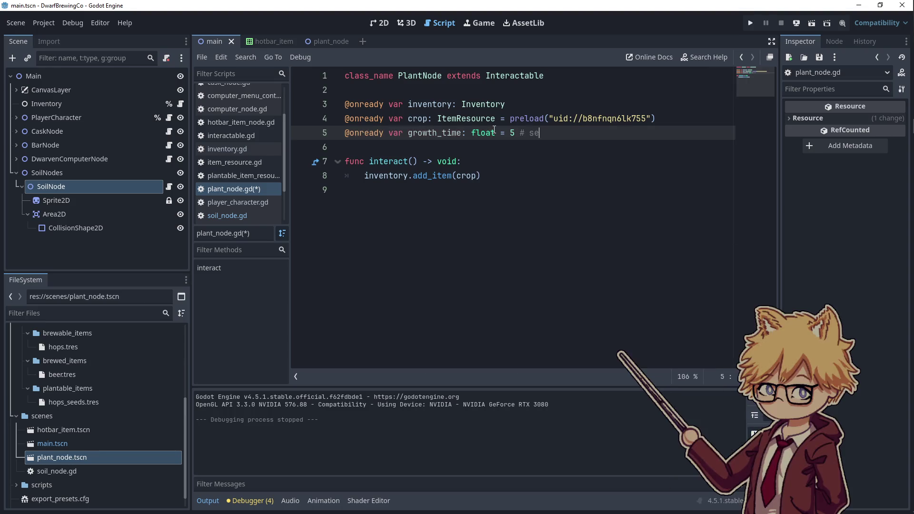
pyautogui.hotkey('ctrl', 's')
pyautogui.press('Down')
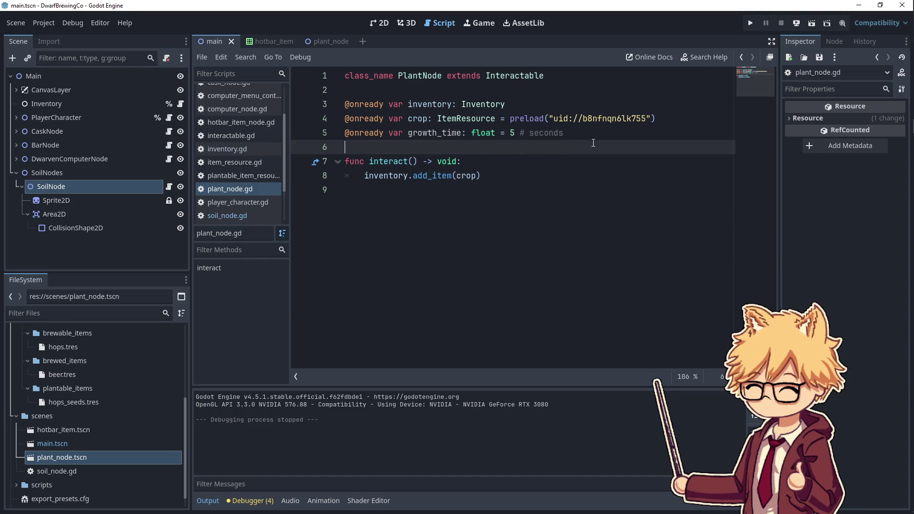
# Review growth_time and the add_item line, leaving the variable block's spacing unchanged.
pyautogui.doubleClick(441, 131)
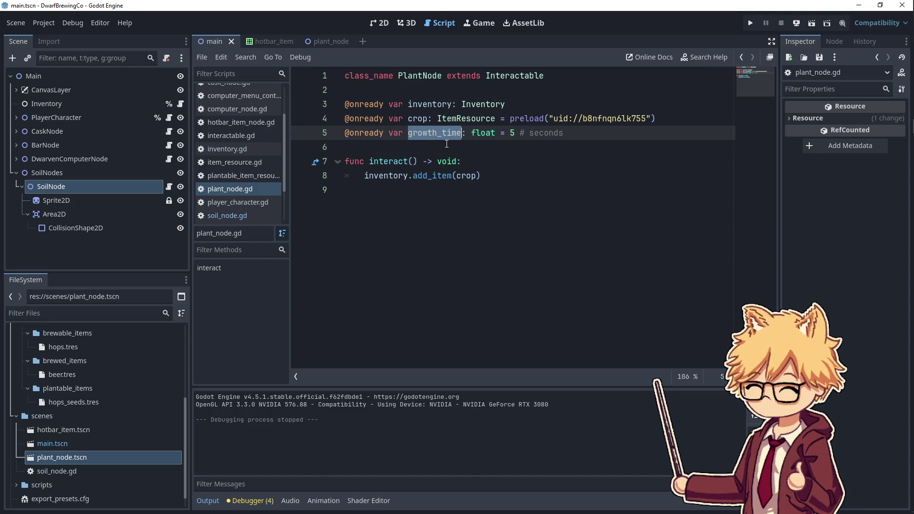
pyautogui.doubleClick(431, 175)
pyautogui.doubleClick(380, 175)
pyautogui.click(464, 163)
pyautogui.tripleClick(526, 179)
pyautogui.click(526, 180)
pyautogui.click(499, 143)
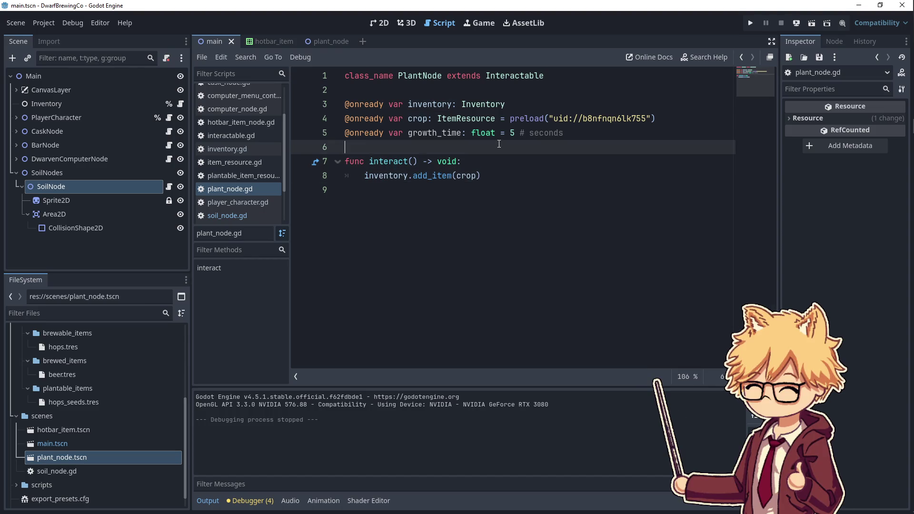
pyautogui.press('Return')
pyautogui.press('BackSpace')
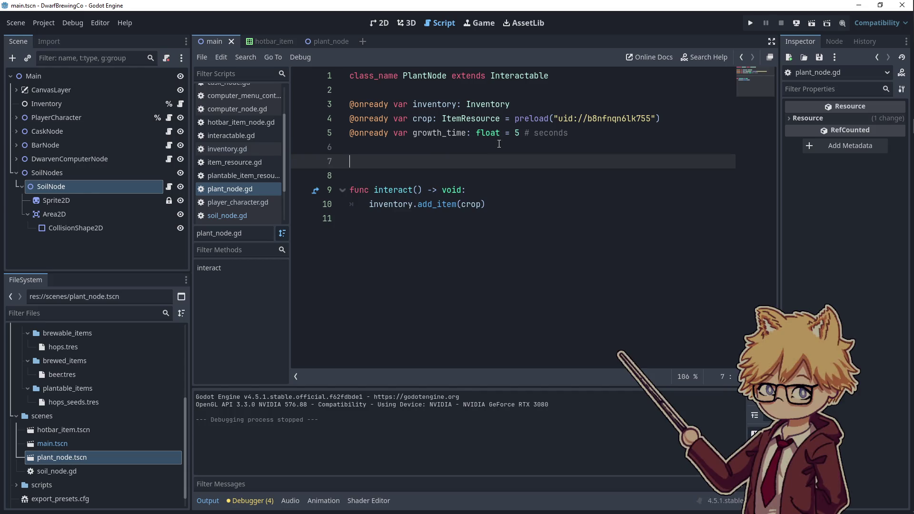
pyautogui.press('Left')
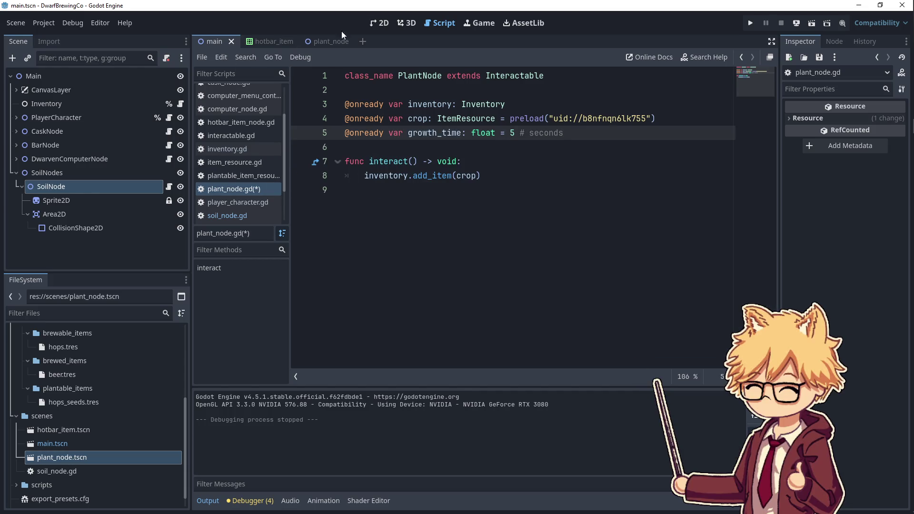
# Open the plant_node scene from the file system.
pyautogui.click(380, 23)
pyautogui.click(440, 23)
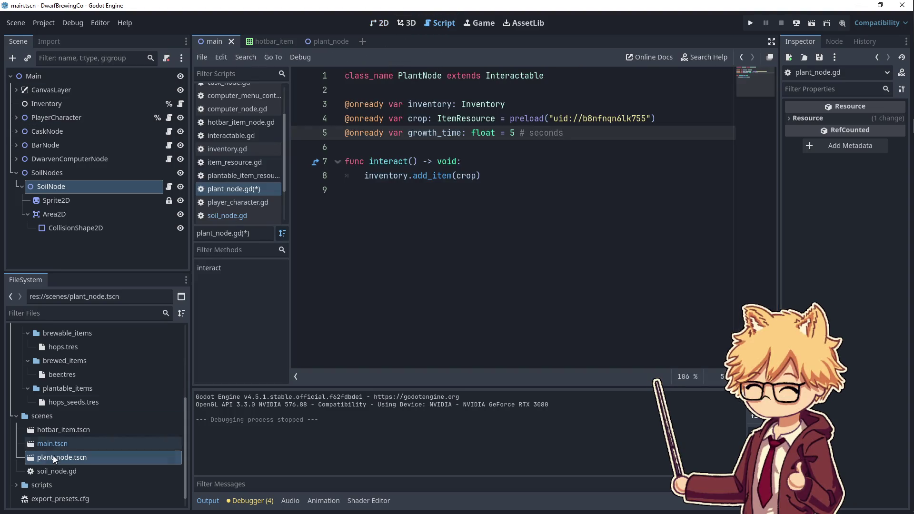
pyautogui.doubleClick(53, 458)
# Add a plain ProgressBar child to PlantNode, then delete it again.
pyautogui.rightClick(90, 74)
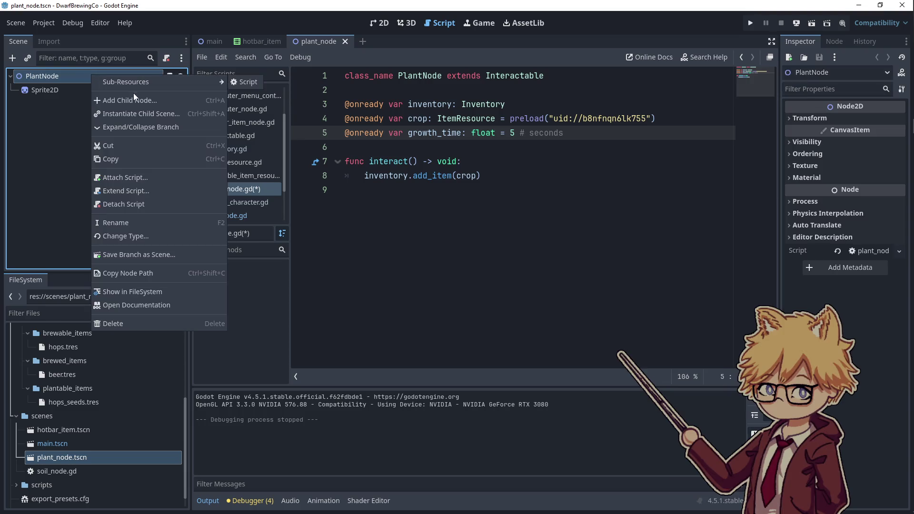
pyautogui.click(132, 98)
pyautogui.write('progre')
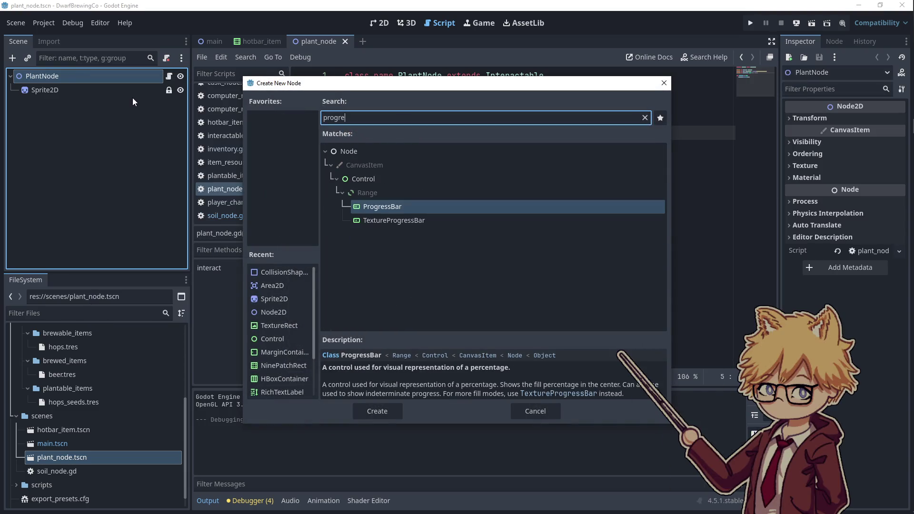
pyautogui.press('Return')
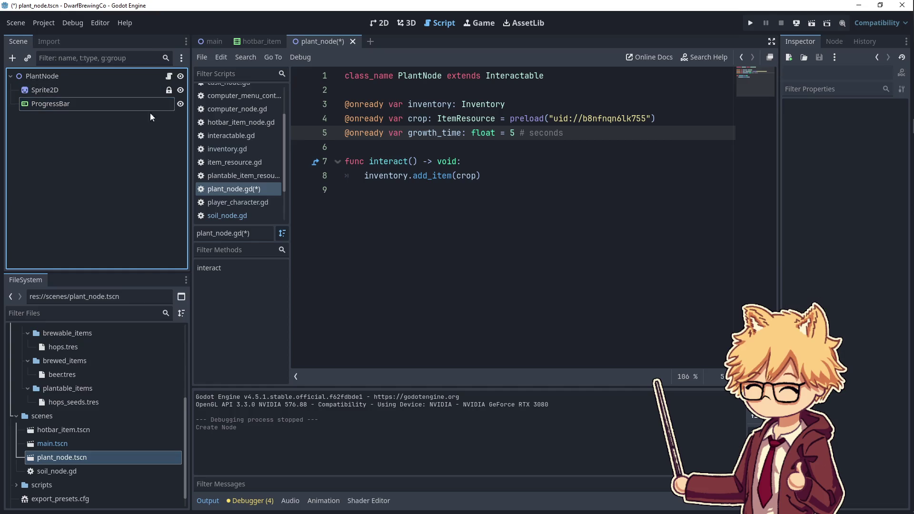
pyautogui.press('Delete')
pyautogui.press('Return')
# Copy CaskNode's BrewProgressBar from the main scene and paste it under PlantNode.
pyautogui.click(208, 42)
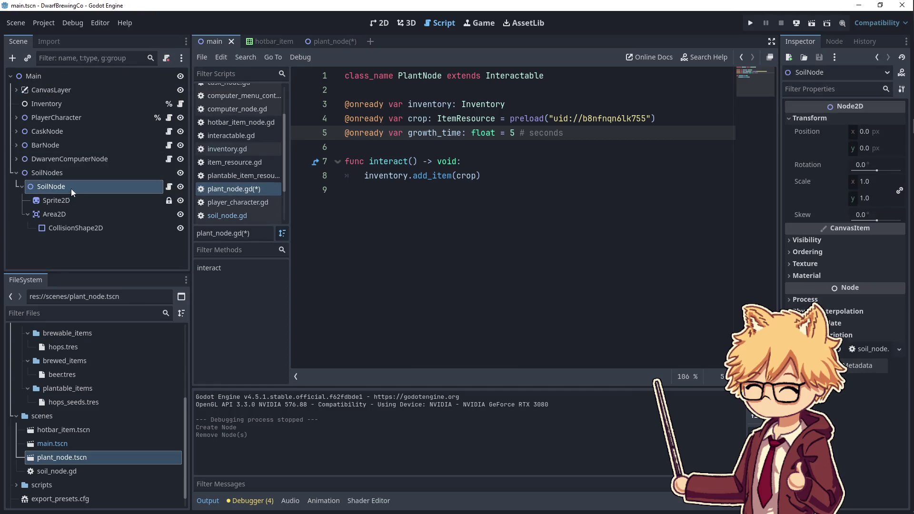
pyautogui.click(16, 132)
pyautogui.rightClick(55, 199)
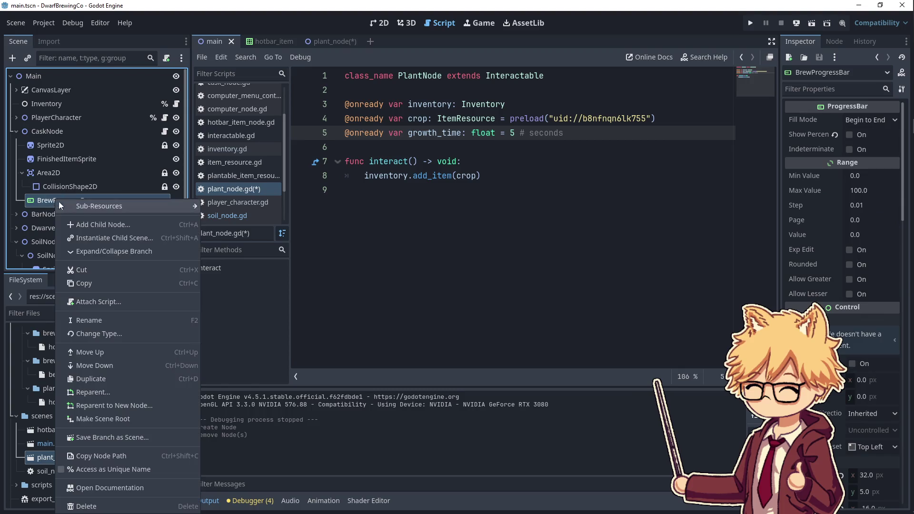
pyautogui.click(82, 284)
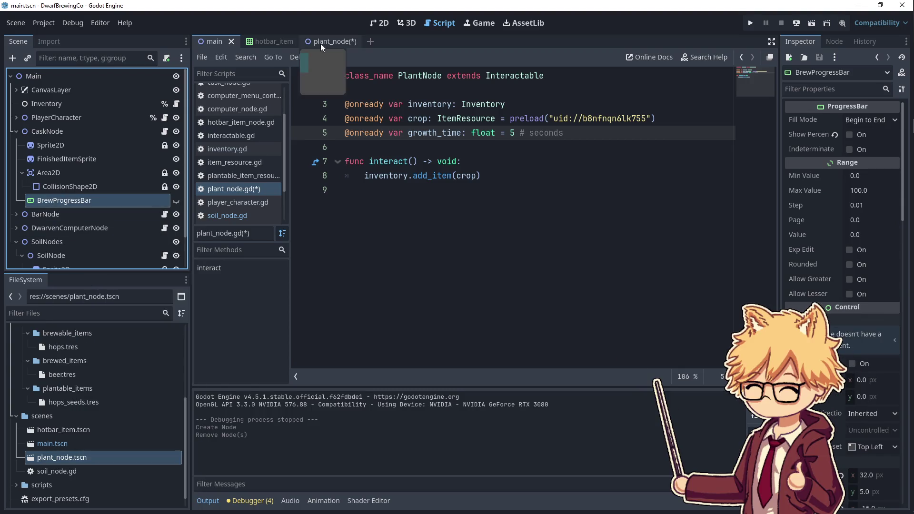
pyautogui.click(322, 42)
pyautogui.click(56, 77)
pyautogui.hotkey('ctrl', 'v')
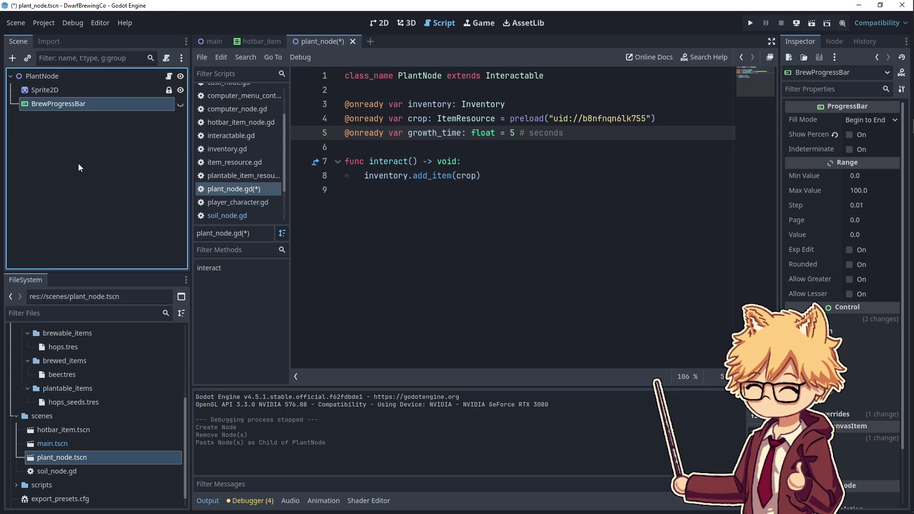
# Rename the pasted bar to GrowthProgressBar and add a blank line after growth_time.
pyautogui.rightClick(57, 106)
pyautogui.click(91, 250)
pyautogui.write('GrowthProgressBar')
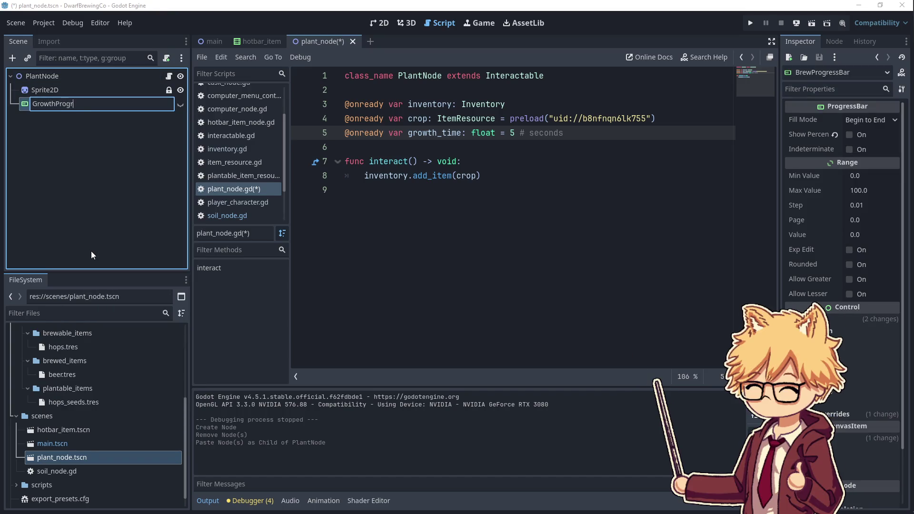
pyautogui.press('Return')
pyautogui.click(402, 141)
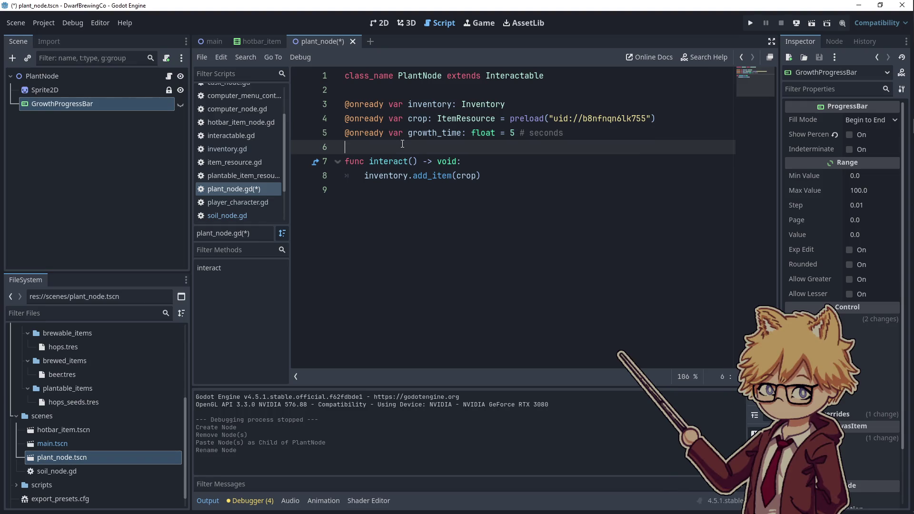
pyautogui.press('Return')
pyautogui.press('Return')
# Add a _process(delta) -> void that calls _update_grwoth_progress_bar(delta).
pyautogui.write('func _p')
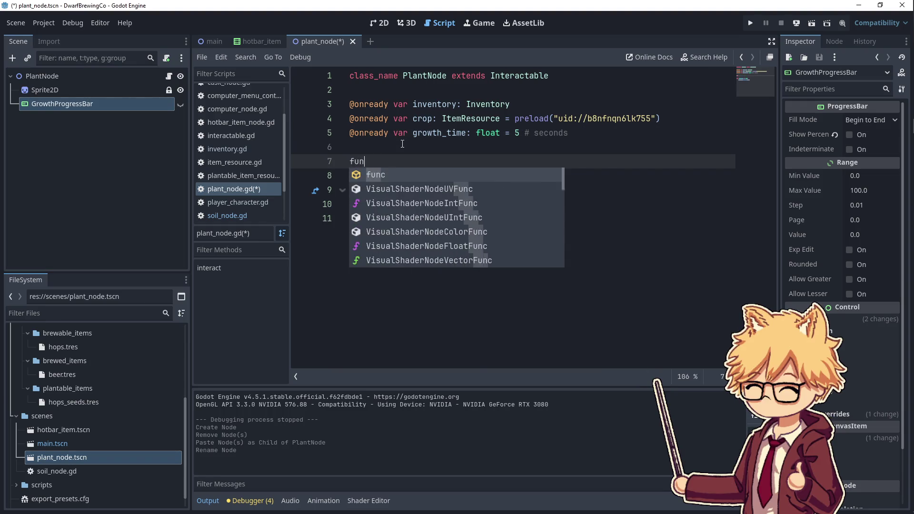
pyautogui.write('roce')
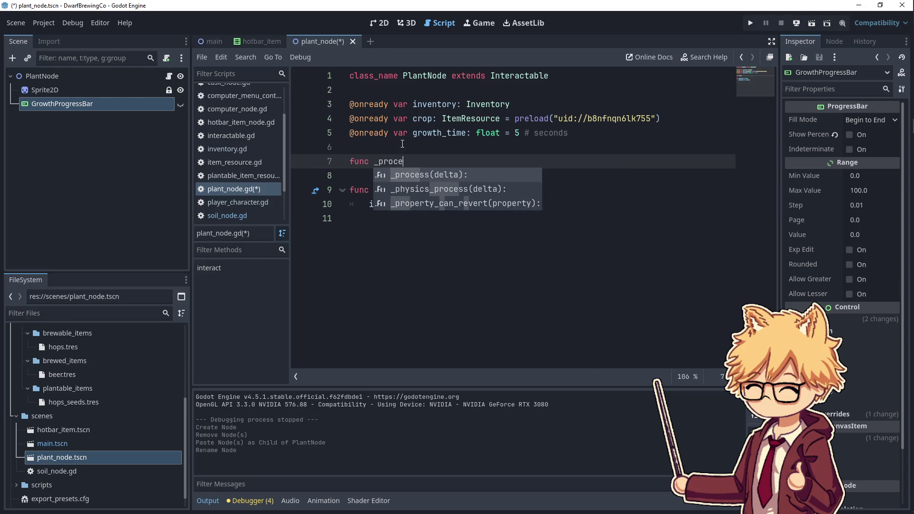
pyautogui.press('Return')
pyautogui.press('Return')
pyautogui.write('_update_gr')
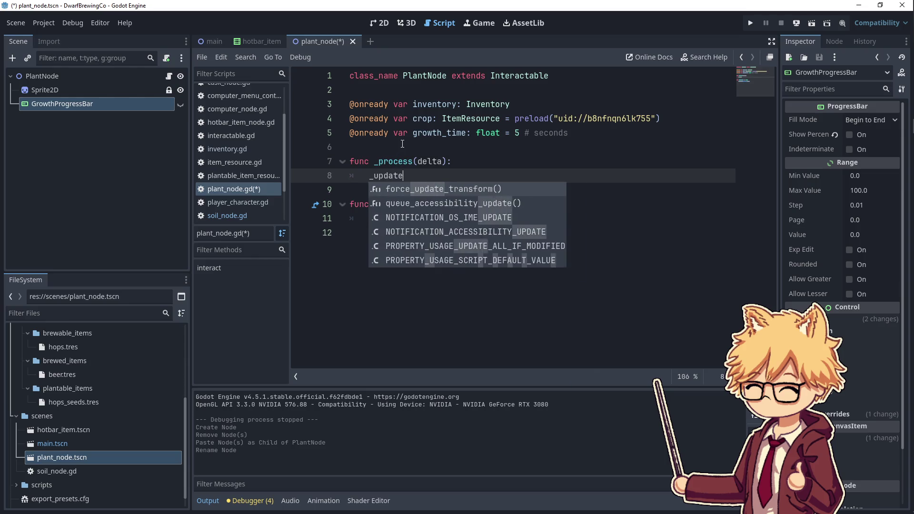
pyautogui.write('woth_progress_')
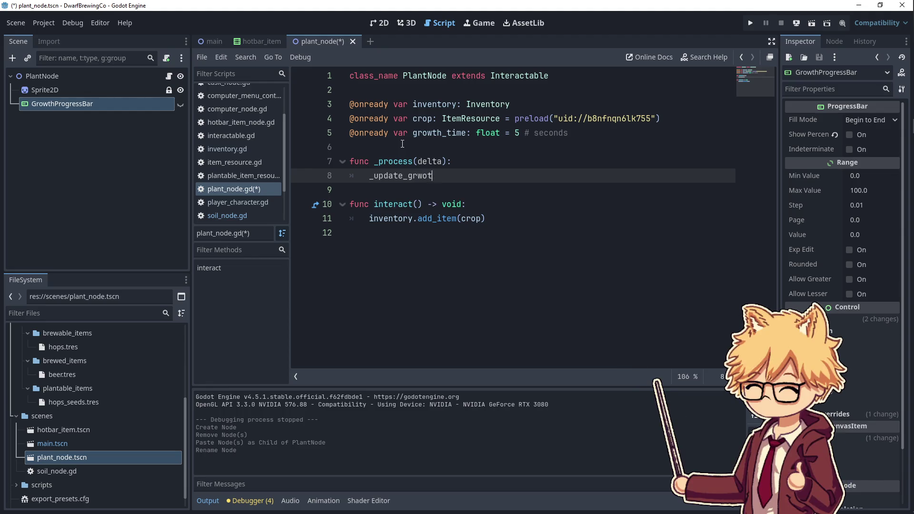
pyautogui.write('bar')
pyautogui.write('()d')
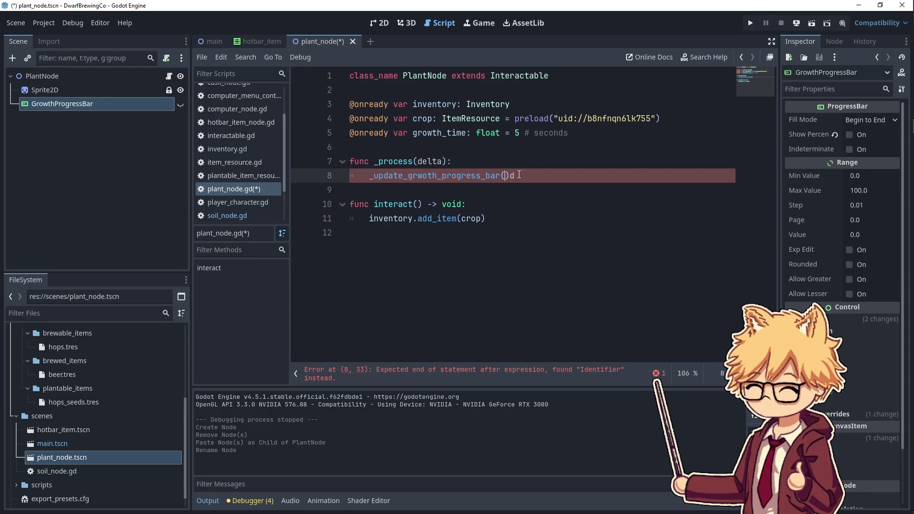
pyautogui.write('delta')
pyautogui.press('BackSpace')
pyautogui.press('Up')
pyautogui.press('Left')
pyautogui.write('-> void')
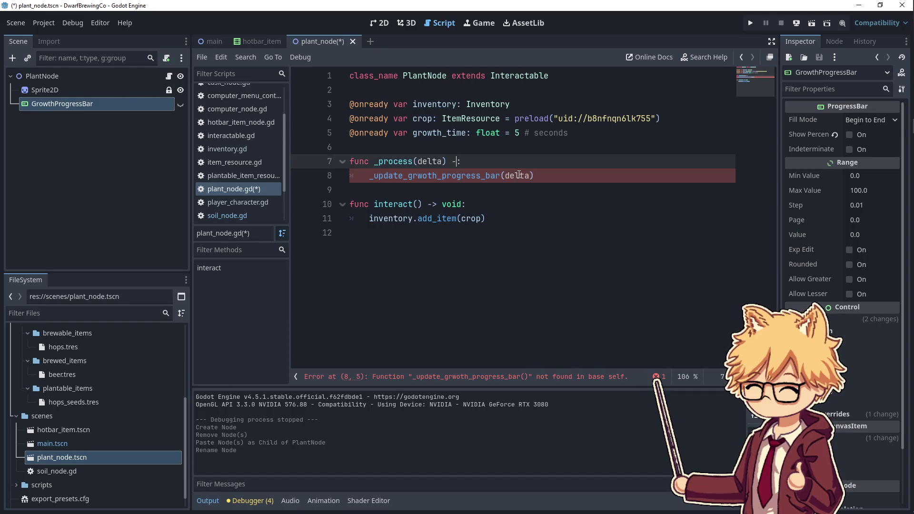
pyautogui.click(519, 175)
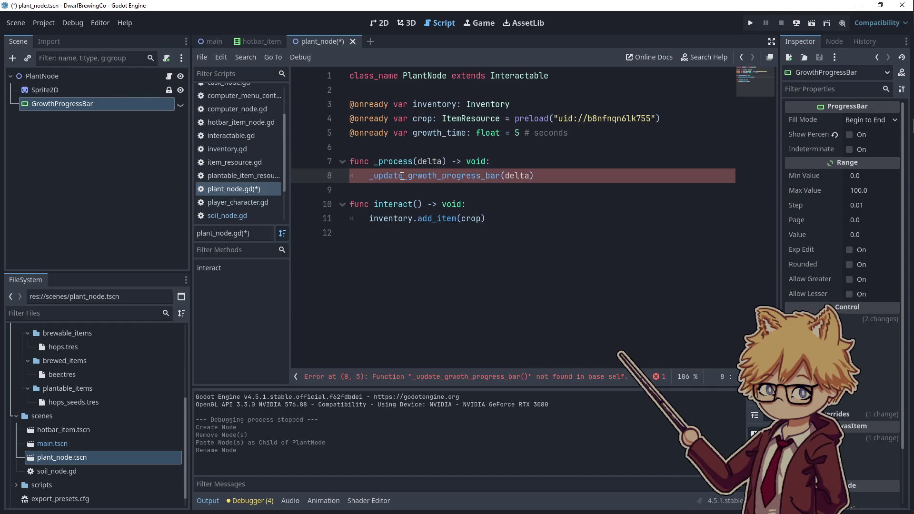
# Add an _update_grwoth_progress_bar(delta: float) function with a placeholder pass body.
pyautogui.click(388, 252)
pyautogui.press('Return')
pyautogui.write('func _update_grwoth_progress_bar(d')
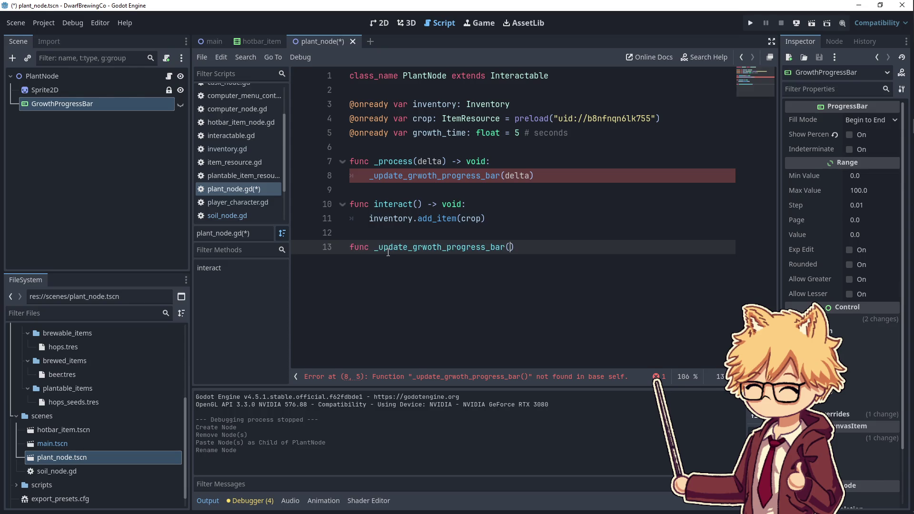
pyautogui.write('elta: float):')
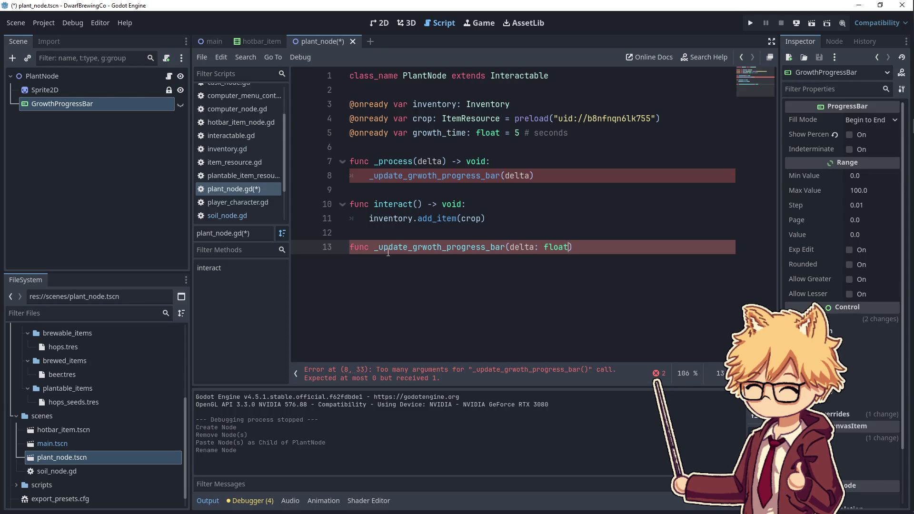
pyautogui.press('Return')
pyautogui.write('pass')
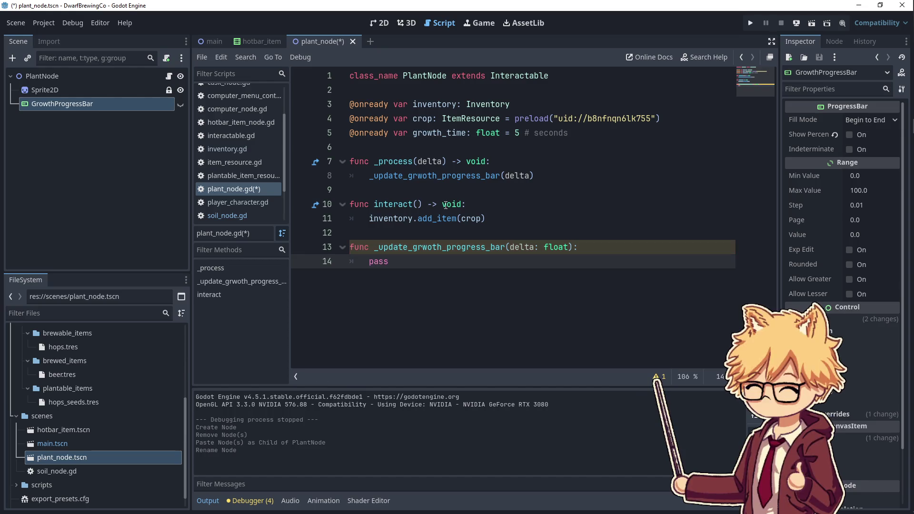
pyautogui.click(347, 202)
# Walk through the new functions and the growth_time variable.
pyautogui.moveTo(395, 261)
pyautogui.mouseDown()
pyautogui.moveTo(341, 148)
pyautogui.moveTo(373, 247)
pyautogui.moveTo(462, 255)
pyautogui.mouseUp()
pyautogui.click(398, 233)
pyautogui.click(400, 162)
pyautogui.click(400, 204)
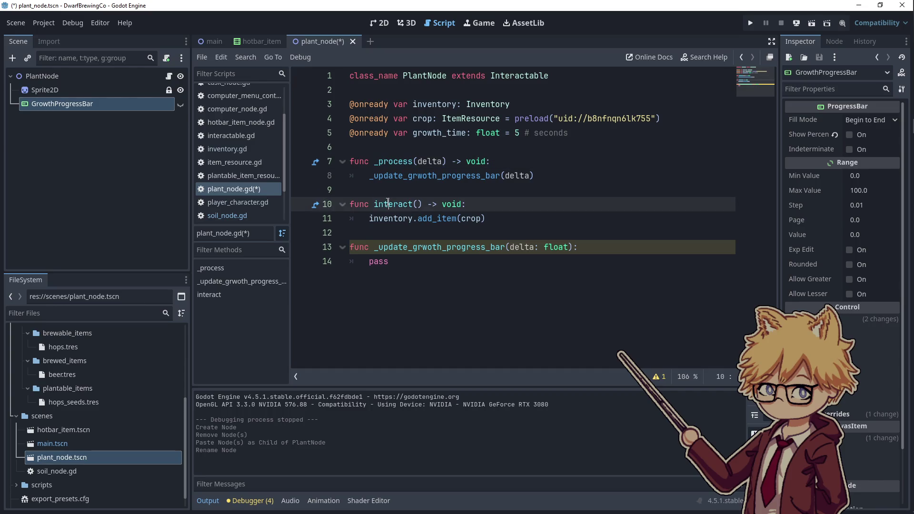
pyautogui.click(400, 248)
pyautogui.click(400, 271)
pyautogui.doubleClick(429, 247)
pyautogui.click(400, 190)
pyautogui.doubleClick(436, 133)
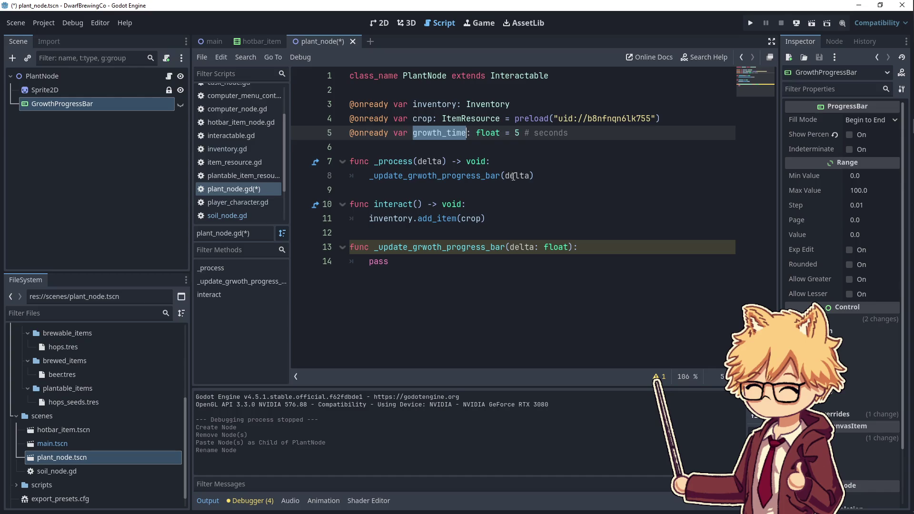
pyautogui.doubleClick(379, 262)
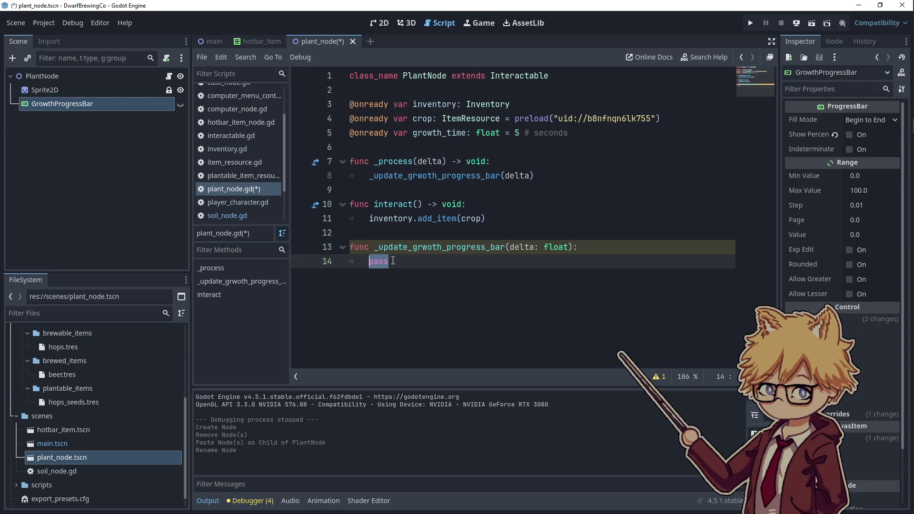
pyautogui.write('gro')
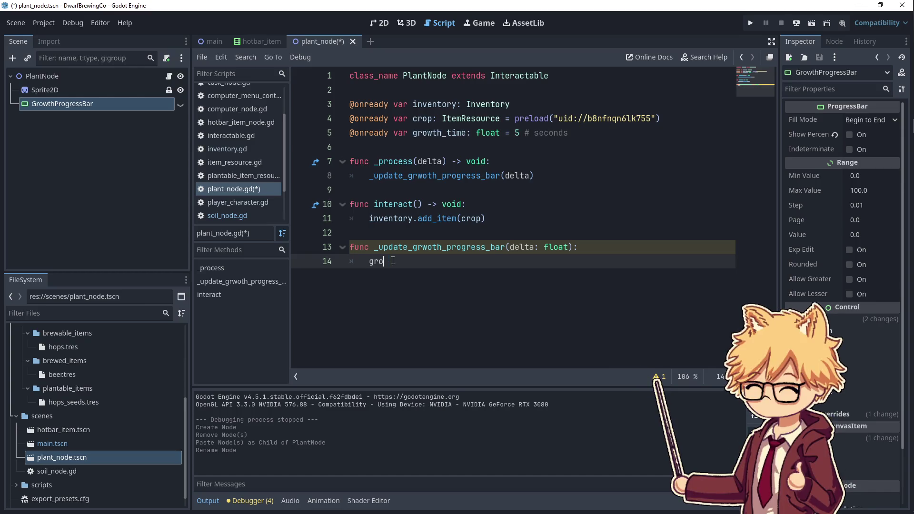
pyautogui.press('BackSpace')
pyautogui.press('BackSpace')
pyautogui.press('BackSpace')
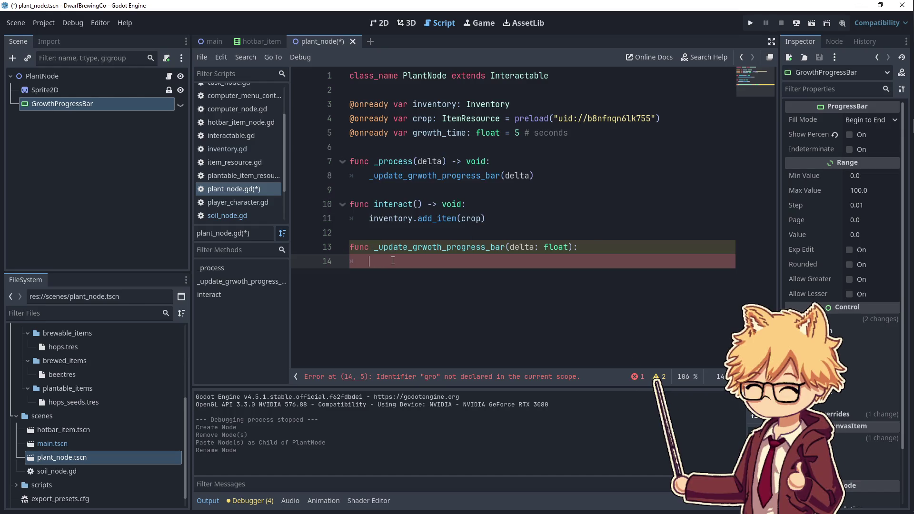
pyautogui.moveTo(62, 103); pyautogui.dragTo(464, 147)
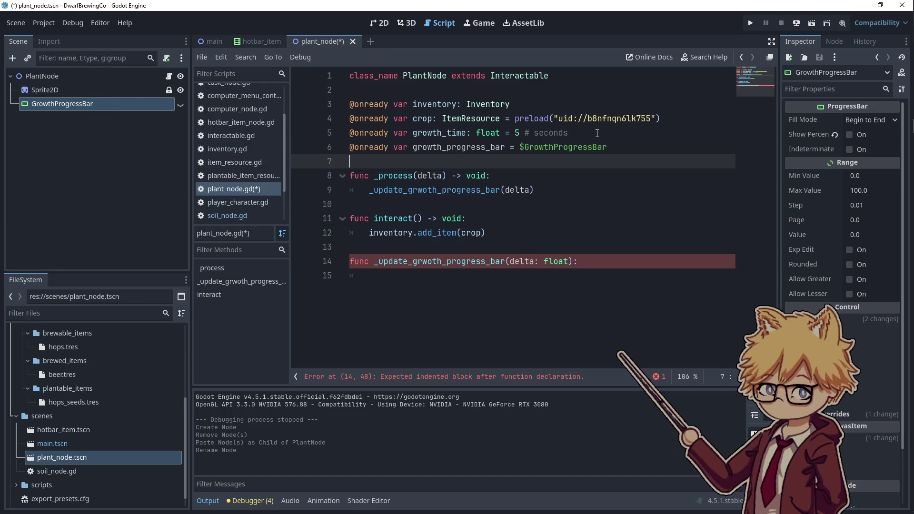
pyautogui.click(505, 162)
pyautogui.write(': Pro')
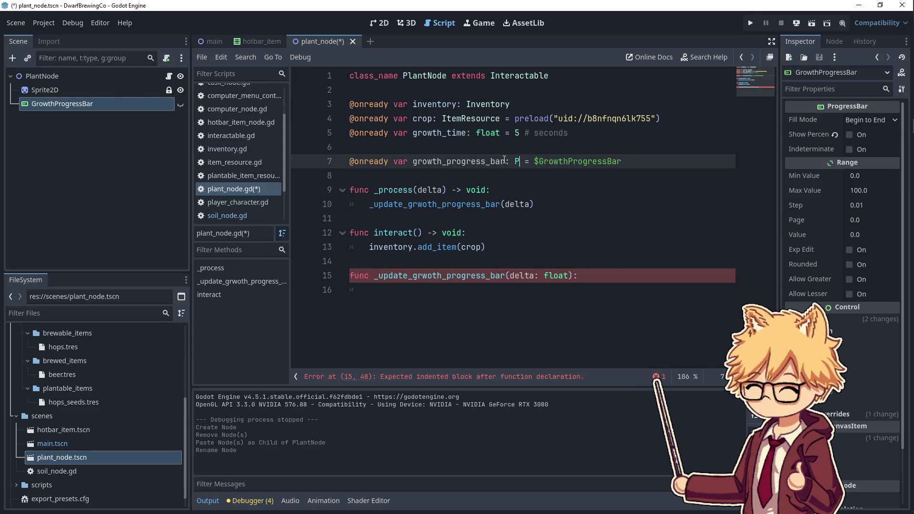
pyautogui.write('gressBar')
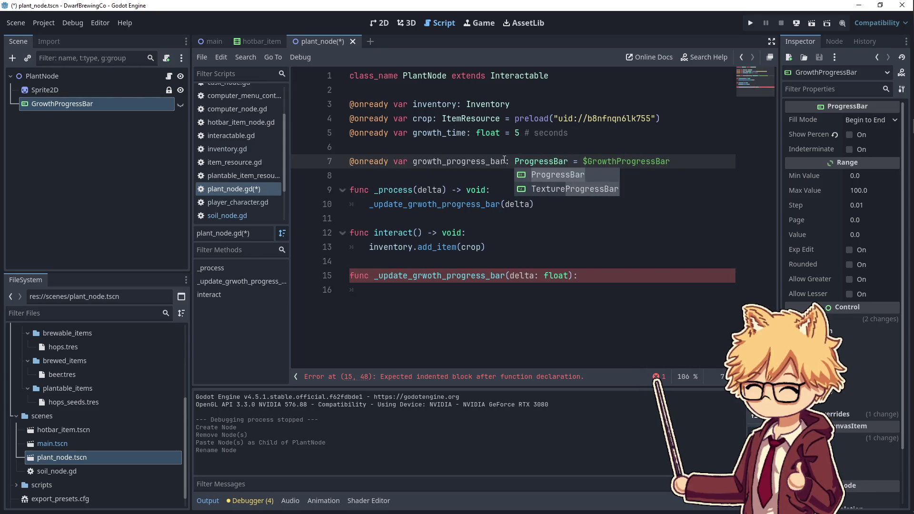
pyautogui.press('Return')
pyautogui.doubleClick(504, 162)
pyautogui.hotkey('ctrl', 'c')
# Make the update function do growth_progress_bar.value += delta / growth_time, then save.
pyautogui.click(386, 284)
pyautogui.hotkey('ctrl', 'v')
pyautogui.write('.progr')
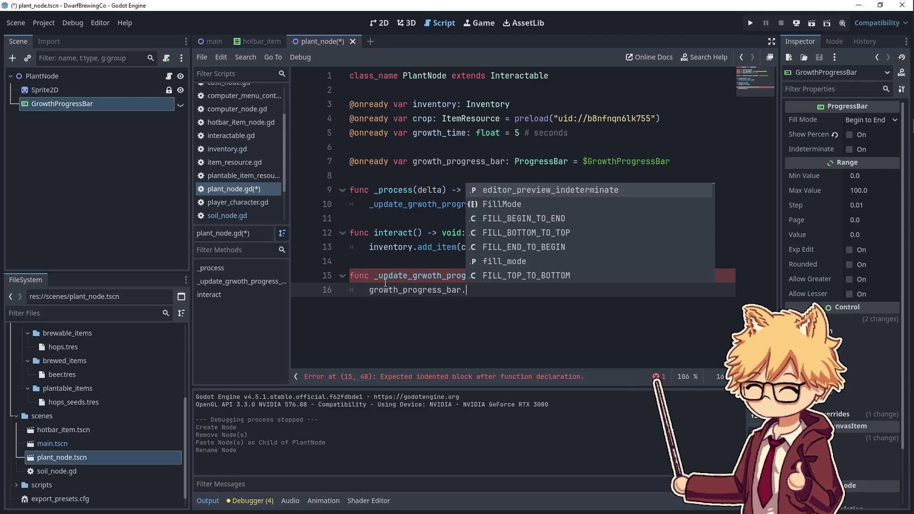
pyautogui.press('BackSpace')
pyautogui.press('BackSpace')
pyautogui.press('BackSpace')
pyautogui.write('value = del')
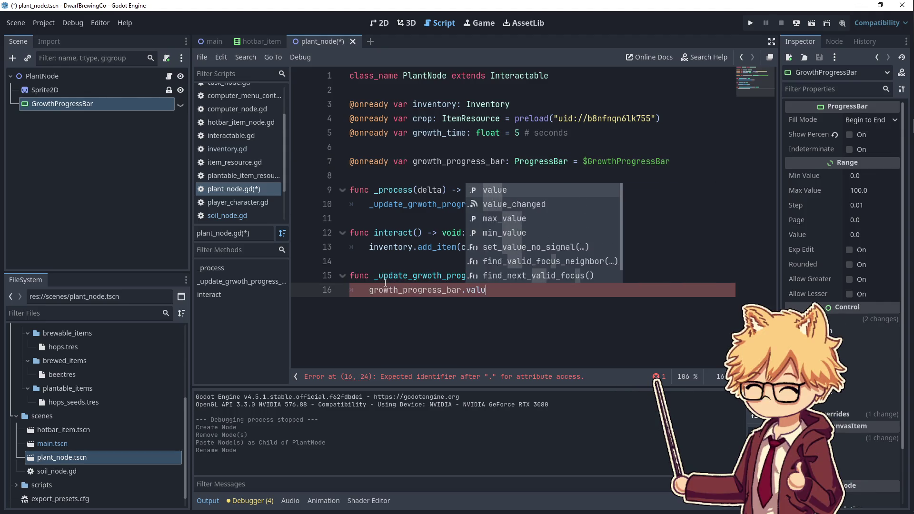
pyautogui.press('BackSpace')
pyautogui.press('BackSpace')
pyautogui.press('BackSpace')
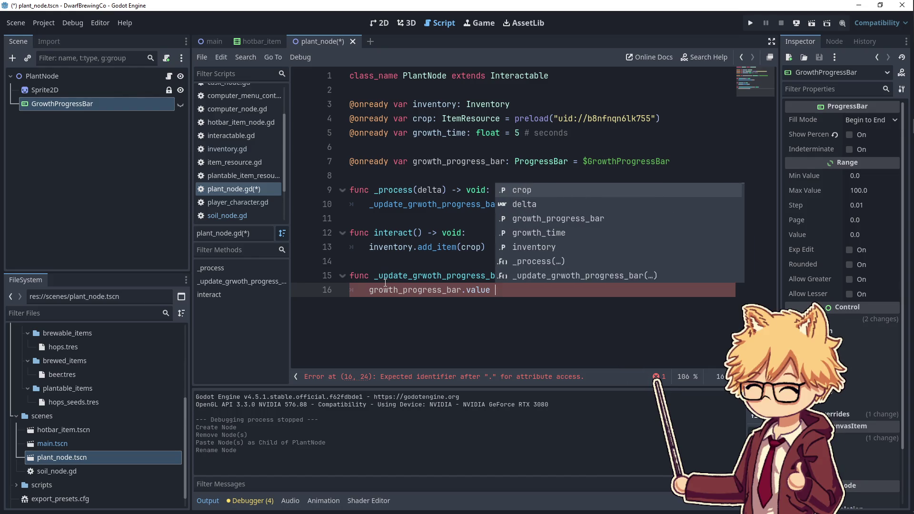
pyautogui.write('+= delta / gro')
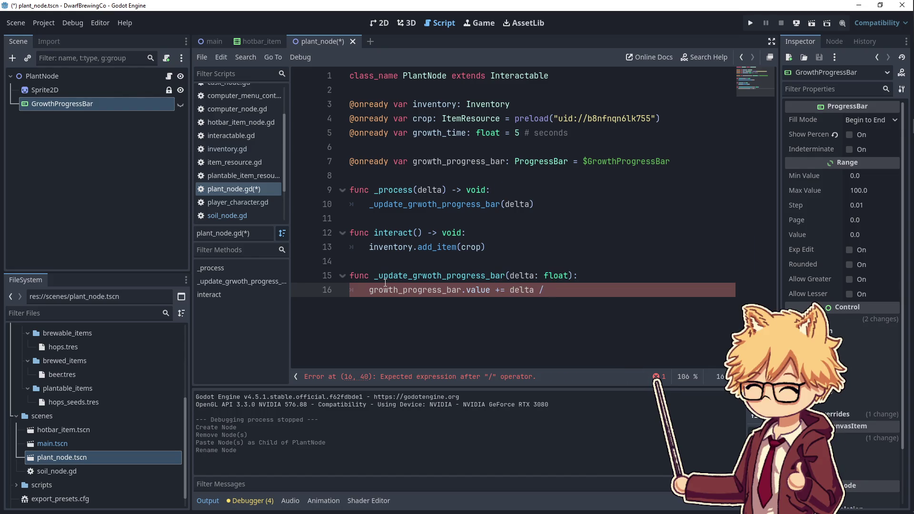
pyautogui.press('Down')
pyautogui.press('Return')
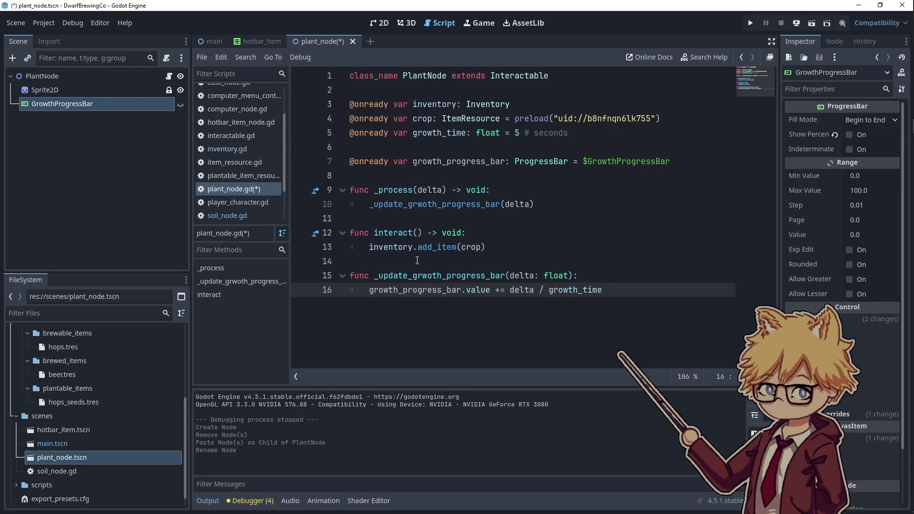
pyautogui.click(486, 247)
pyautogui.hotkey('ctrl', 's')
# Playtest the game by walking the player over and planting a hops seed on the soil.
pyautogui.click(750, 23)
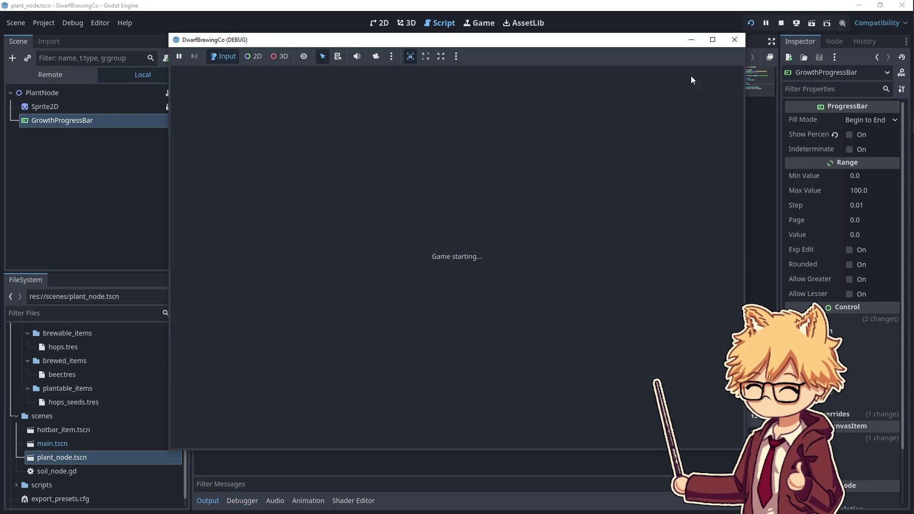
pyautogui.hotkey('w', 'a')
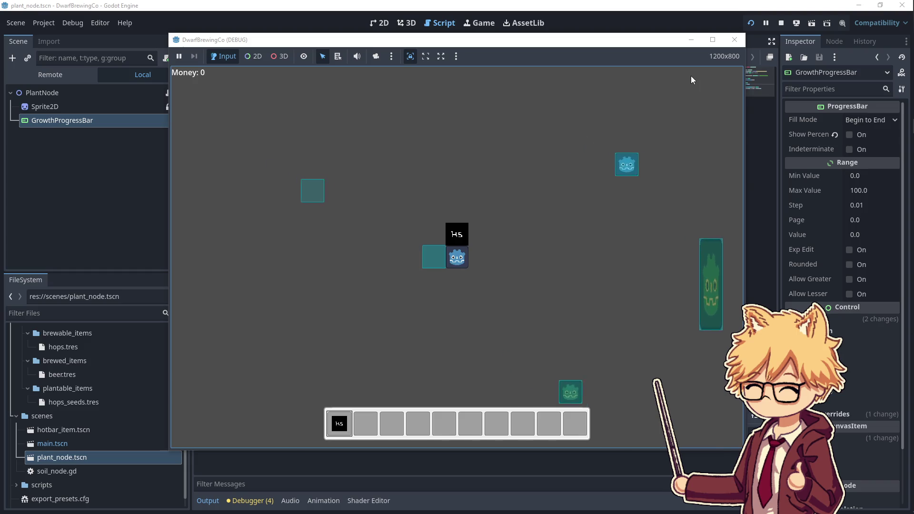
pyautogui.hotkey('w', 'a')
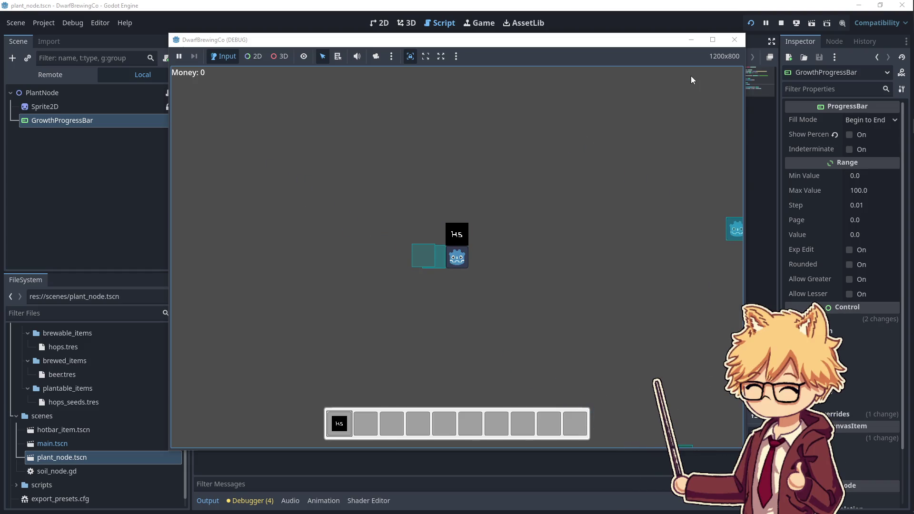
pyautogui.press('e')
pyautogui.press('d')
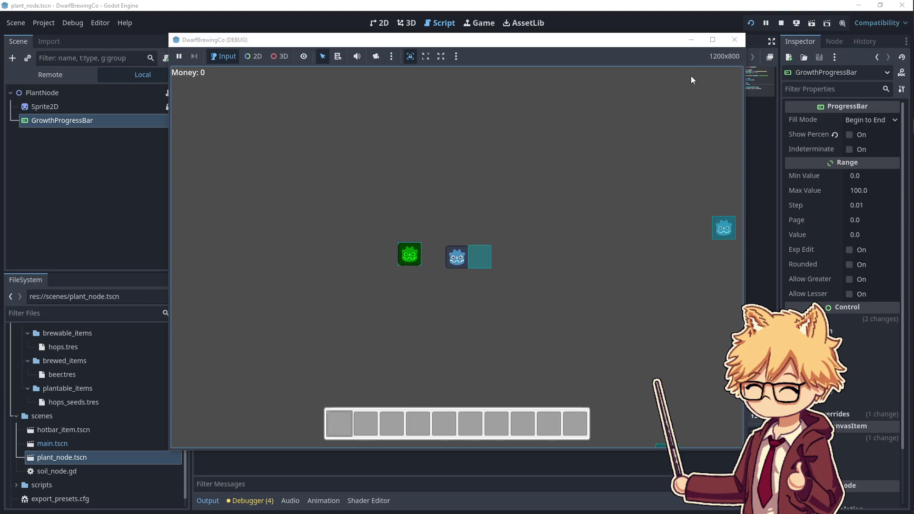
pyautogui.click(734, 39)
# Make the GrowthProgressBar visible and playtest planting the hops seed again.
pyautogui.click(181, 103)
pyautogui.click(749, 24)
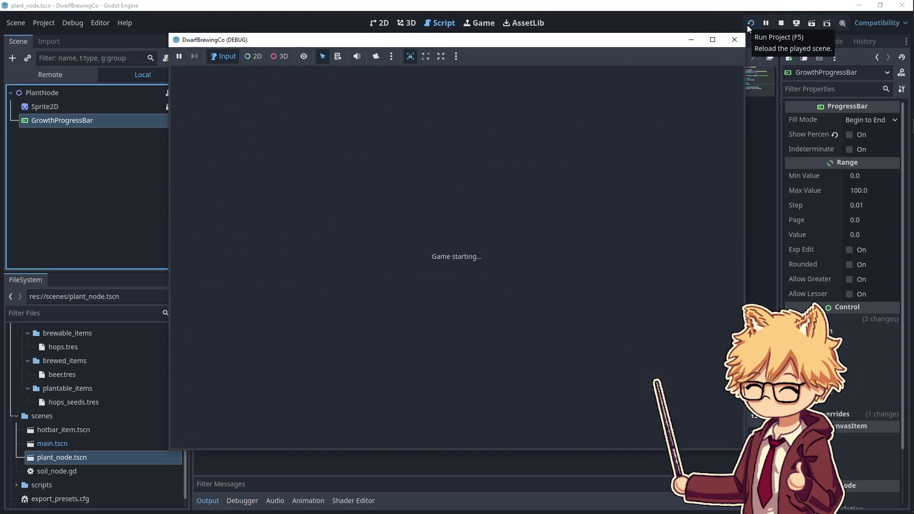
pyautogui.press('w')
pyautogui.press('a')
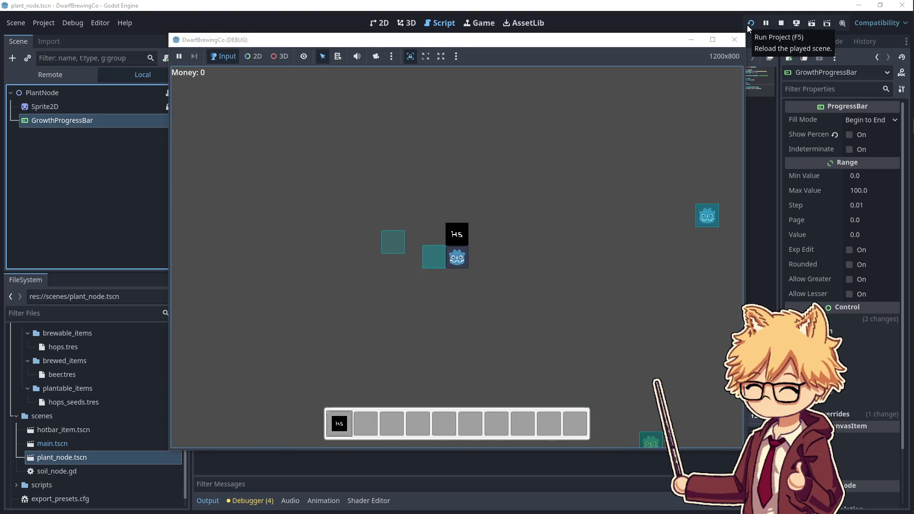
pyautogui.press('e')
pyautogui.press('d')
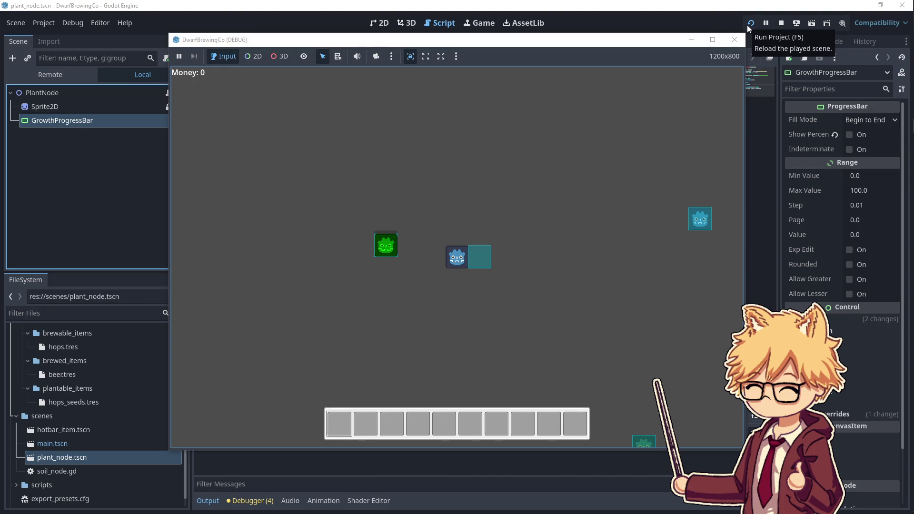
pyautogui.click(734, 39)
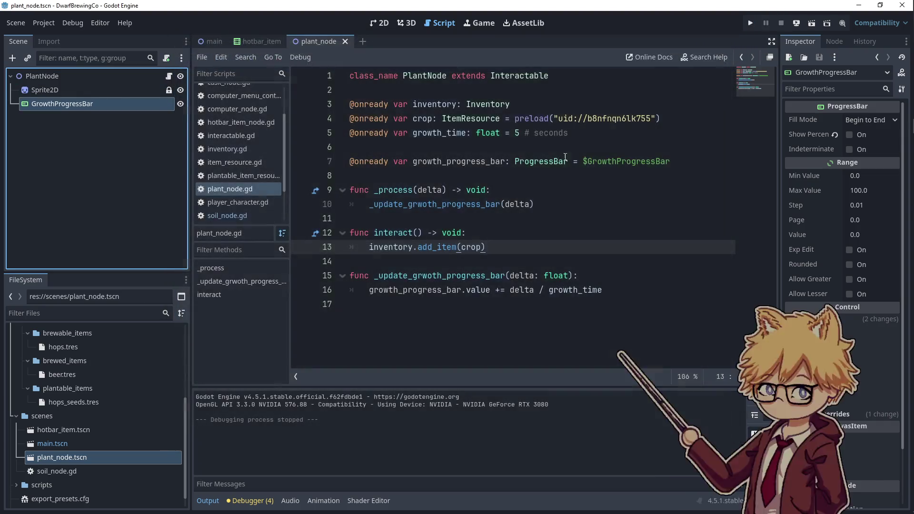
# Scale growth progress by 100 and playtest planting and harvesting the hops.
pyautogui.write('100')
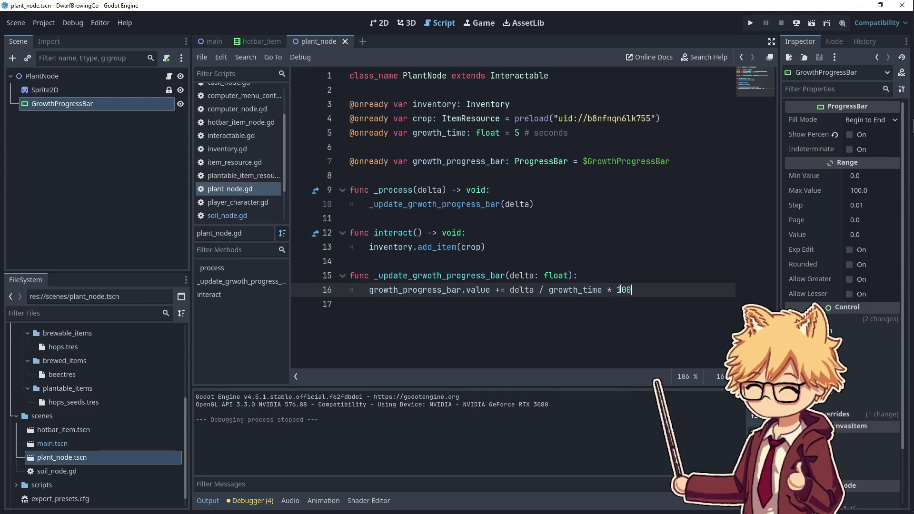
pyautogui.click(756, 22)
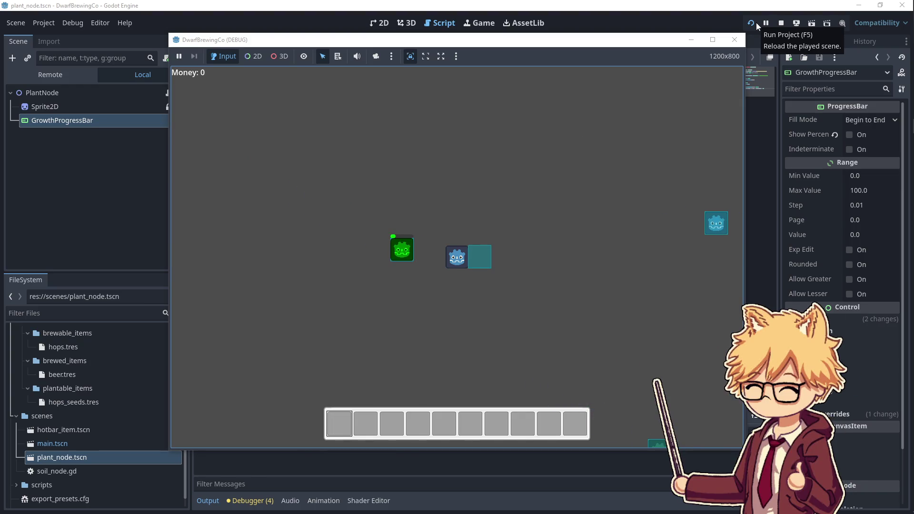
pyautogui.press('w')
pyautogui.press('a')
pyautogui.press('s')
pyautogui.press('a')
pyautogui.press('a')
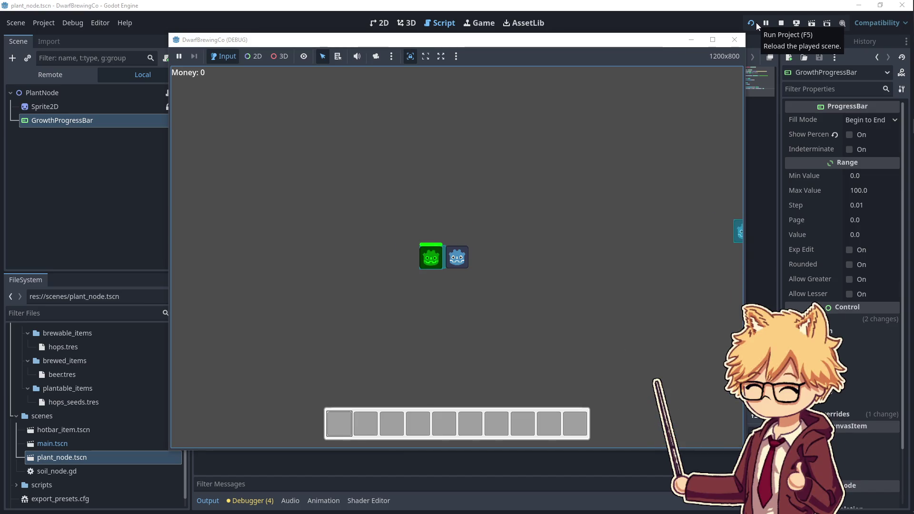
pyautogui.press('d')
pyautogui.press('s')
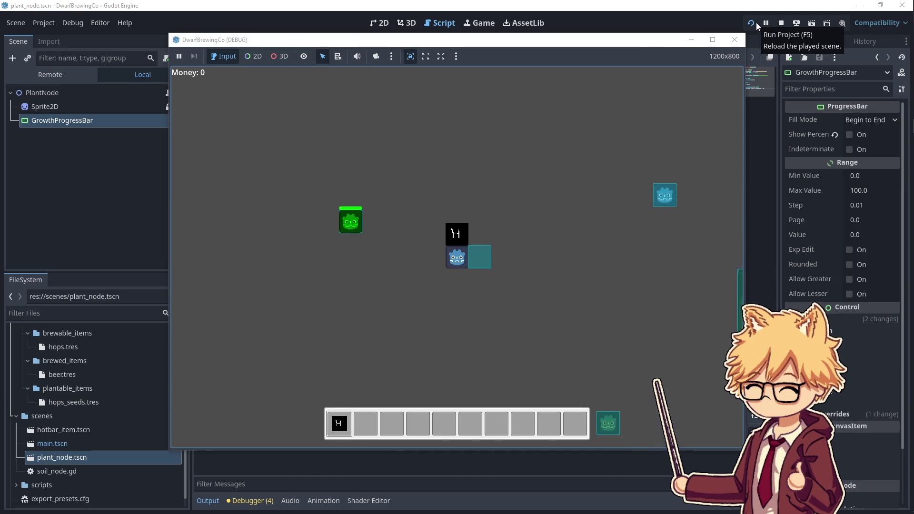
pyautogui.press('s')
pyautogui.press('e')
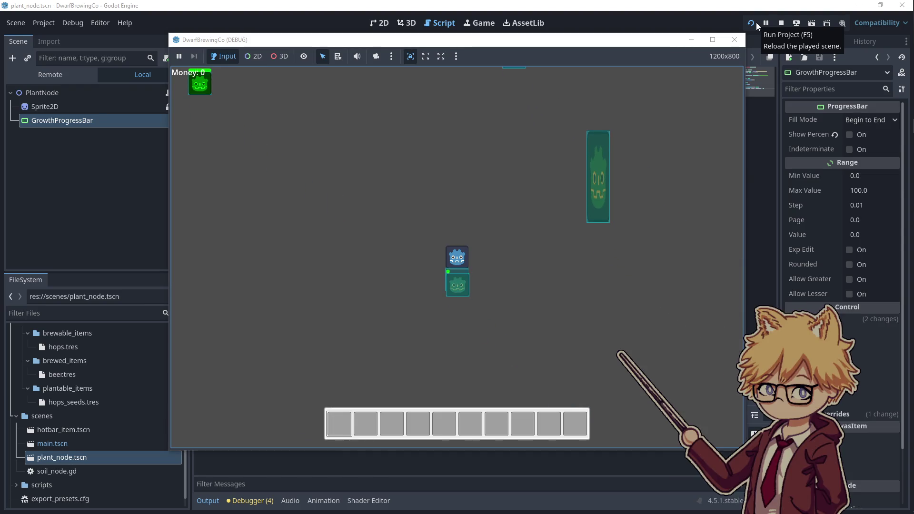
pyautogui.press('a')
pyautogui.press('w')
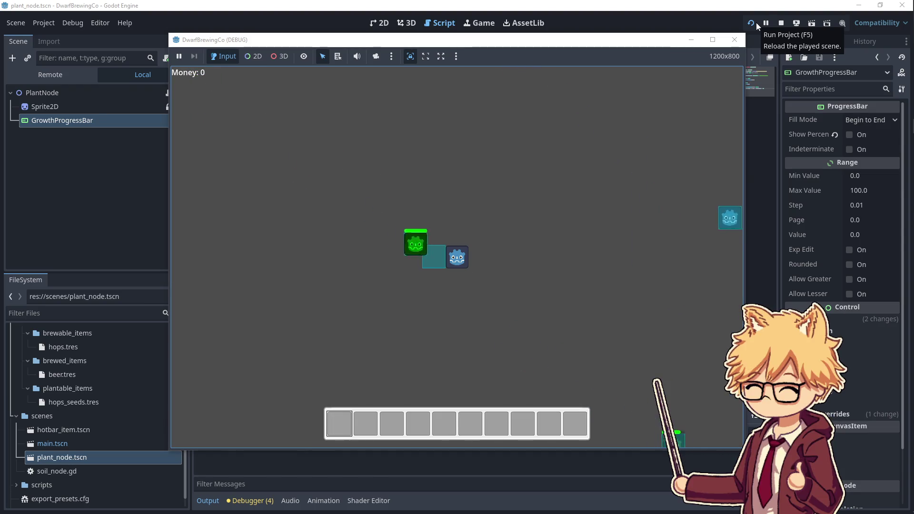
pyautogui.press('e')
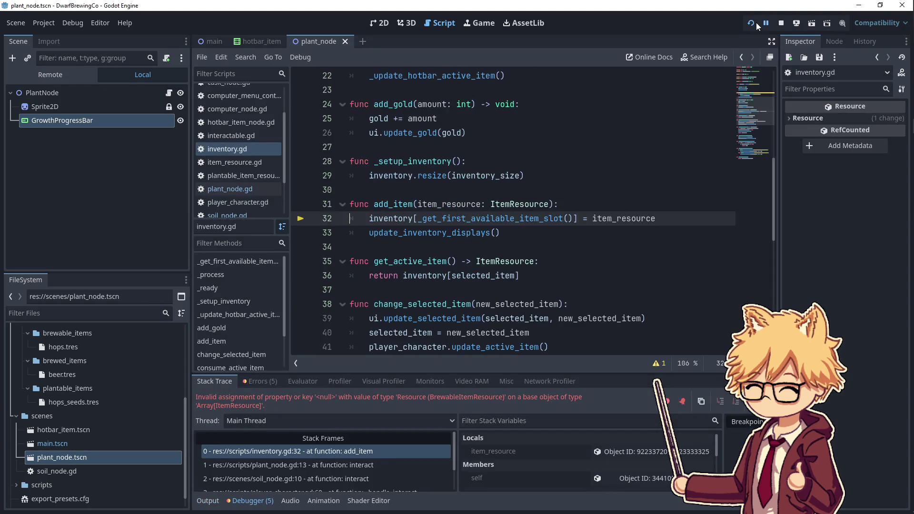
# Stop the crashed debug session and review the inventory.gd script.
pyautogui.click(781, 23)
pyautogui.click(517, 176)
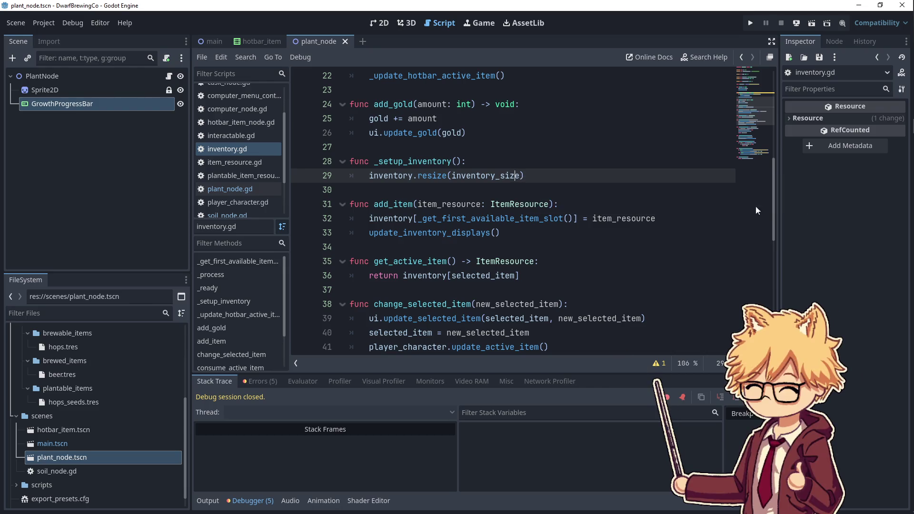
pyautogui.moveTo(910, 165)
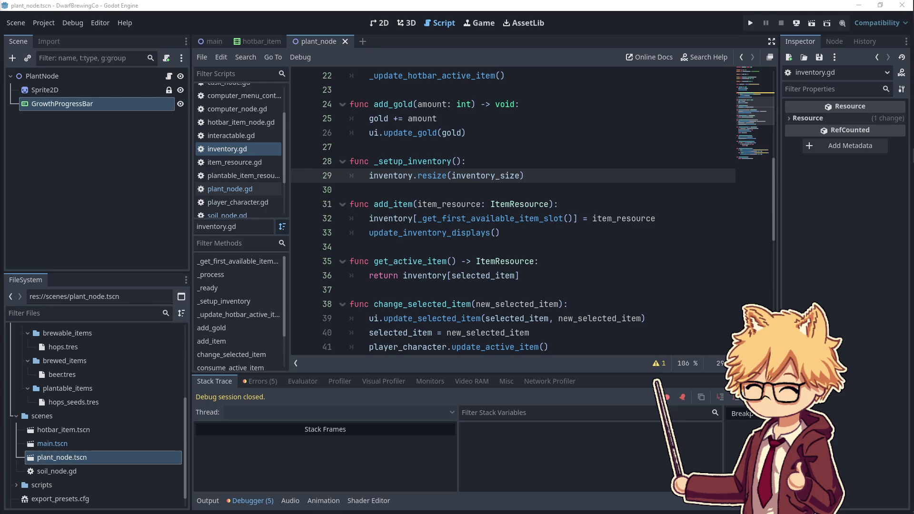
pyautogui.click(522, 248)
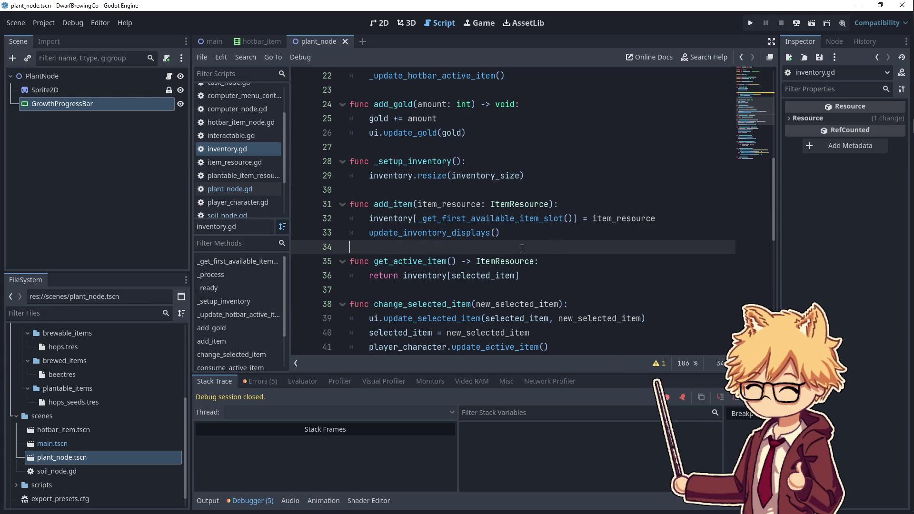
pyautogui.scroll(2, 714, 77)
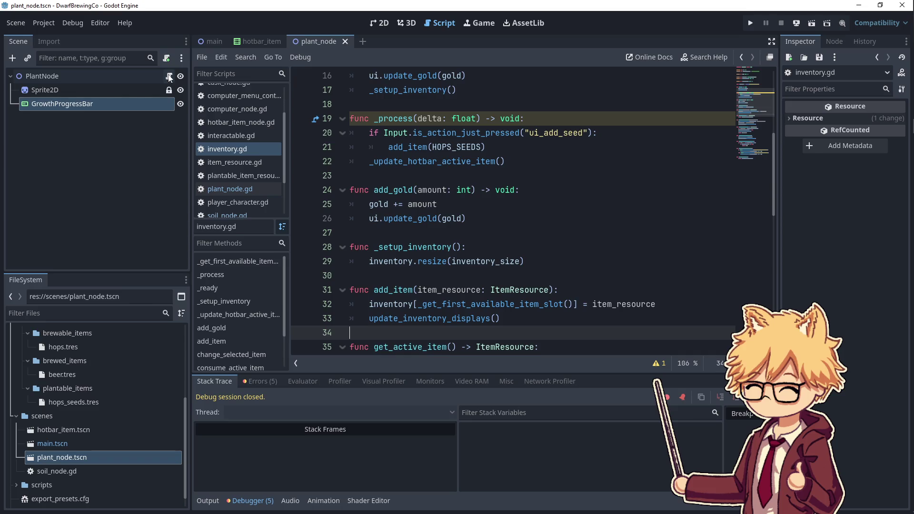
# Check the plant scene in the 2D view, then open PlantNode's script plant_node.gd.
pyautogui.click(383, 24)
pyautogui.scroll(5, 306, 137)
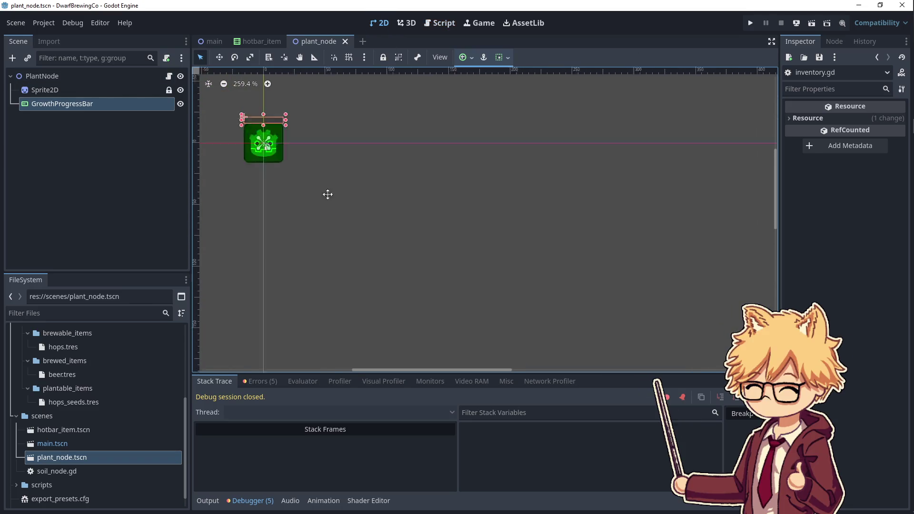
pyautogui.click(439, 23)
pyautogui.scroll(4, 474, 222)
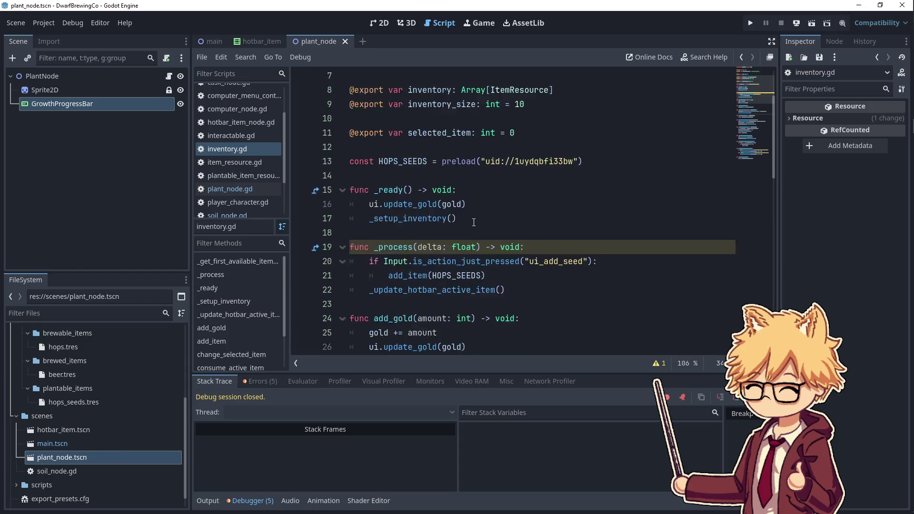
pyautogui.scroll(-4, 460, 216)
pyautogui.click(169, 76)
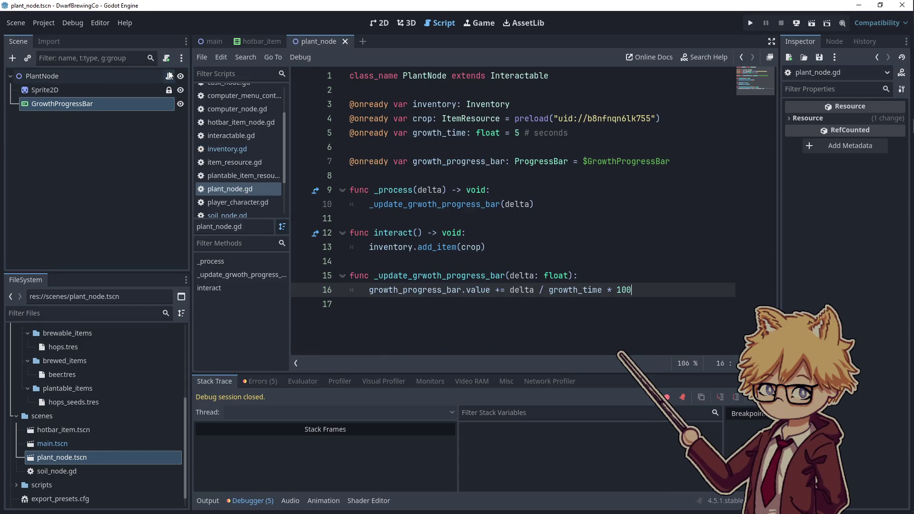
pyautogui.click(711, 163)
pyautogui.press('Return')
pyautogui.write('@onread')
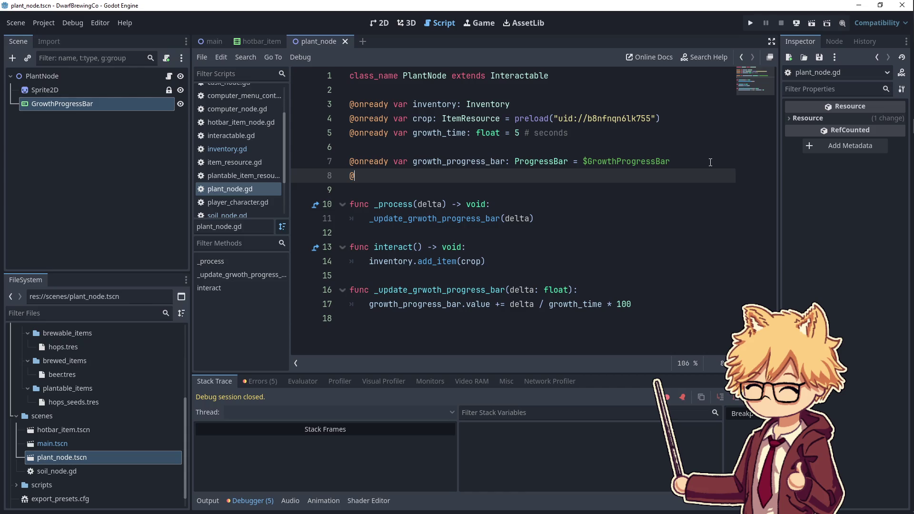
pyautogui.write('y var is_g')
pyautogui.write('rown: b')
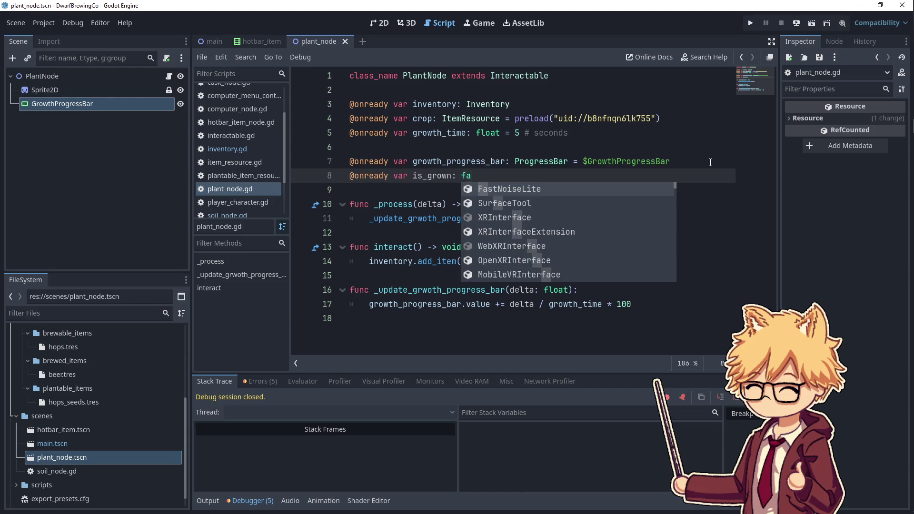
pyautogui.write('ool = false')
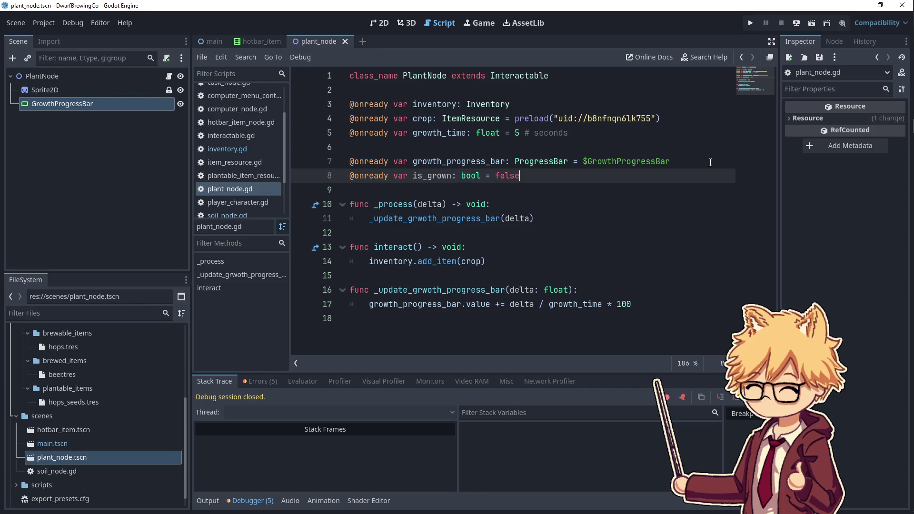
# Start an 'if grwo' check below the progress update and select the misspelled _update_grwoth_progress_bar call.
pyautogui.click(647, 305)
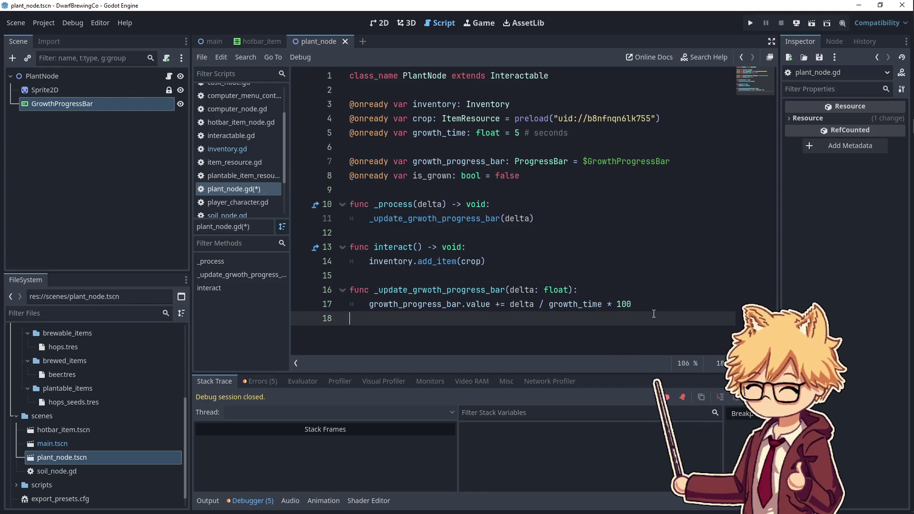
pyautogui.press('Return')
pyautogui.write('if gr')
pyautogui.write('wo')
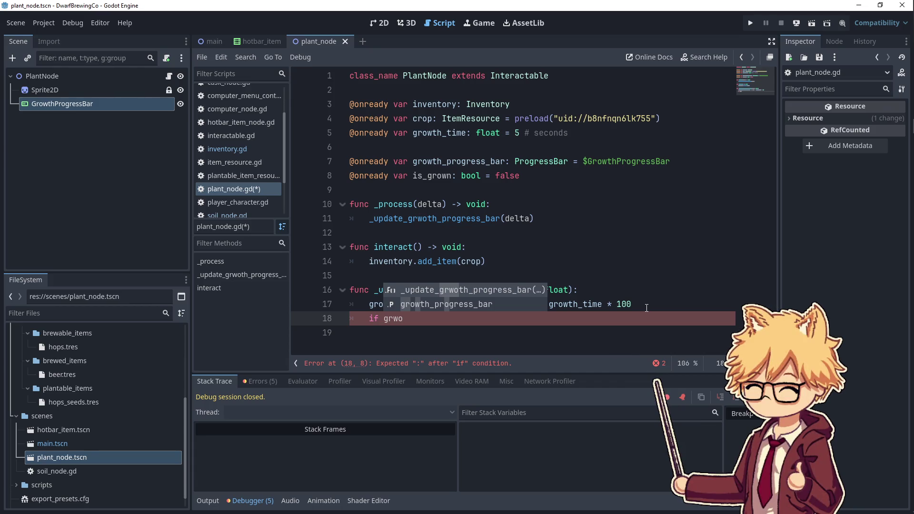
pyautogui.click(569, 263)
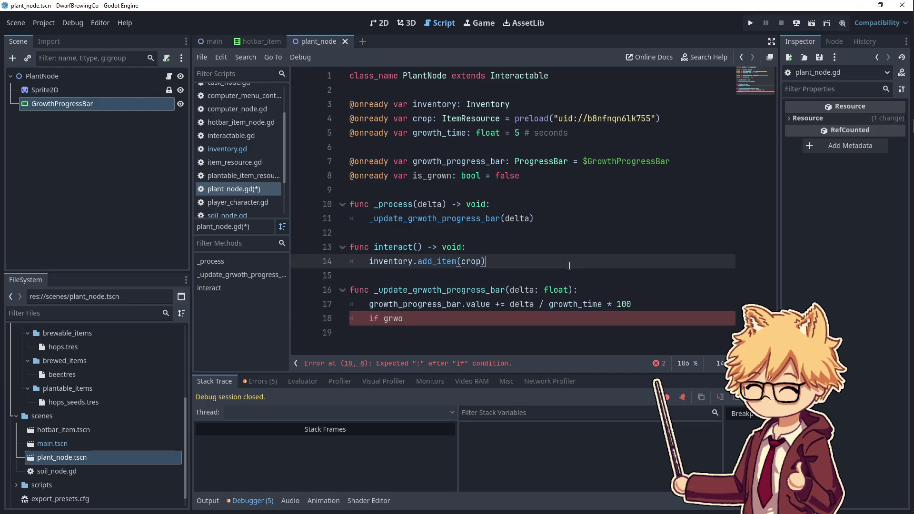
pyautogui.click(422, 219)
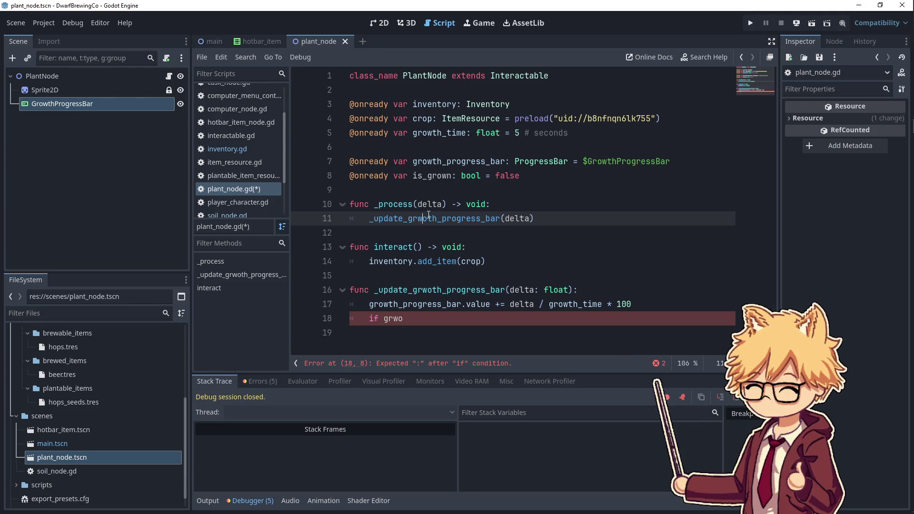
pyautogui.moveTo(428, 216)
pyautogui.doubleClick(424, 220)
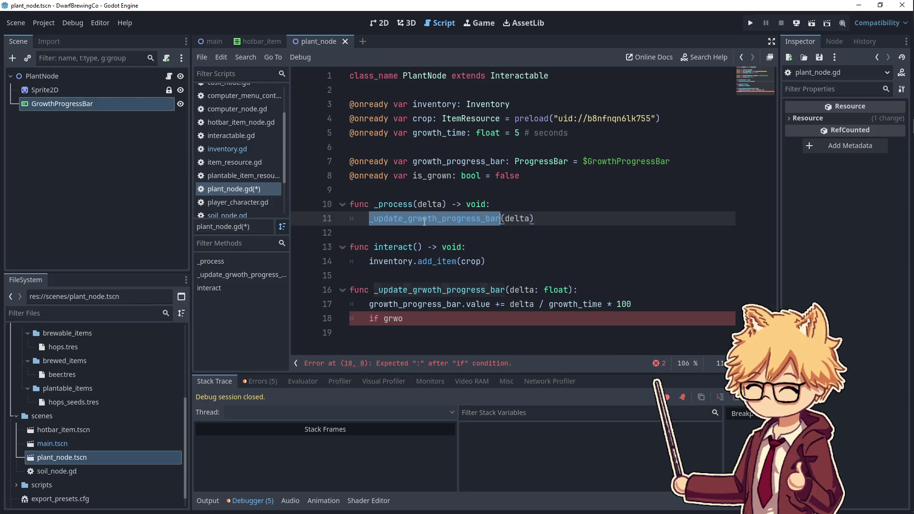
# Correct the 'grwoth' typo to _update_growth_progress_bar on lines 11 and 16.
pyautogui.click(426, 220)
pyautogui.press('BackSpace')
pyautogui.press('Left')
pyautogui.write('o')
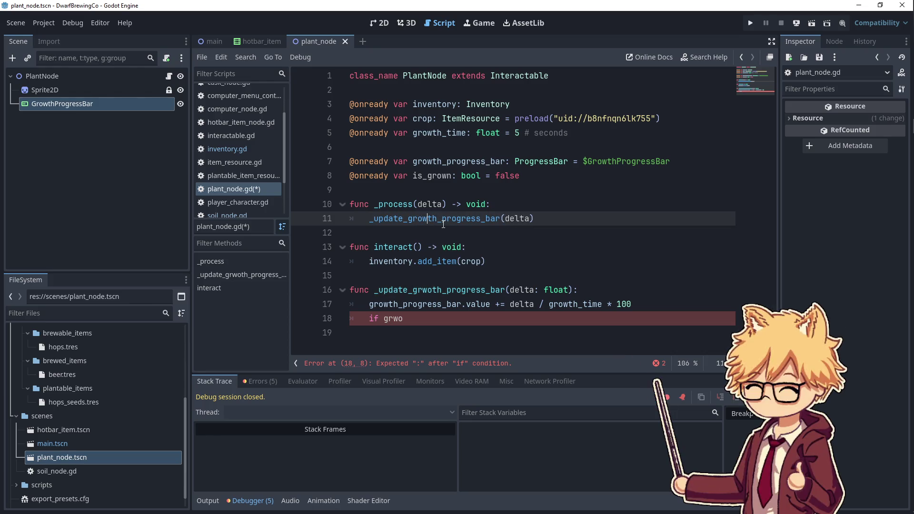
pyautogui.doubleClick(439, 220)
pyautogui.hotkey('ctrl', 'c')
pyautogui.doubleClick(456, 289)
pyautogui.hotkey('ctrl', 'v')
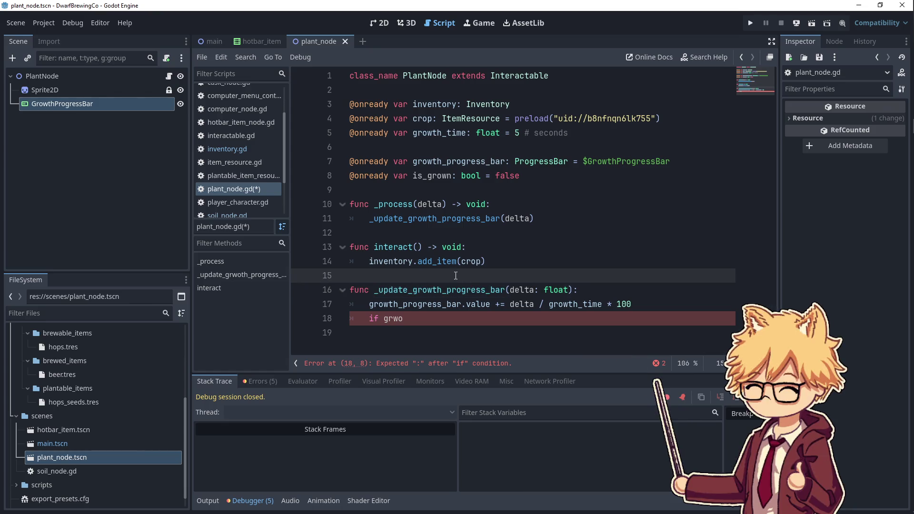
# Turn line 18 into 'if growth_progress_bar.value >= 100:'.
pyautogui.click(399, 318)
pyautogui.doubleClick(399, 318)
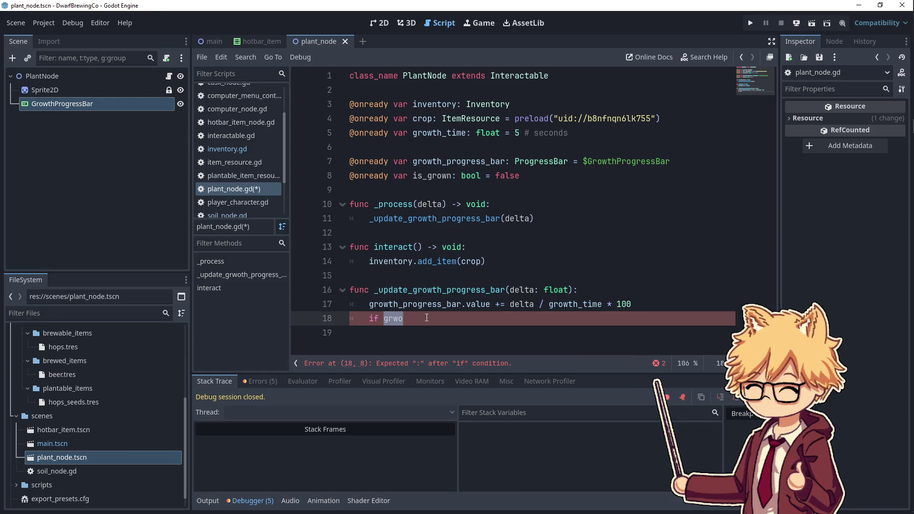
pyautogui.doubleClick(431, 161)
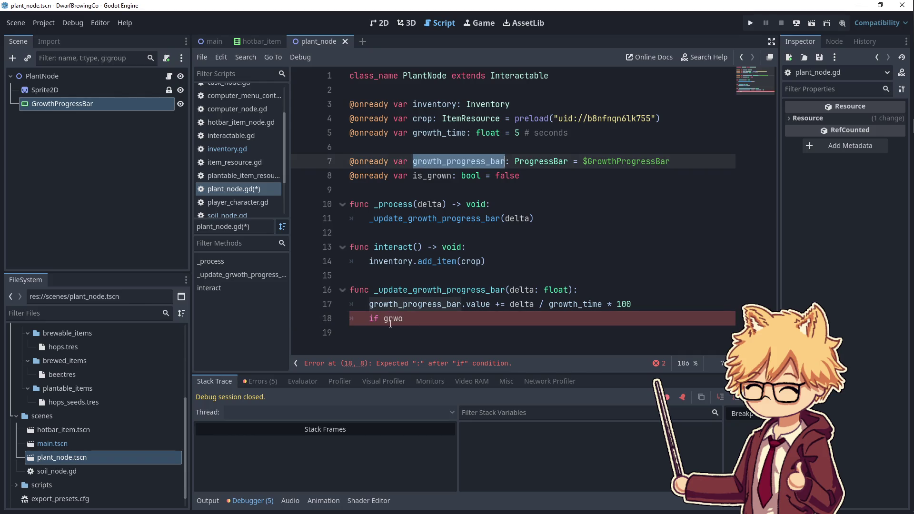
pyautogui.hotkey('ctrl', 'c')
pyautogui.doubleClick(390, 323)
pyautogui.hotkey('ctrl', 'v')
pyautogui.write('.value >= 100:')
pyautogui.press('Return')
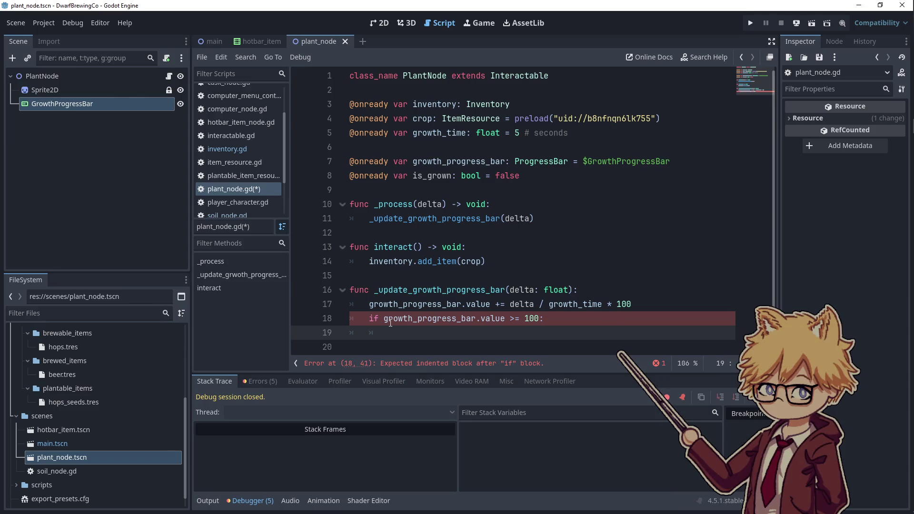
# Set 'is_grown = true' inside the 100% growth check.
pyautogui.scroll(-1, 567, 316)
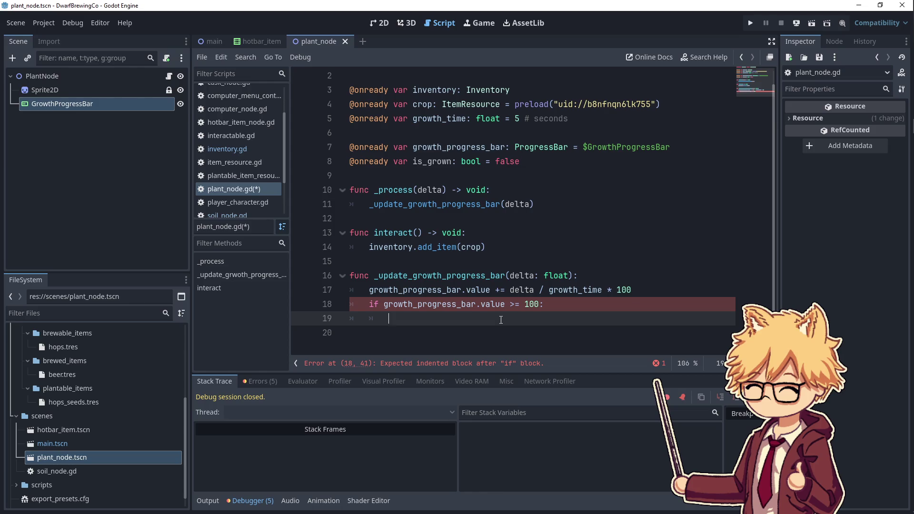
pyautogui.write('dyslexia')
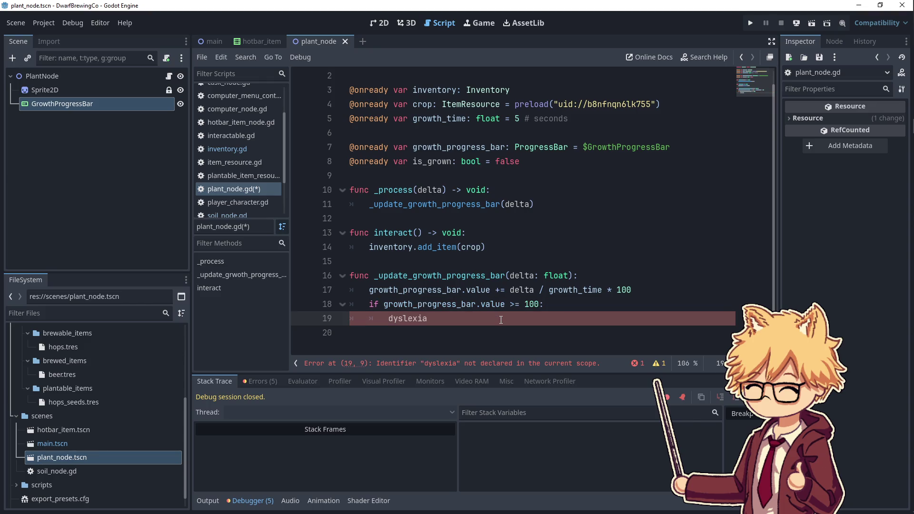
pyautogui.moveTo(388, 319)
pyautogui.mouseDown()
pyautogui.moveTo(427, 320)
pyautogui.moveTo(412, 322)
pyautogui.mouseUp()
pyautogui.doubleClick(401, 317)
pyautogui.click(441, 322)
pyautogui.doubleClick(428, 318)
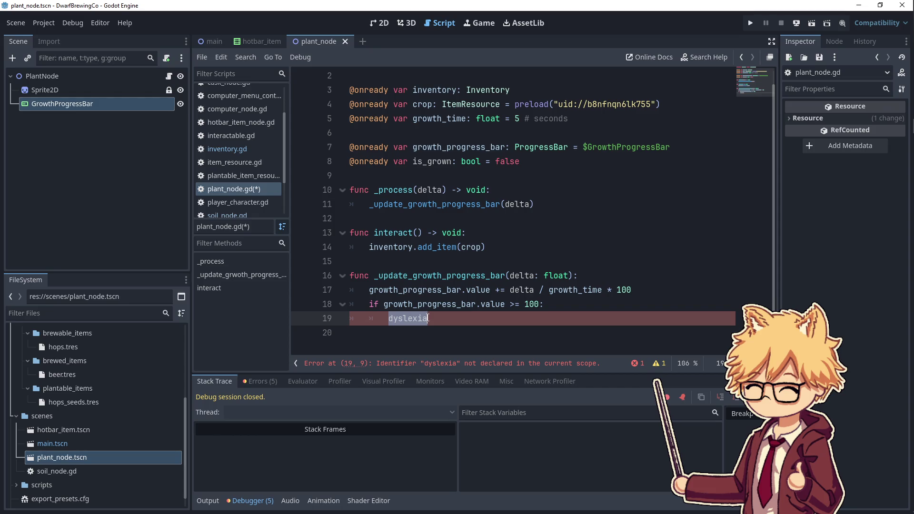
pyautogui.click(427, 318)
pyautogui.press('BackSpace')
pyautogui.press('BackSpace')
pyautogui.press('BackSpace')
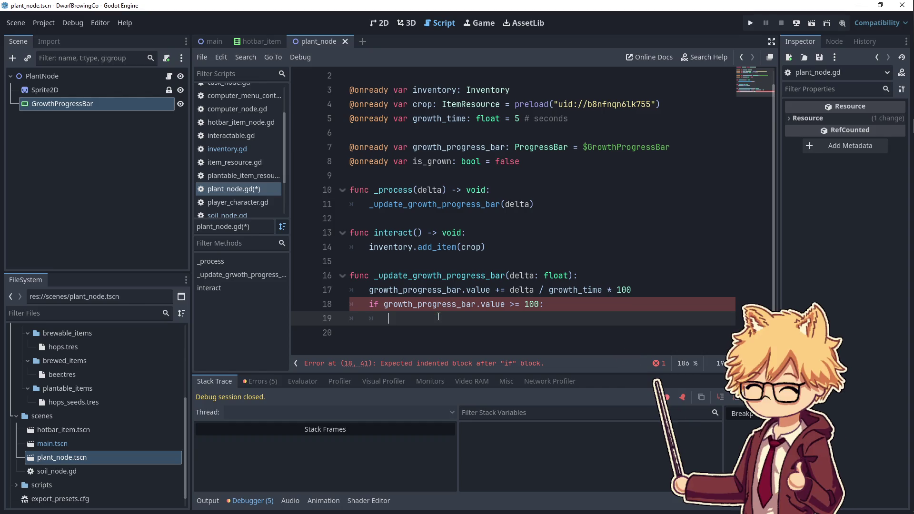
pyautogui.write('is_grown = t')
pyautogui.write('rue')
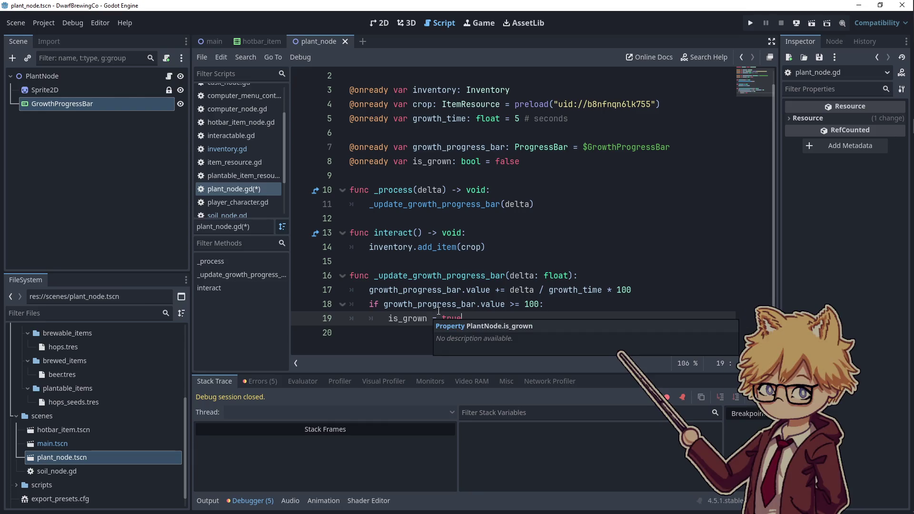
pyautogui.doubleClick(416, 317)
# Wrap the progress update call in _process under 'if not is_grown:'.
pyautogui.click(525, 191)
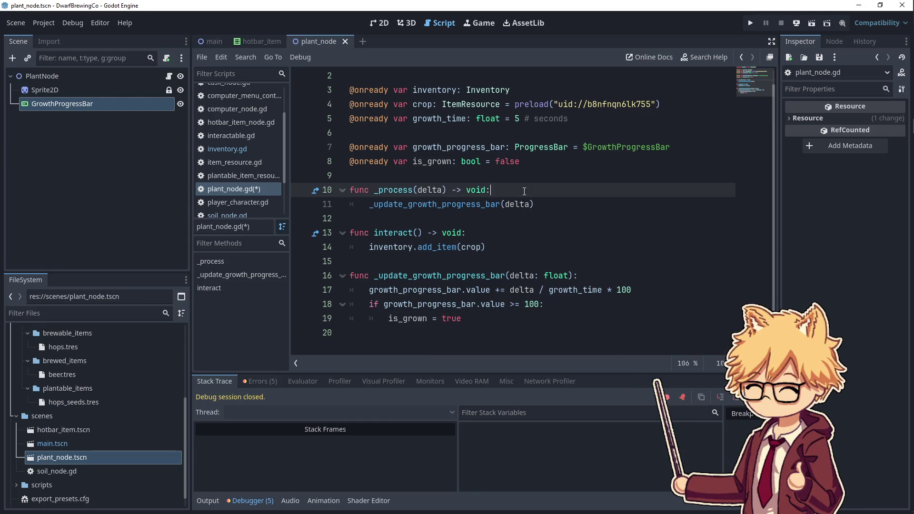
pyautogui.press('Return')
pyautogui.write('if not is_grown:')
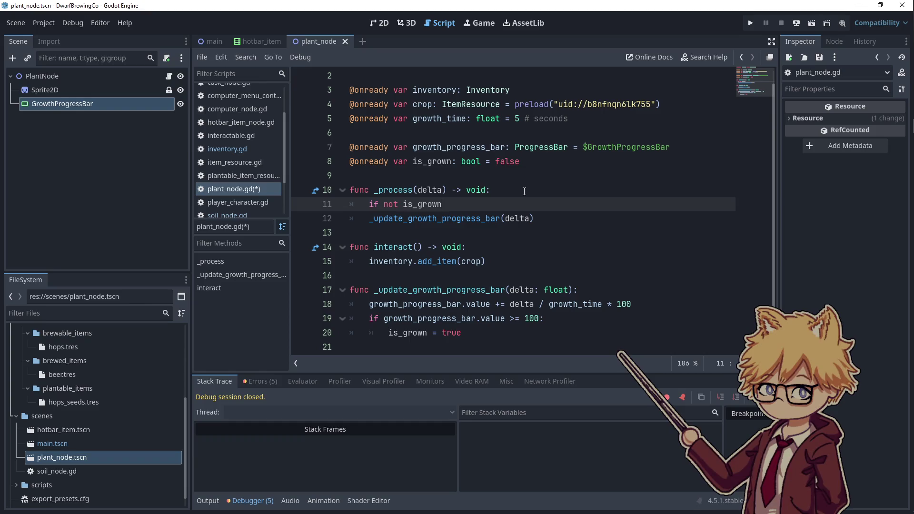
pyautogui.moveTo(535, 219); pyautogui.dragTo(280, 220)
pyautogui.press('Tab')
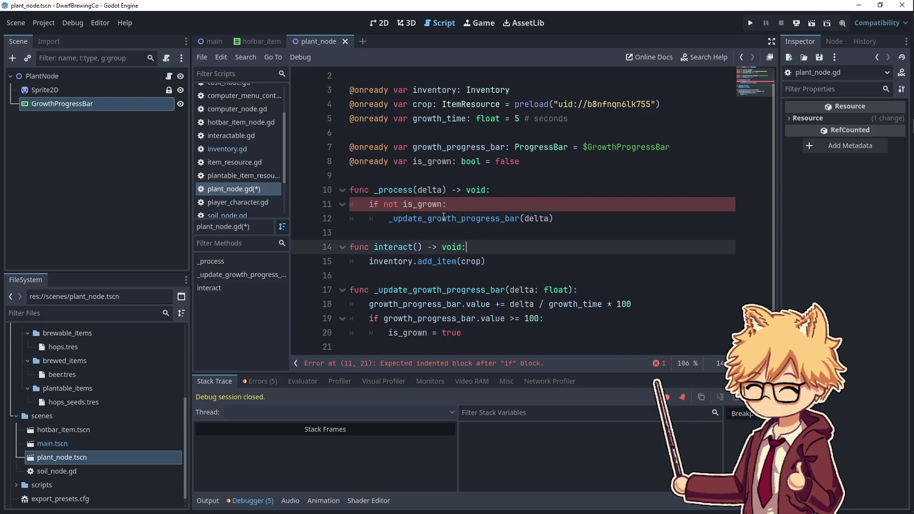
# Wrap the inventory add_item call in interact under an 'if is_grown' check.
pyautogui.click(491, 249)
pyautogui.press('Return')
pyautogui.write('if is_grown')
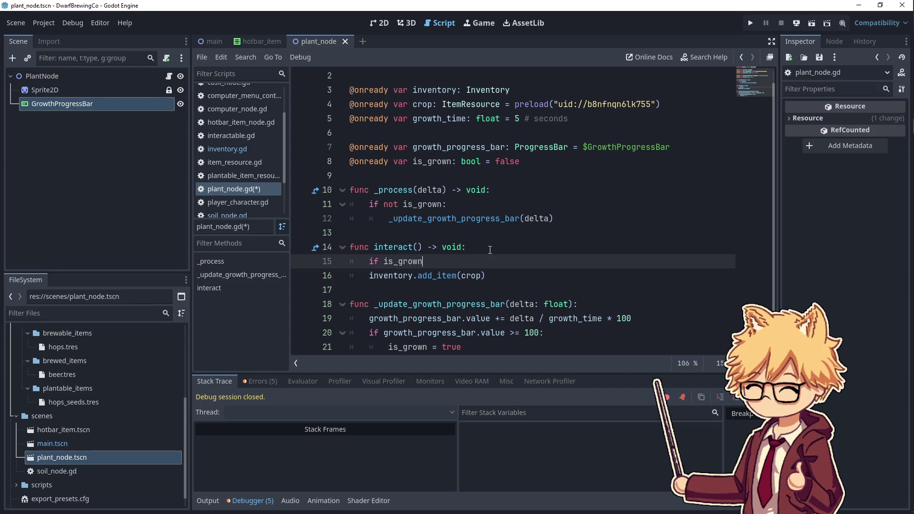
pyautogui.press('Down')
pyautogui.press('Home')
pyautogui.press('Tab')
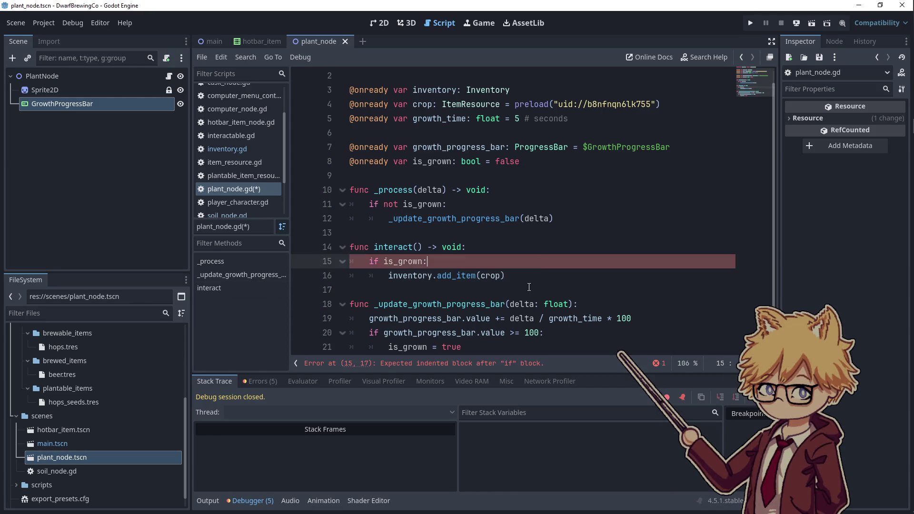
pyautogui.scroll(-1, 455, 315)
# Hide the bar with 'growth_progress_bar.visible = false' once grown, and save the script.
pyautogui.click(489, 317)
pyautogui.press('Return')
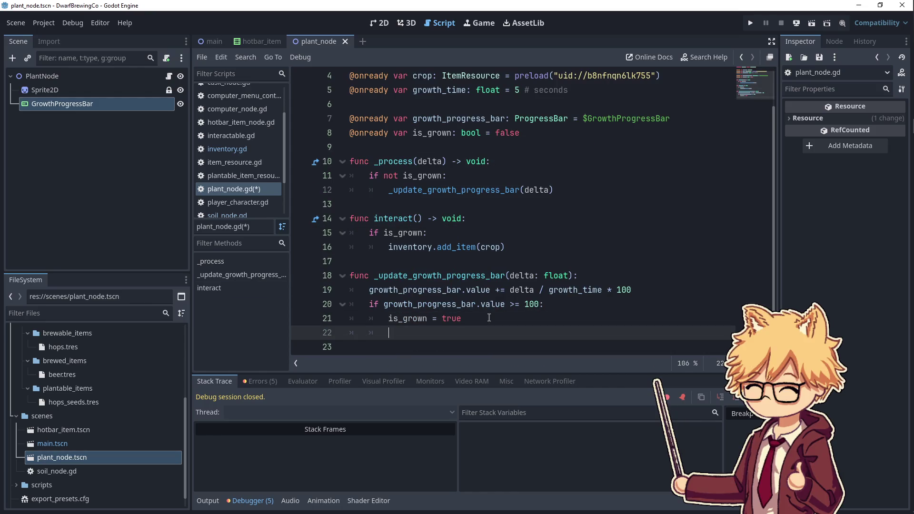
pyautogui.write('g')
pyautogui.press('Return')
pyautogui.write('.va')
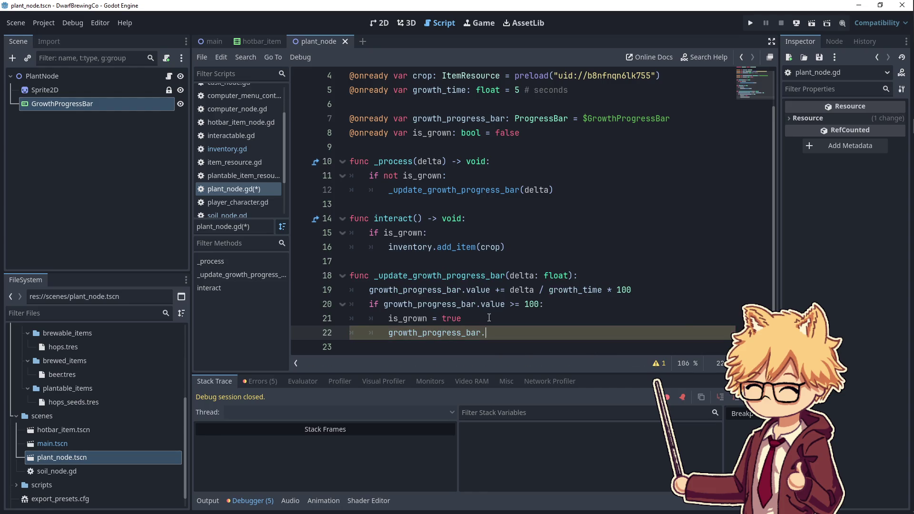
pyautogui.press('BackSpace')
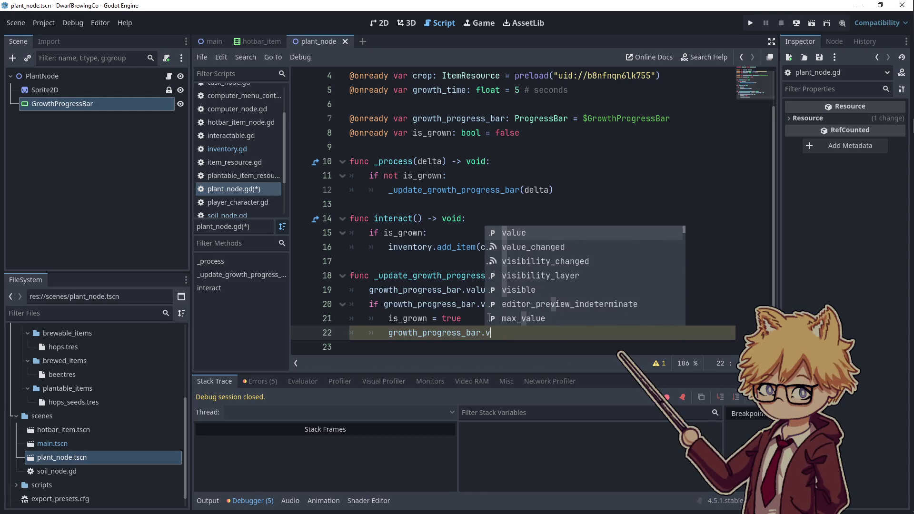
pyautogui.write('i')
pyautogui.press('Down')
pyautogui.press('Down')
pyautogui.press('Return')
pyautogui.write('= false')
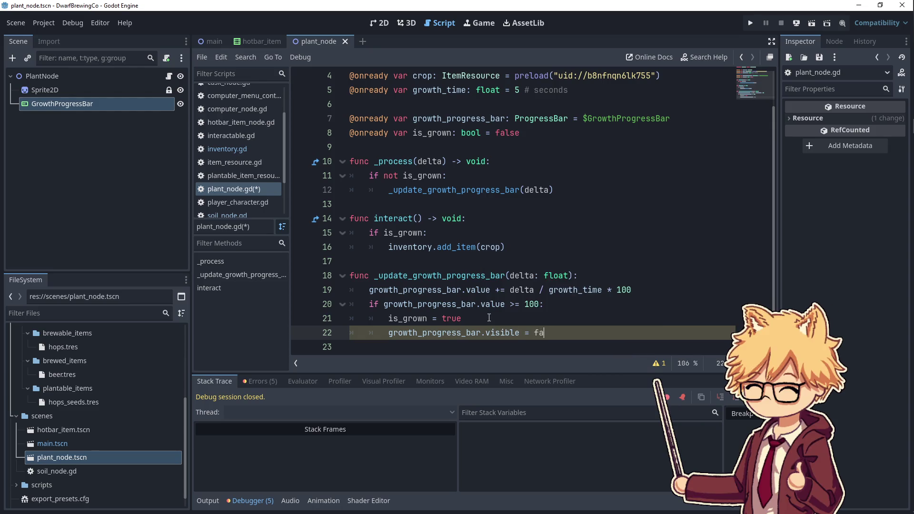
pyautogui.click(538, 261)
pyautogui.hotkey('ctrl', 's')
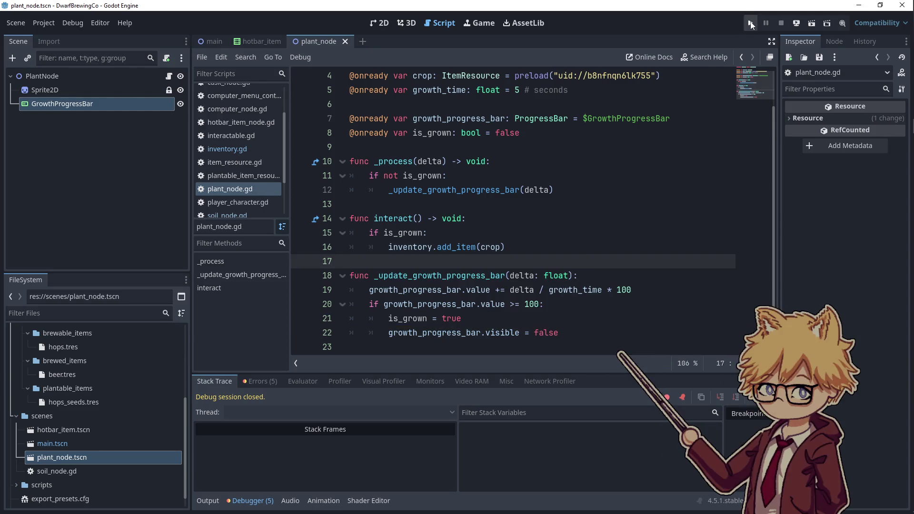
# Run the game, walk the dwarf to the grown hop plant and harvest hops into the hotbar.
pyautogui.click(751, 23)
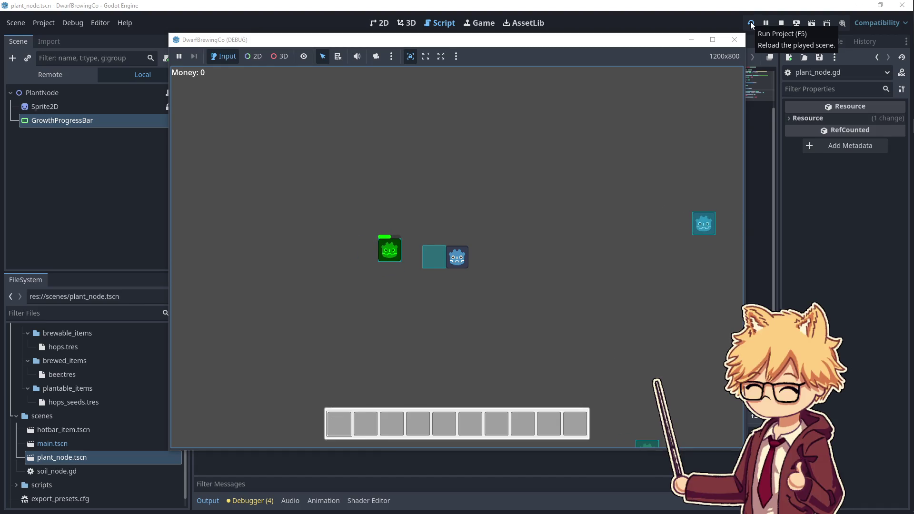
pyautogui.press('a')
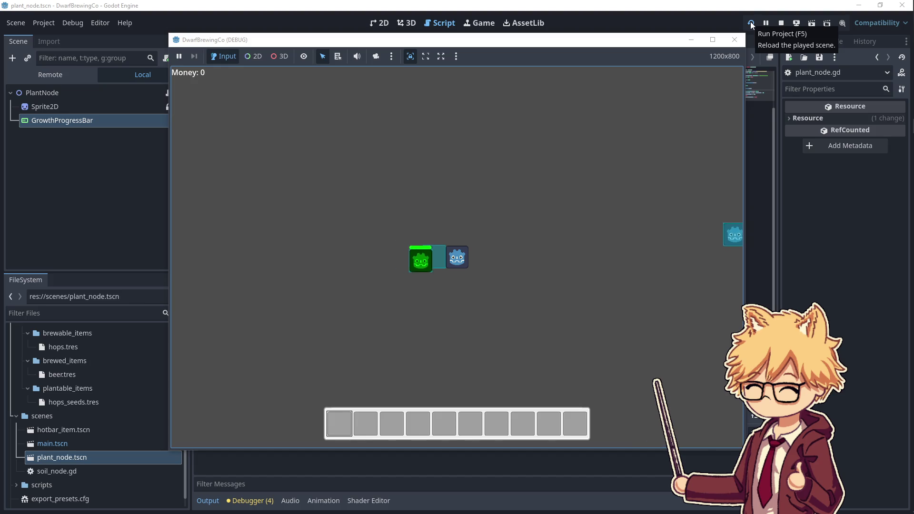
pyautogui.press('d')
pyautogui.press('s')
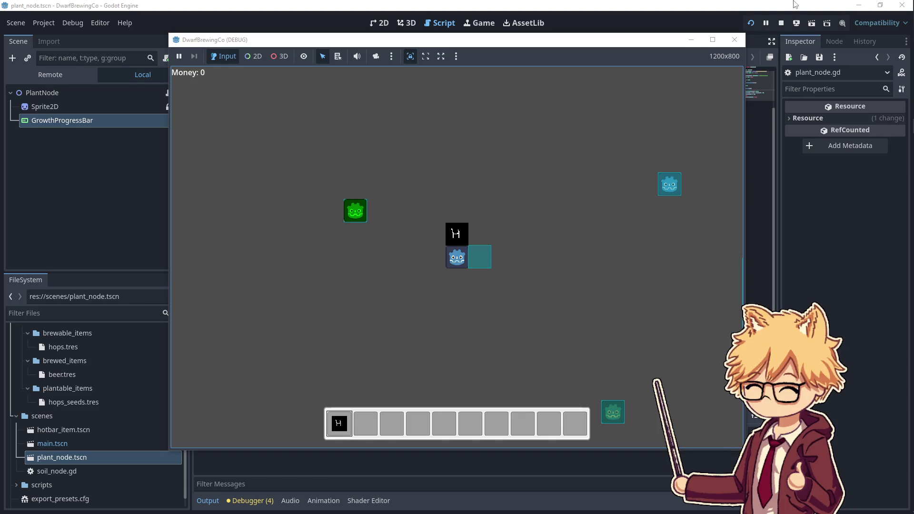
pyautogui.click(734, 39)
# Add queue_free() after inventory.add_item(crop) in interact(), save, and relaunch the game.
pyautogui.doubleClick(411, 246)
pyautogui.click(410, 232)
pyautogui.press('Down')
pyautogui.click(528, 247)
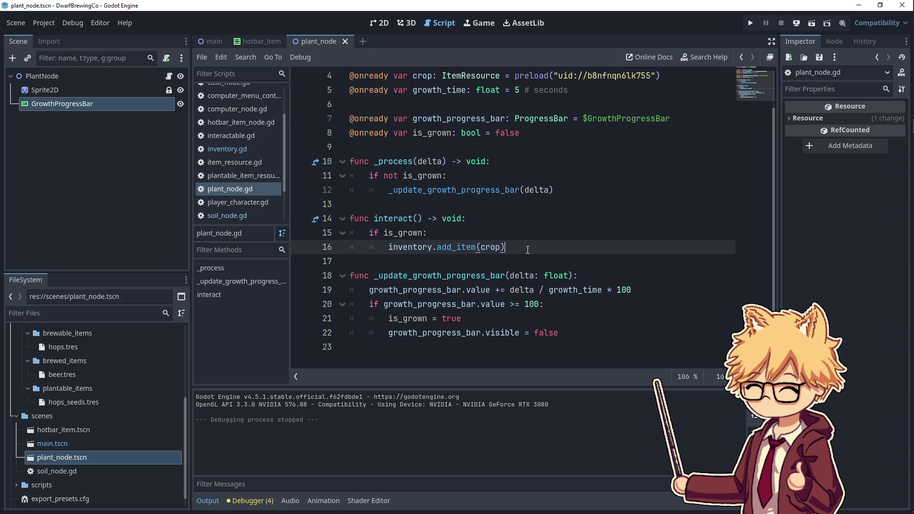
pyautogui.press('Return')
pyautogui.write('queu')
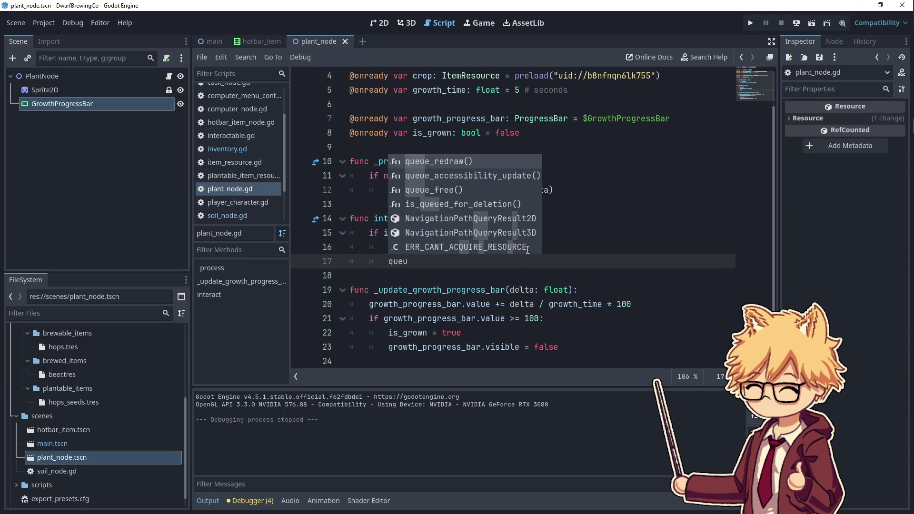
pyautogui.press('Return')
pyautogui.click(516, 247)
pyautogui.hotkey('ctrl', 's')
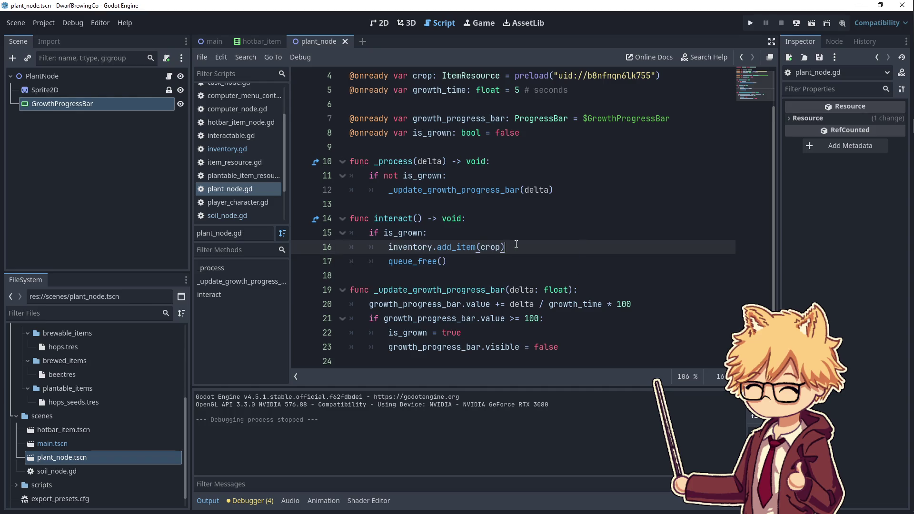
pyautogui.click(749, 23)
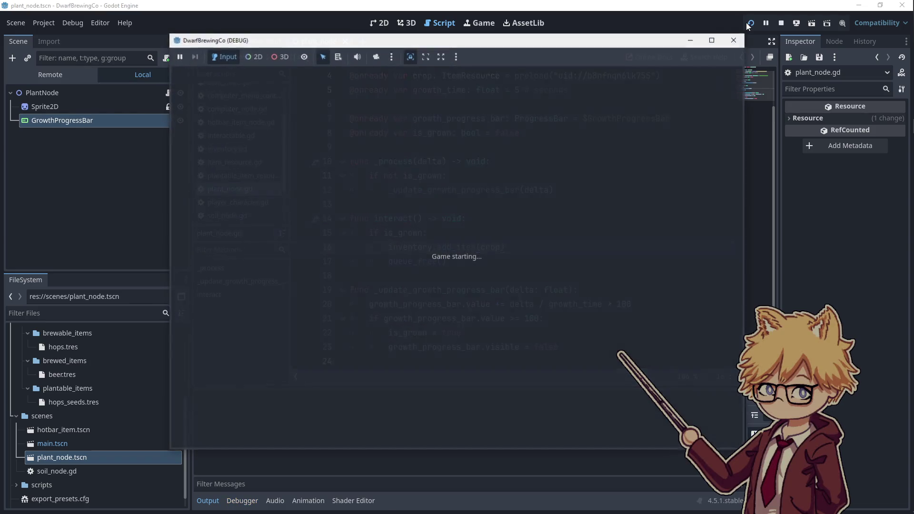
# Walk the player around the world and pick up some hop seeds.
pyautogui.press('Down')
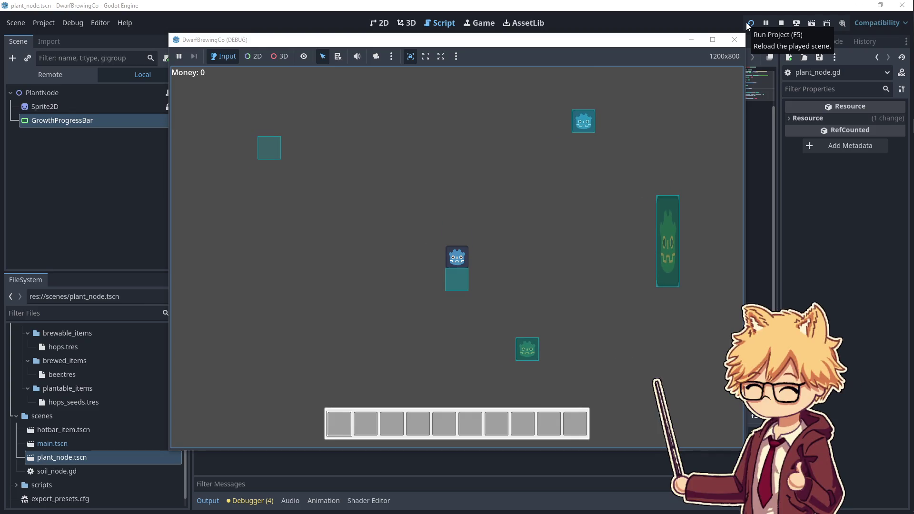
pyautogui.press('e')
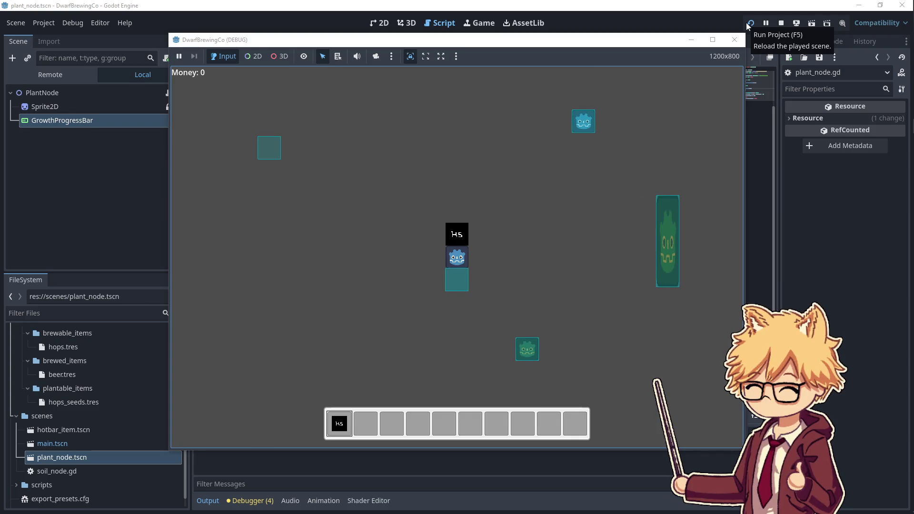
pyautogui.press('Left')
pyautogui.press('Up')
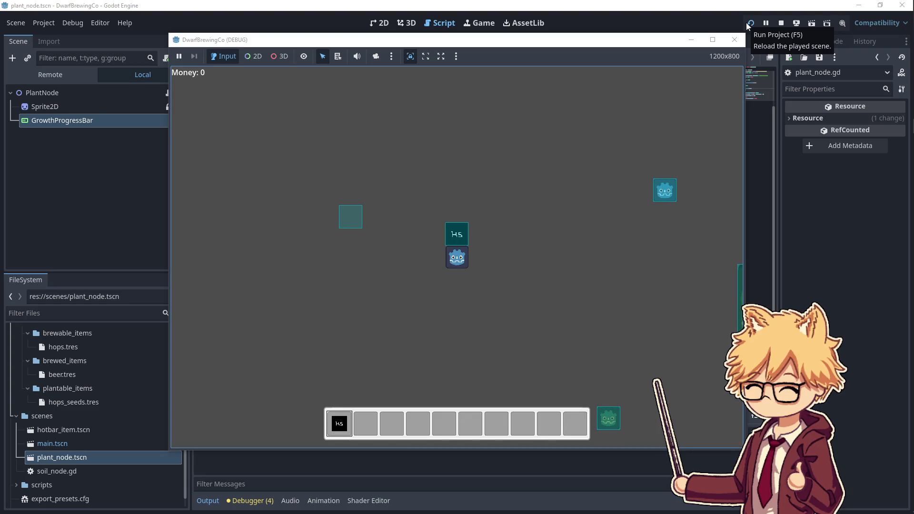
pyautogui.press('Left')
pyautogui.press('Right')
pyautogui.press('Down')
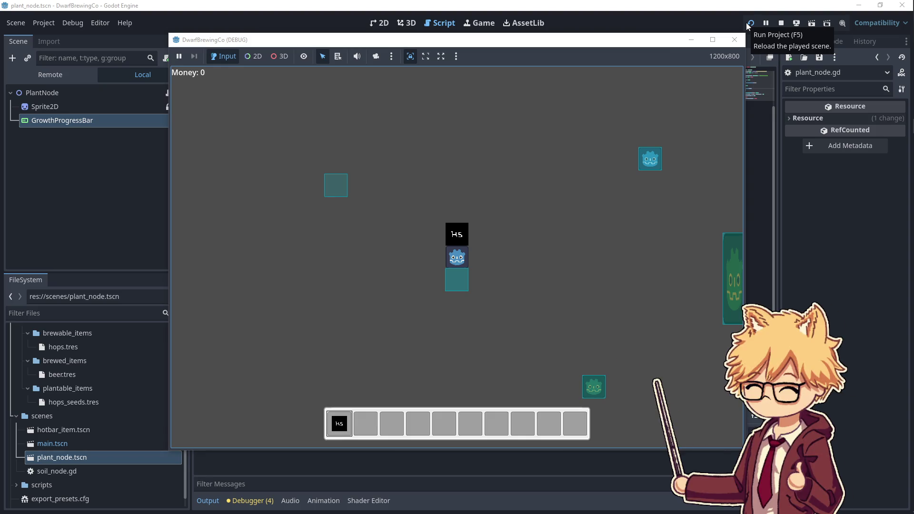
# Plant the hop seeds in the soil tile.
pyautogui.press('w')
pyautogui.press('a')
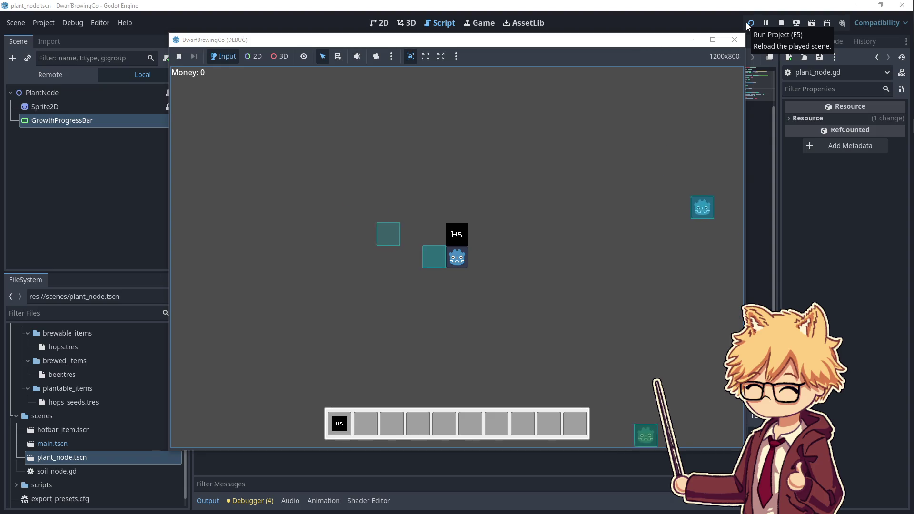
pyautogui.press('e')
pyautogui.press('d')
pyautogui.press('s')
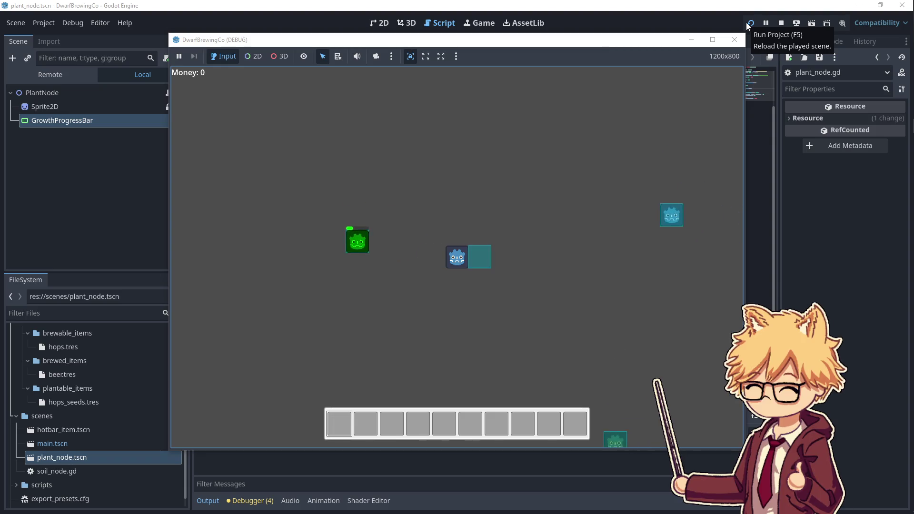
# Harvest the fully grown hops plant.
pyautogui.press('s')
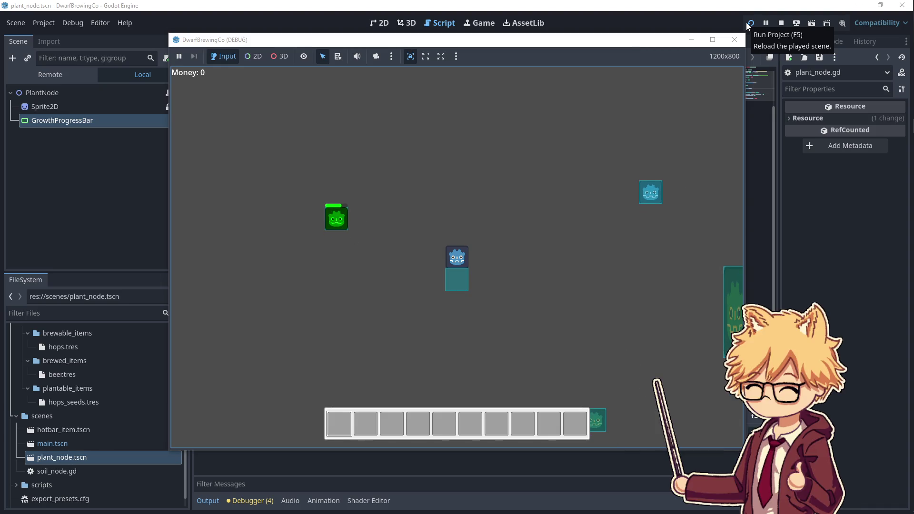
pyautogui.press('w')
pyautogui.press('a')
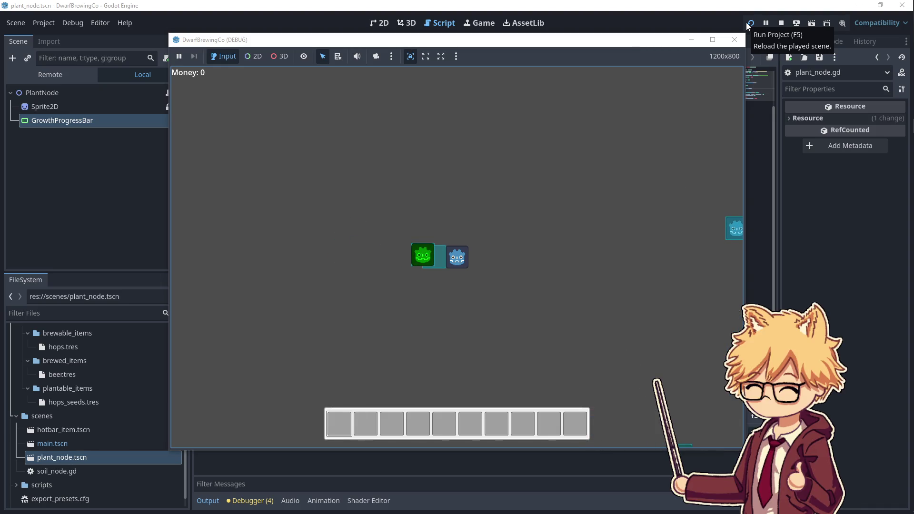
pyautogui.press('e')
# Get another batch of hop seeds from slot 2 and plant them on the soil.
pyautogui.press('d')
pyautogui.press('s')
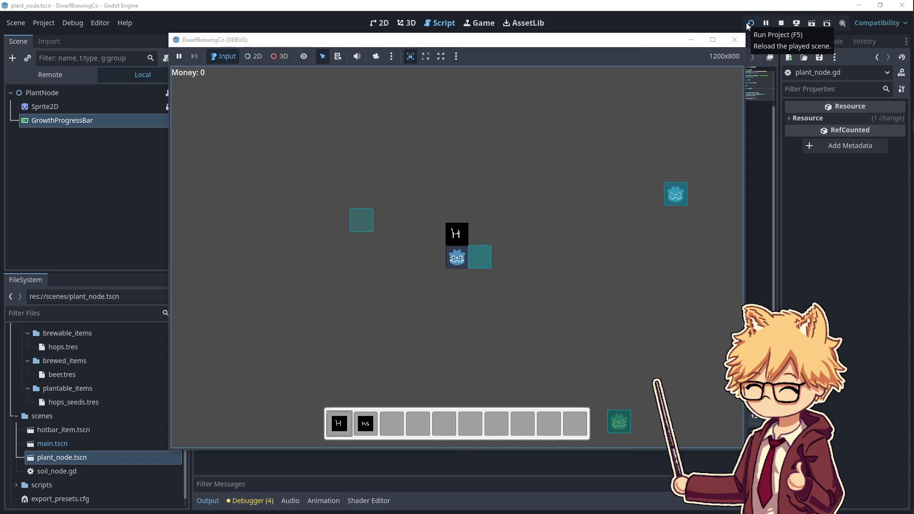
pyautogui.press('2')
pyautogui.press('a')
pyautogui.press('e')
pyautogui.press('d')
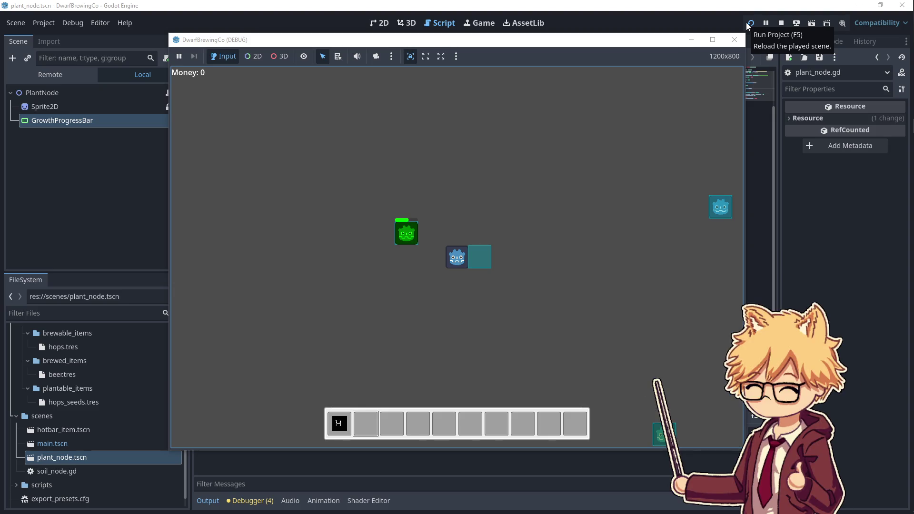
# Harvest the grown hops and fill the hotbar with more hop seeds.
pyautogui.press('w')
pyautogui.press('a')
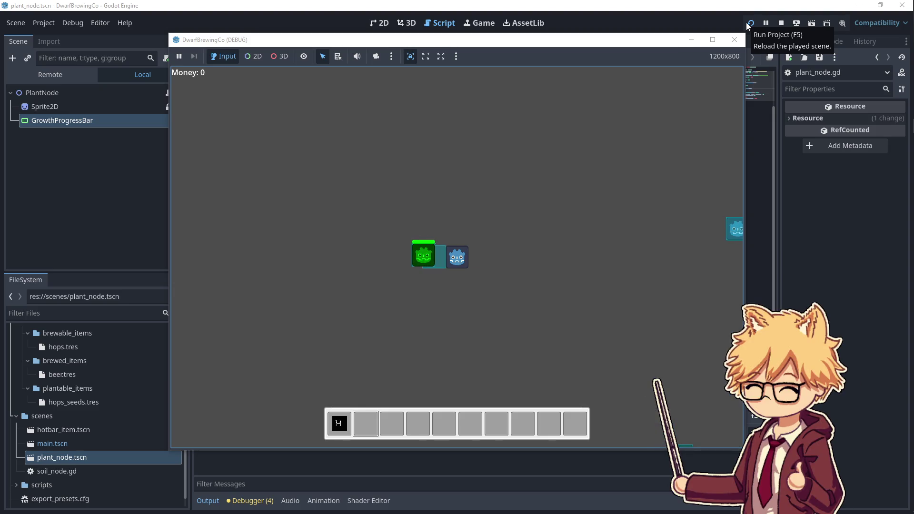
pyautogui.press('e')
pyautogui.press('d')
pyautogui.press('a')
pyautogui.press('e')
pyautogui.press('e')
pyautogui.press('e')
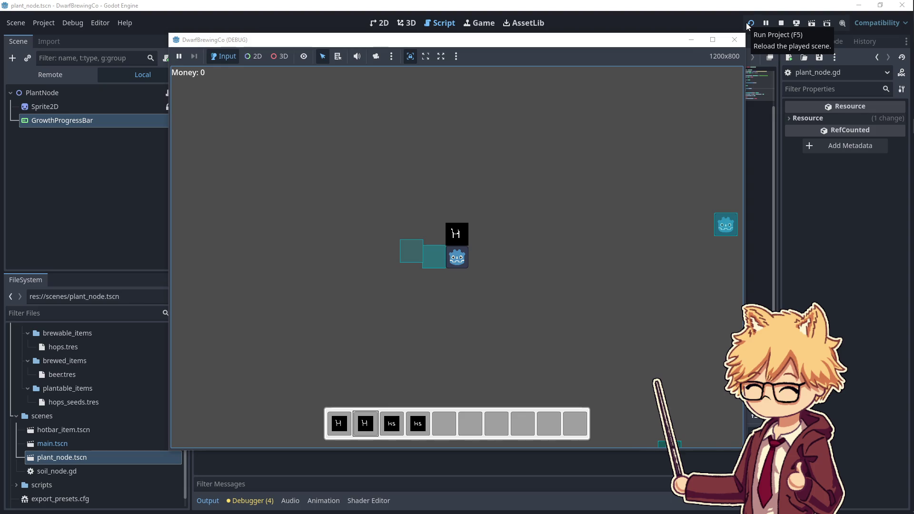
# Plant the hop seeds from hotbar slot 3.
pyautogui.press('3')
pyautogui.press('e')
pyautogui.press('d')
pyautogui.press('s')
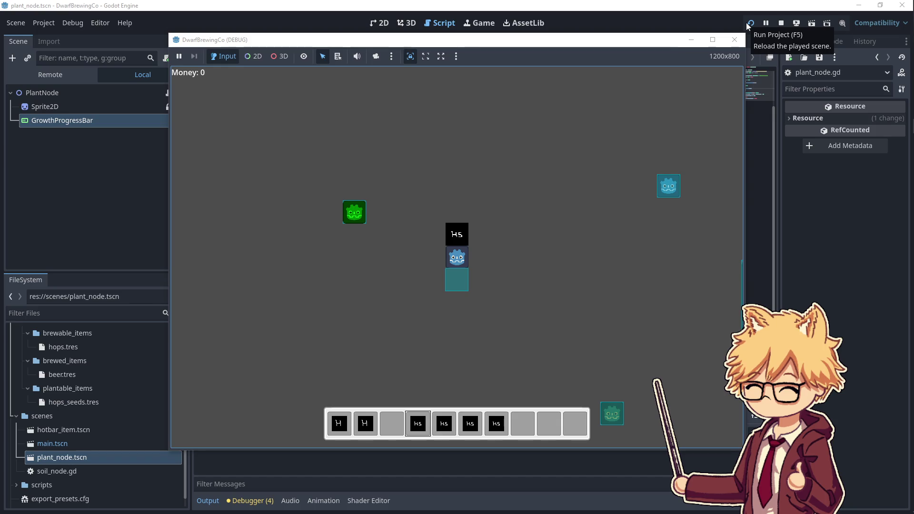
# Move the player beside the soil, harvest the hops and replant seeds.
pyautogui.press('Left')
pyautogui.press('Up')
pyautogui.press('Down')
pyautogui.press('Left')
pyautogui.press('Right')
pyautogui.press('Left')
pyautogui.press('Down')
pyautogui.press('Up')
pyautogui.press('Right')
pyautogui.press('Left')
pyautogui.press('Left')
pyautogui.press('e')
pyautogui.press('e')
pyautogui.press('5')
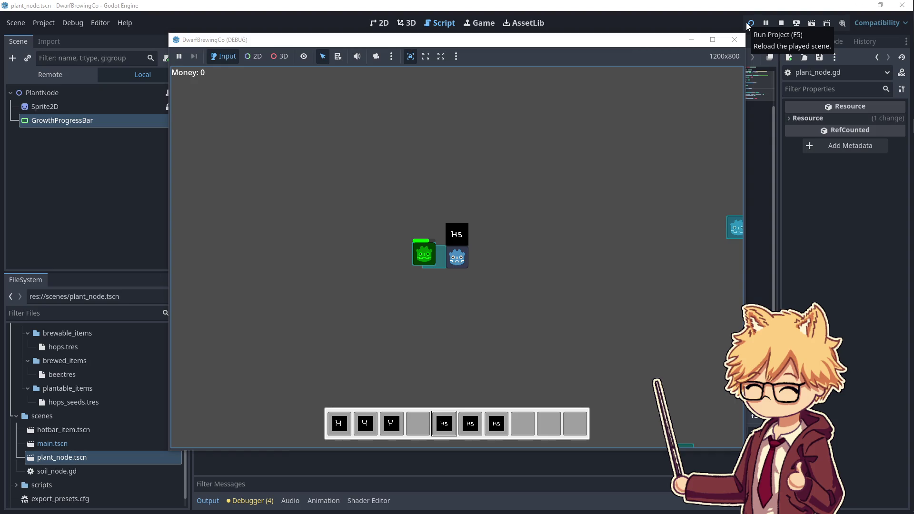
# Switch to the seeds in slot 7 and plant them in the soil below.
pyautogui.press('e')
pyautogui.press('7')
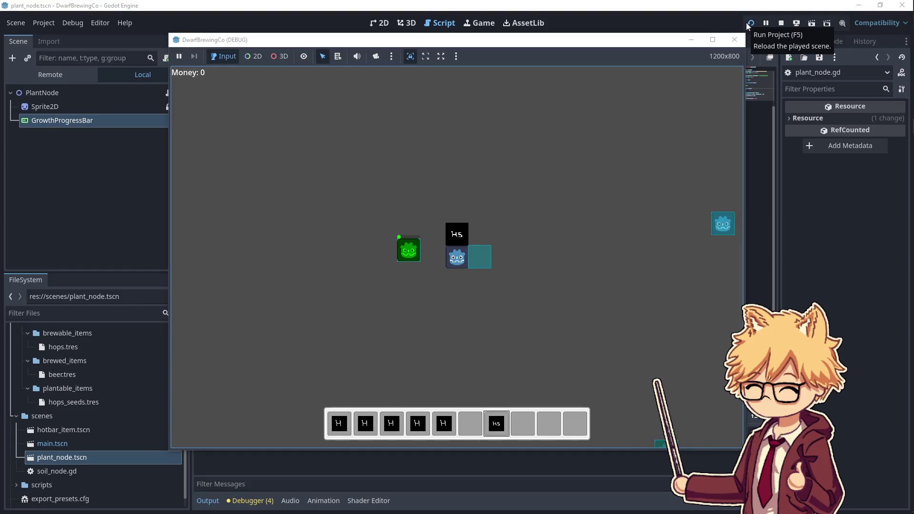
pyautogui.press('d')
pyautogui.press('s')
pyautogui.press('6')
pyautogui.press('5')
pyautogui.press('e')
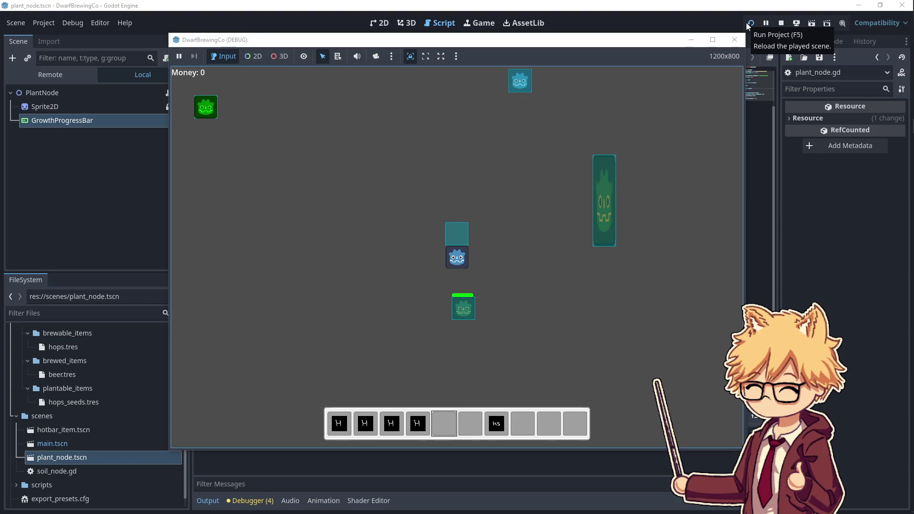
# Collect the finished item into slot 5 and sell it for money.
pyautogui.press('e')
pyautogui.press('w')
pyautogui.press('d')
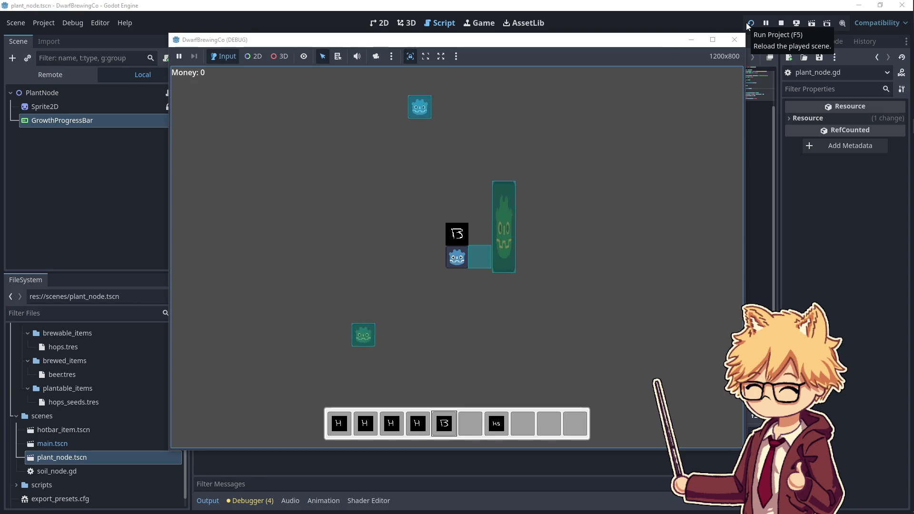
pyautogui.press('e')
pyautogui.press('a')
pyautogui.press('7')
# Plant the seeds from slot 7 and walk the player down and right.
pyautogui.press('a')
pyautogui.press('e')
pyautogui.press('d')
pyautogui.press('5')
pyautogui.press('d')
pyautogui.press('s')
pyautogui.press('1')
# Brew the hops from slot 2 into beer.
pyautogui.press('2')
pyautogui.press('w')
pyautogui.press('d')
pyautogui.press('s')
pyautogui.press('a')
pyautogui.press('w')
pyautogui.press('s')
pyautogui.press('e')
# Brew the hops from slot 3 into beer.
pyautogui.press('3')
pyautogui.press('w')
pyautogui.press('a')
pyautogui.press('d')
pyautogui.press('w')
pyautogui.press('s')
pyautogui.press('e')
pyautogui.press('4')
pyautogui.press('a')
# Brew the remaining hops items, including slot 5, into beer.
pyautogui.press('d')
pyautogui.press('w')
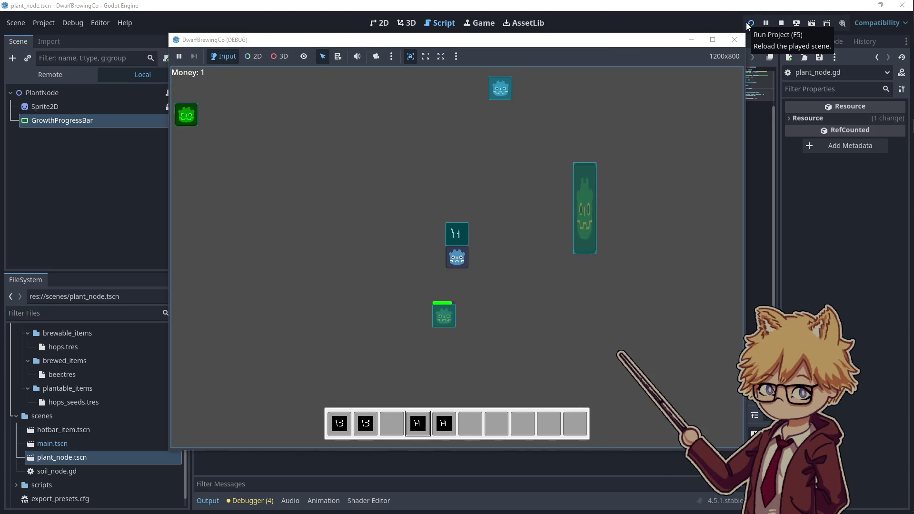
pyautogui.press('s')
pyautogui.press('a')
pyautogui.press('e')
pyautogui.press('5')
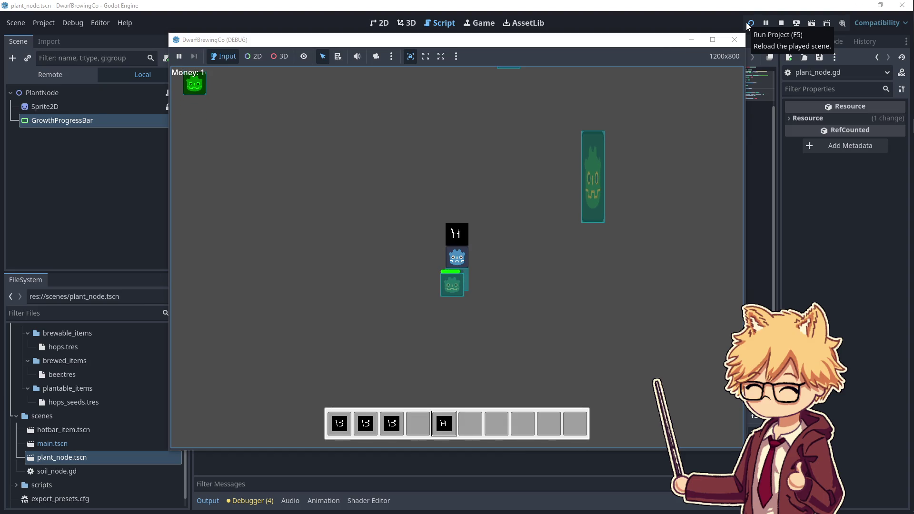
pyautogui.press('e')
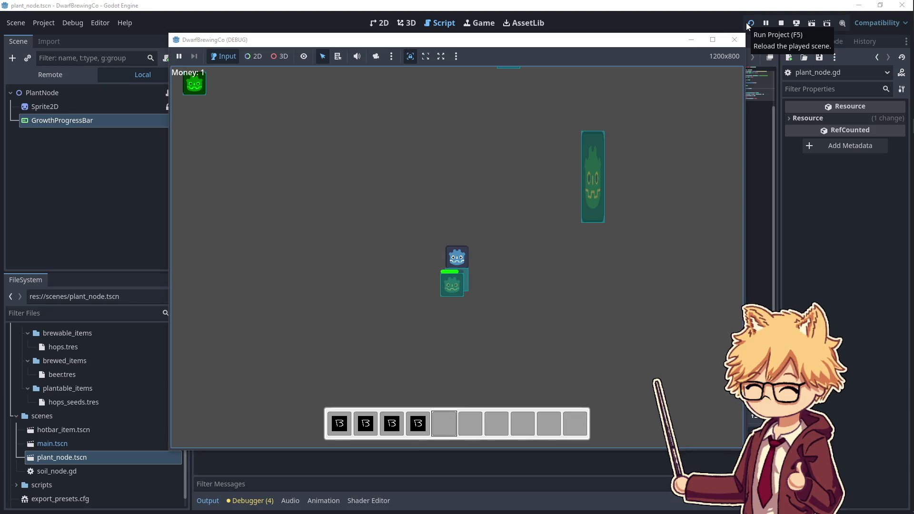
# Collect the last beer into slot 5 and sell all the beer, raising Money to 6.
pyautogui.press('e')
pyautogui.press('w')
pyautogui.press('d')
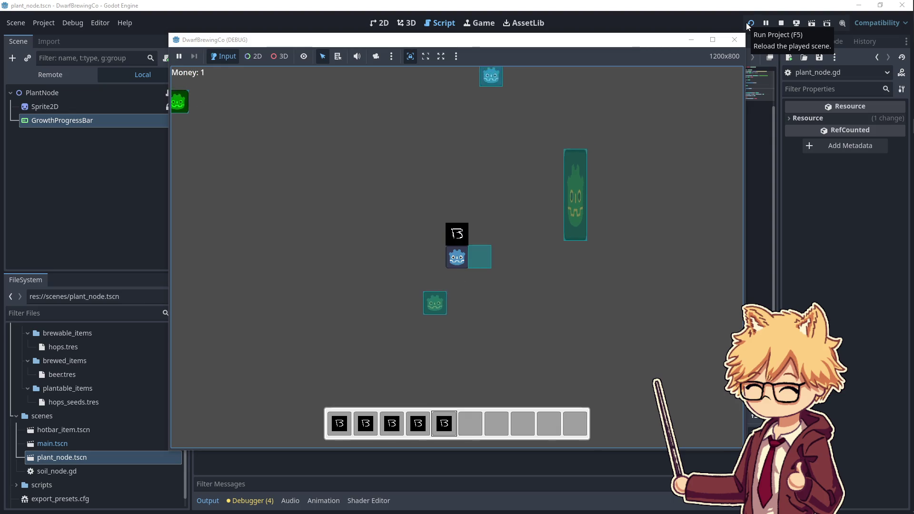
pyautogui.press('e')
pyautogui.press('e')
pyautogui.press('e')
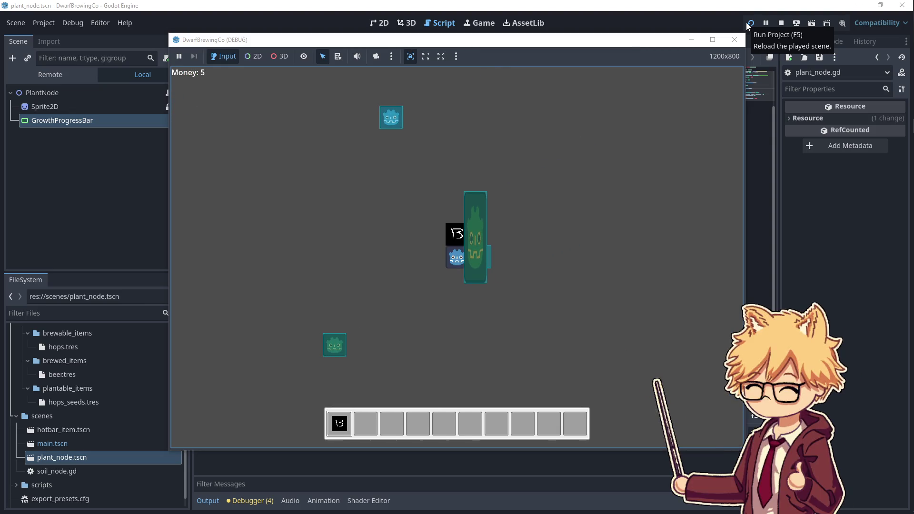
pyautogui.press('a')
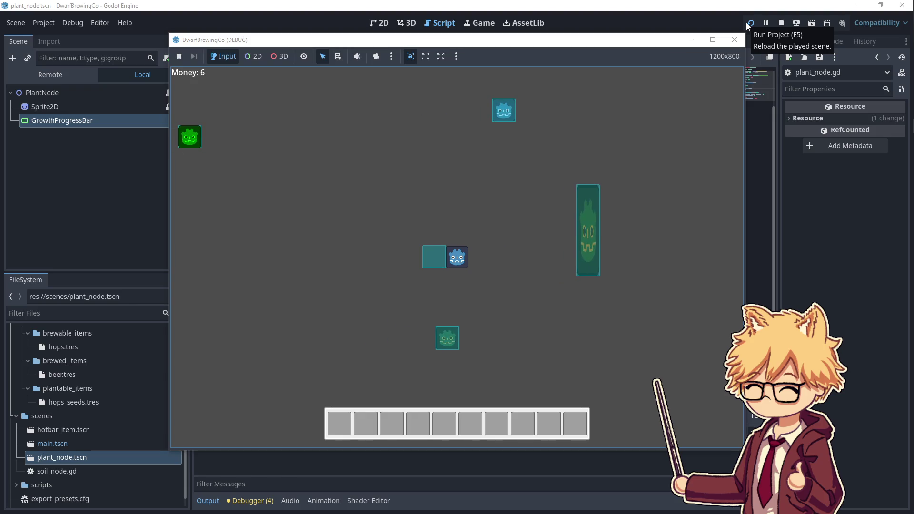
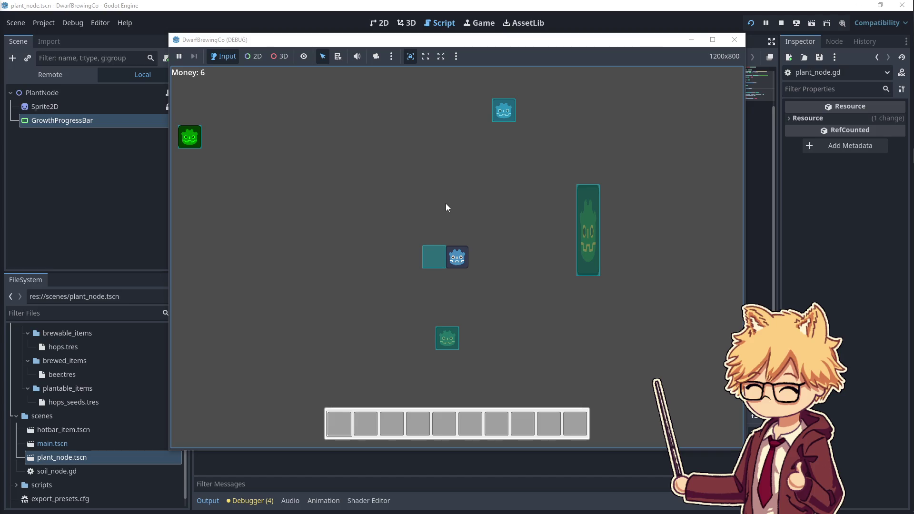
# Walk the player to the green plant and harvest it into the hotbar.
pyautogui.press('w')
pyautogui.press('d')
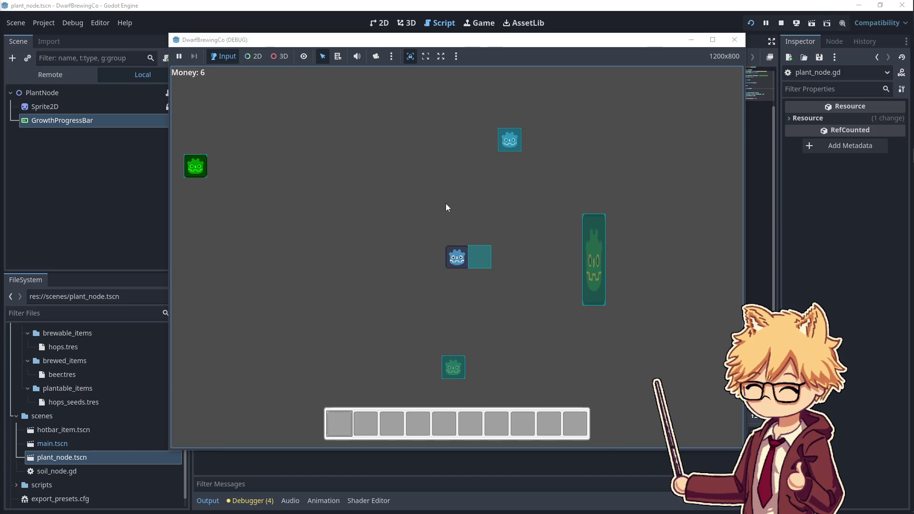
pyautogui.press('a')
pyautogui.press('w')
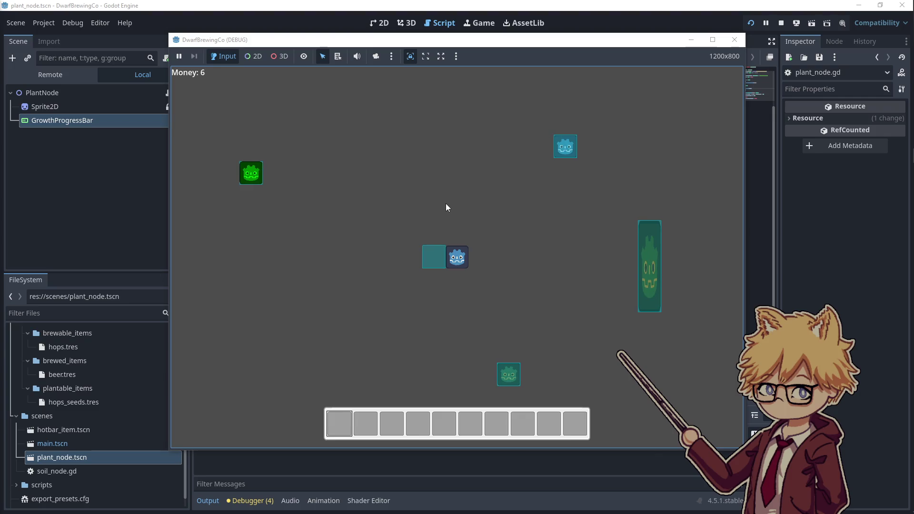
pyautogui.press('a')
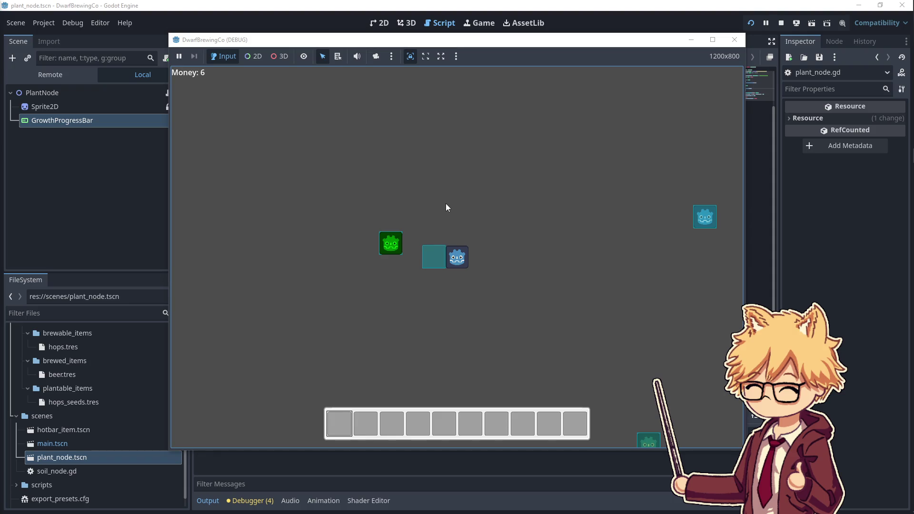
pyautogui.press('a')
pyautogui.press('e')
pyautogui.press('d')
# Select the harvested crop and drop it into the brewer.
pyautogui.press('s')
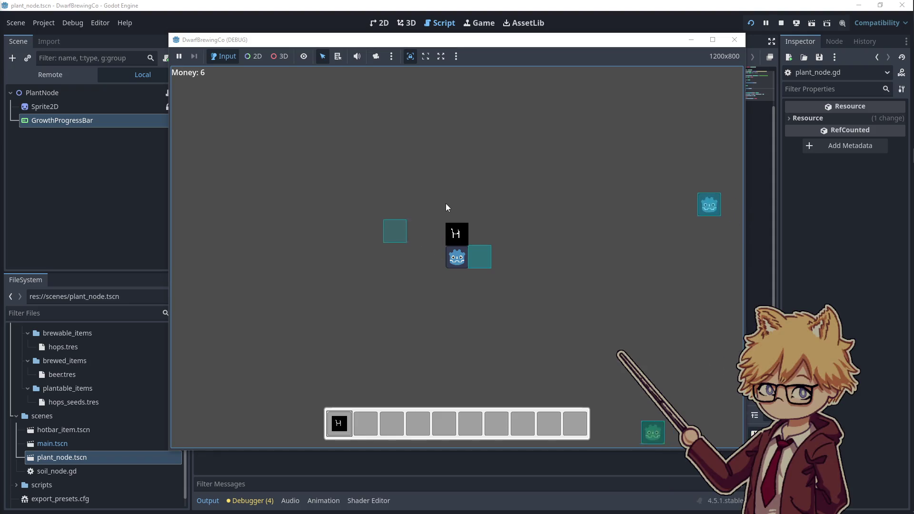
pyautogui.press('1')
pyautogui.press('d')
pyautogui.press('s')
pyautogui.press('e')
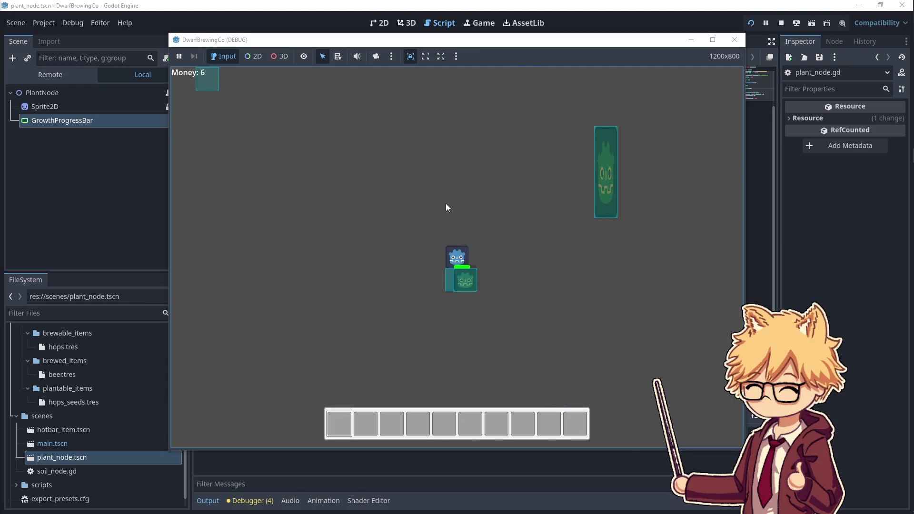
# Collect the beer, sell it at the bar so Money reaches 7, then bring up the itch.io browser.
pyautogui.press('e')
pyautogui.press('d')
pyautogui.press('w')
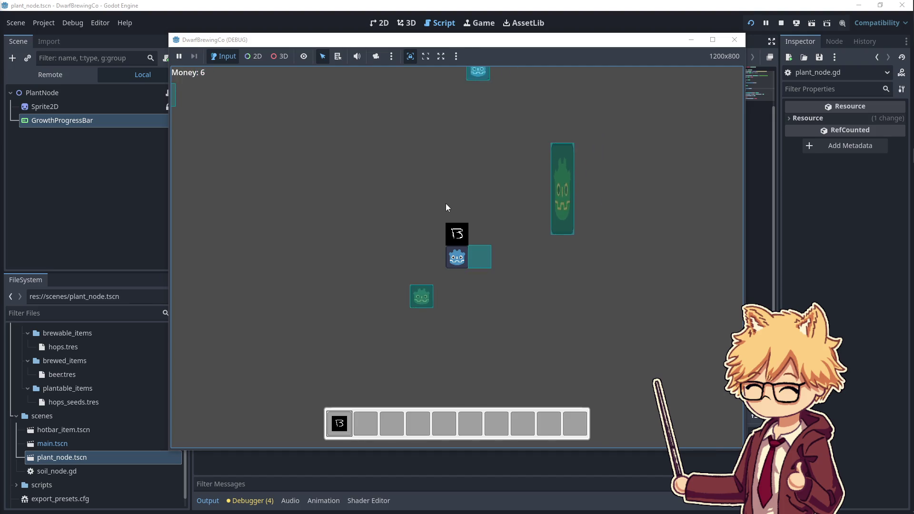
pyautogui.press('a')
pyautogui.press('e')
pyautogui.press('s')
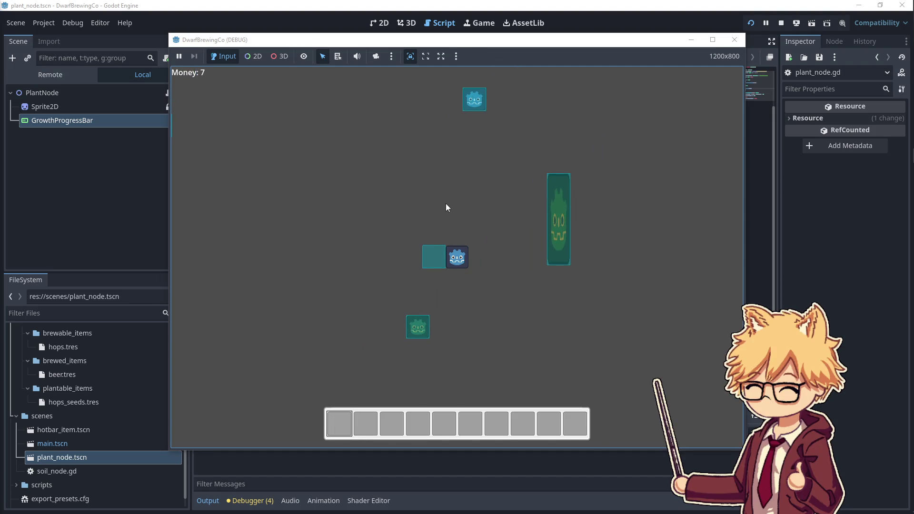
pyautogui.press('a')
pyautogui.press('w')
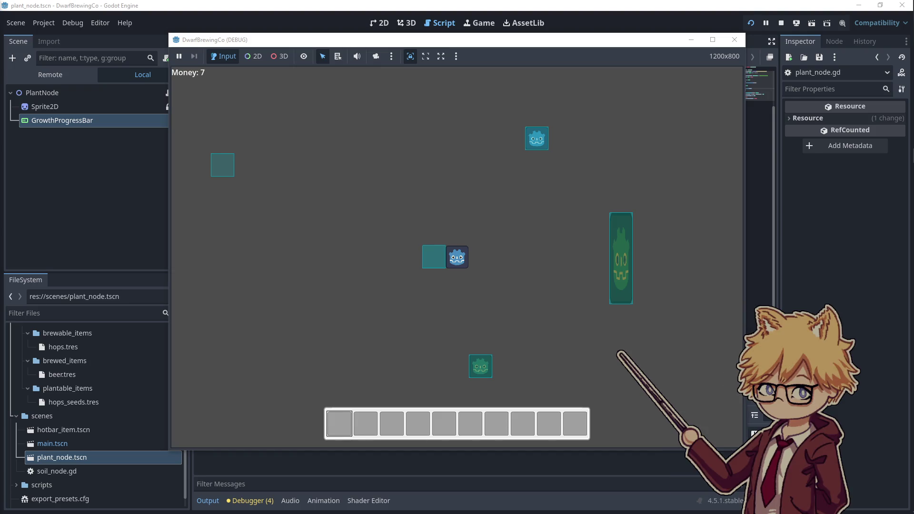
pyautogui.hotkey('alt', 'Tab')
pyautogui.moveTo(271, 67); pyautogui.dragTo(350, 57)
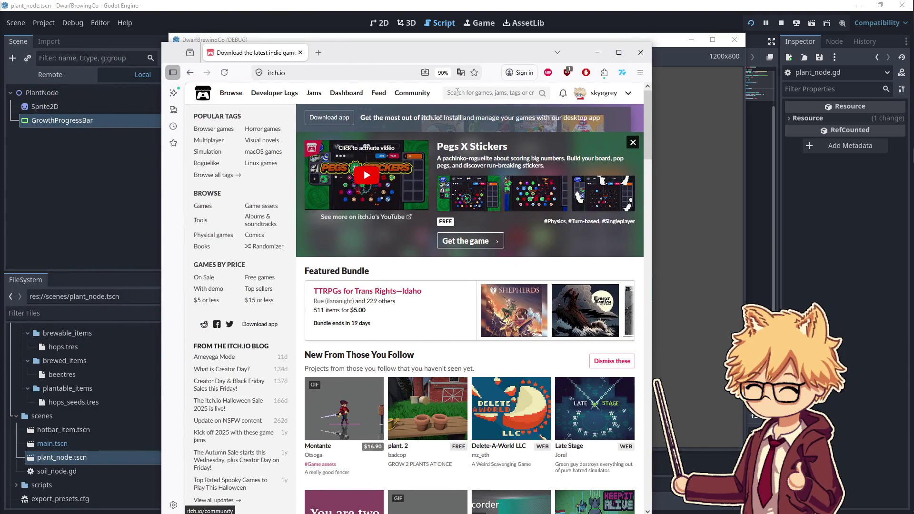
# Open the Dwarf Brewing Co project's edit page from the itch.io profile.
pyautogui.click(598, 93)
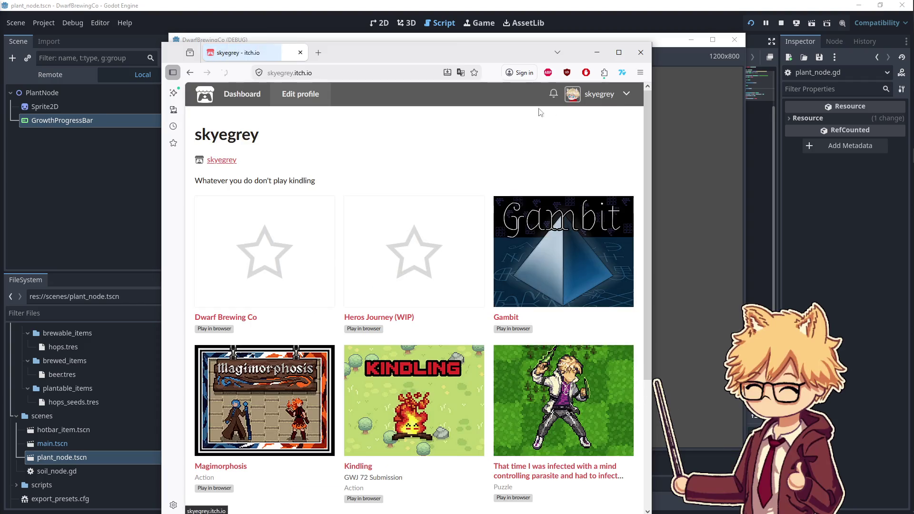
pyautogui.click(269, 254)
pyautogui.click(302, 93)
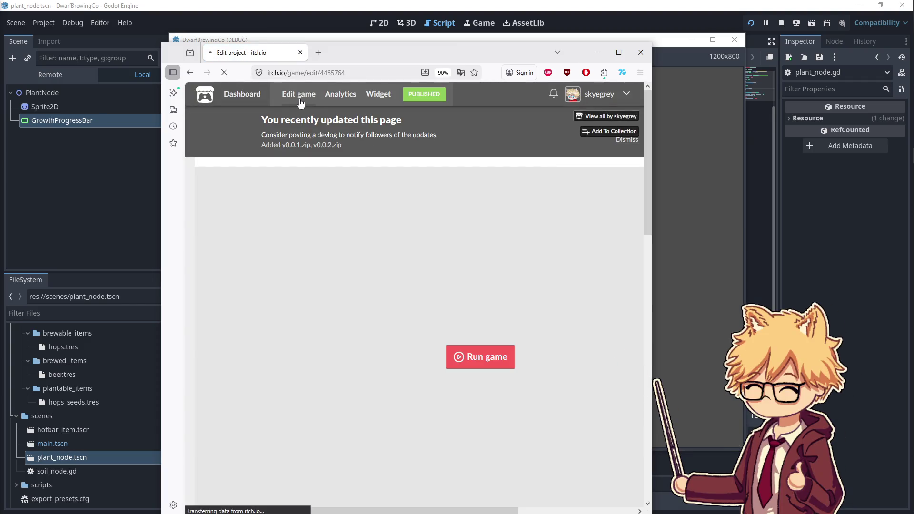
# Switch Visibility & access from Public to Restricted and save.
pyautogui.scroll(-9, 320, 337)
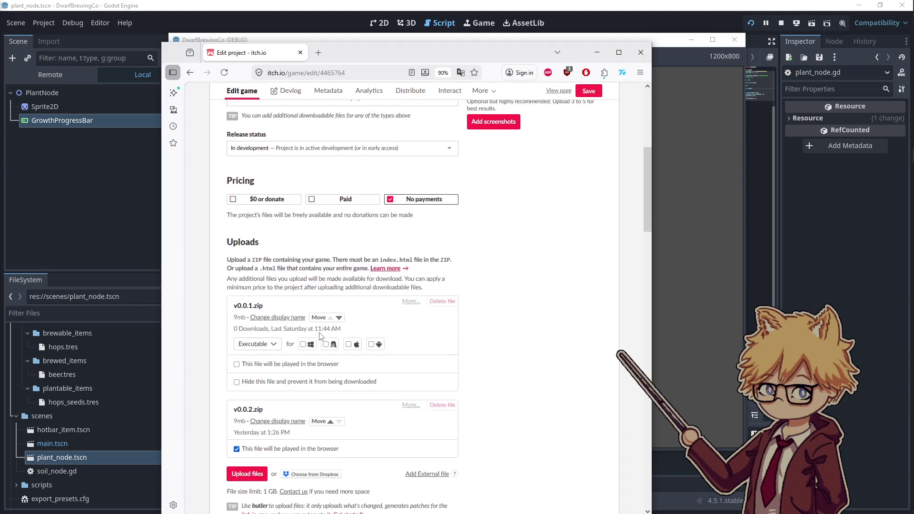
pyautogui.scroll(-15, 320, 336)
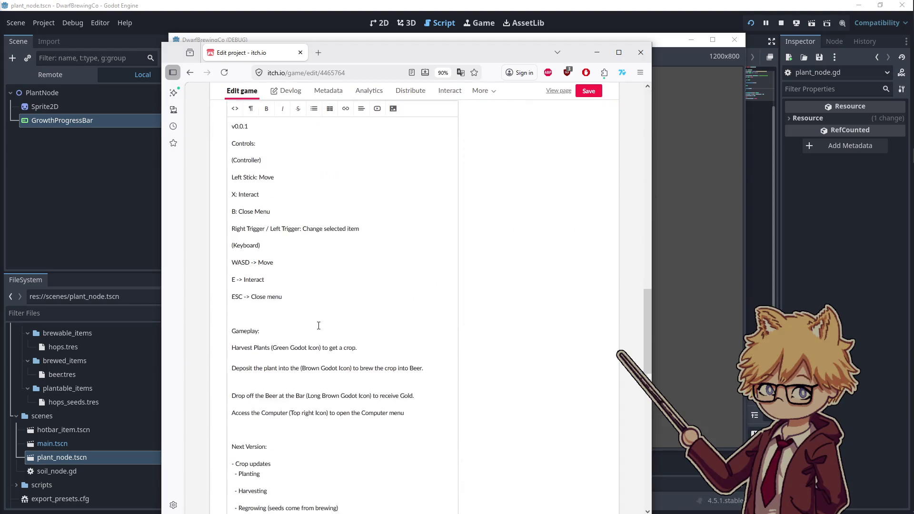
pyautogui.scroll(-5, 318, 329)
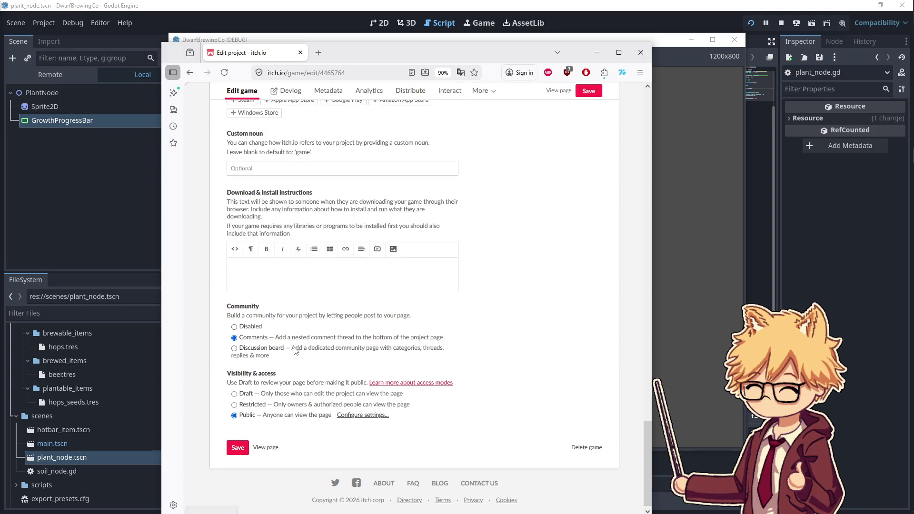
pyautogui.click(235, 398)
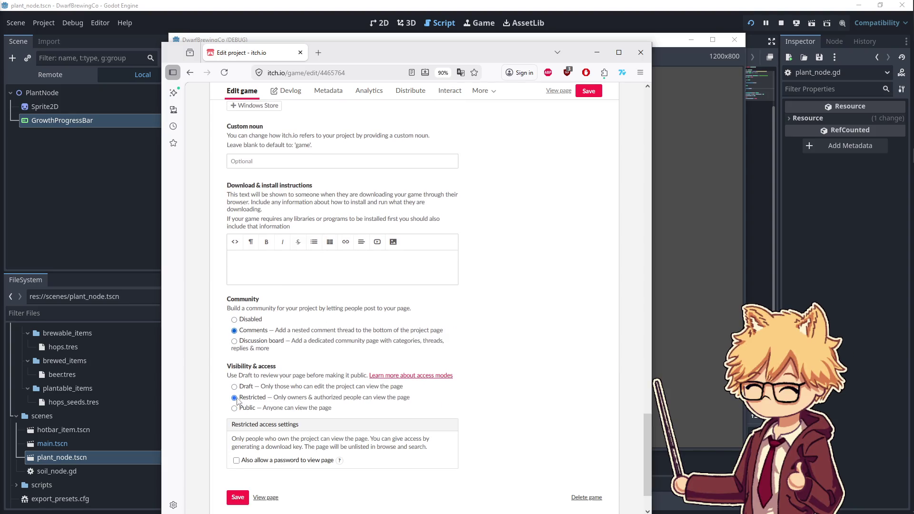
pyautogui.scroll(-2, 233, 402)
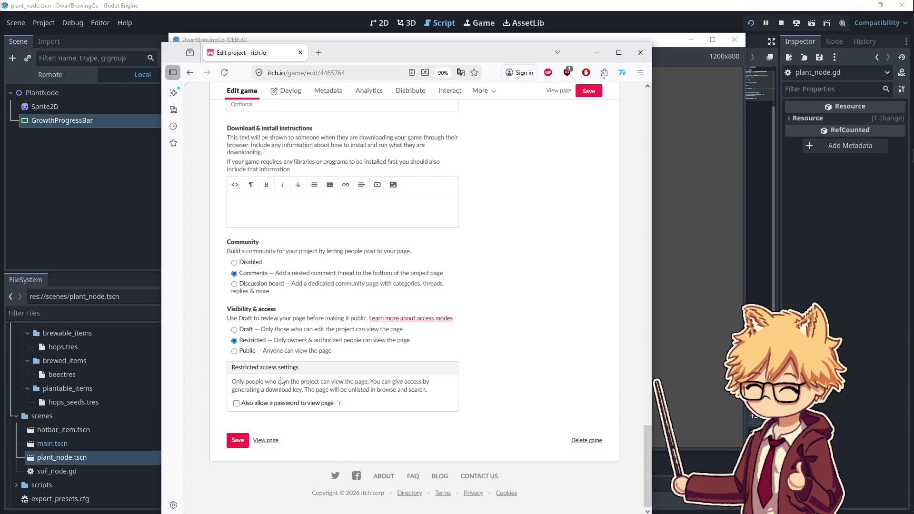
pyautogui.click(237, 440)
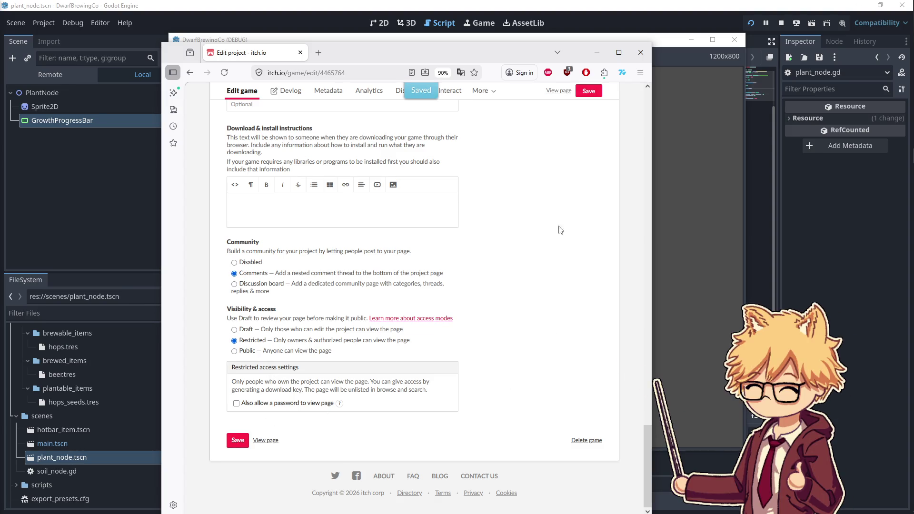
pyautogui.scroll(20, 560, 230)
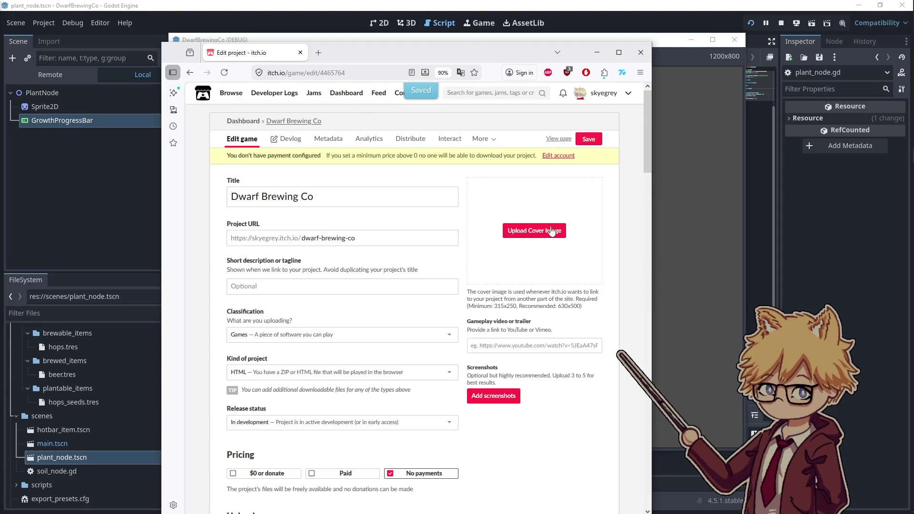
# Open the Dwarf Brewing Co game page and copy its web address.
pyautogui.click(604, 93)
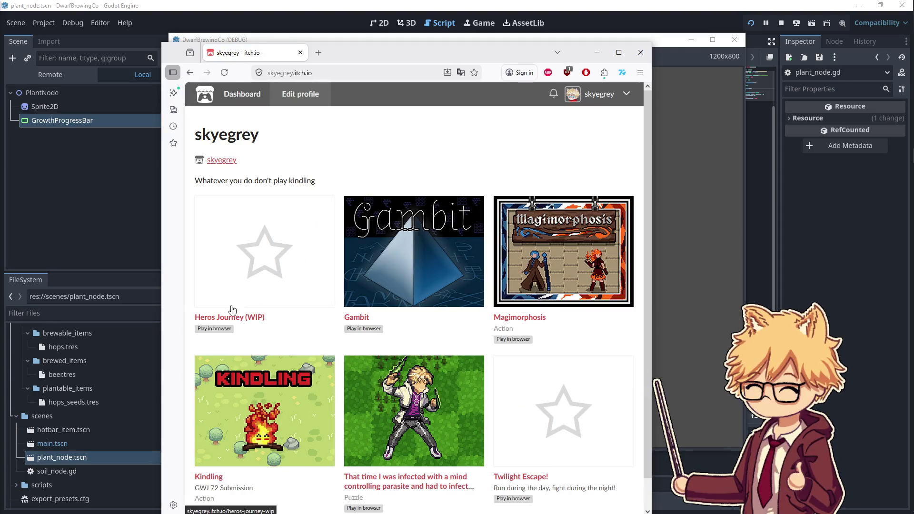
pyautogui.hotkey('alt', 'Left')
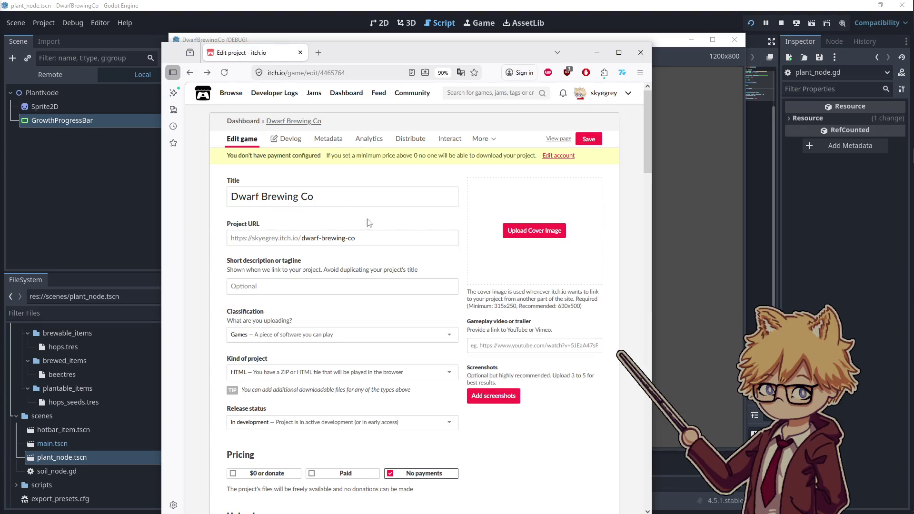
pyautogui.click(559, 139)
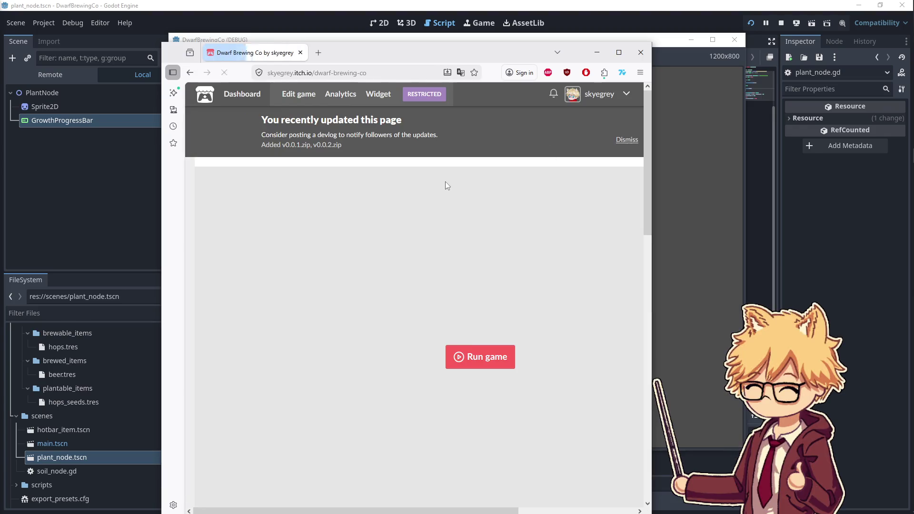
pyautogui.click(376, 73)
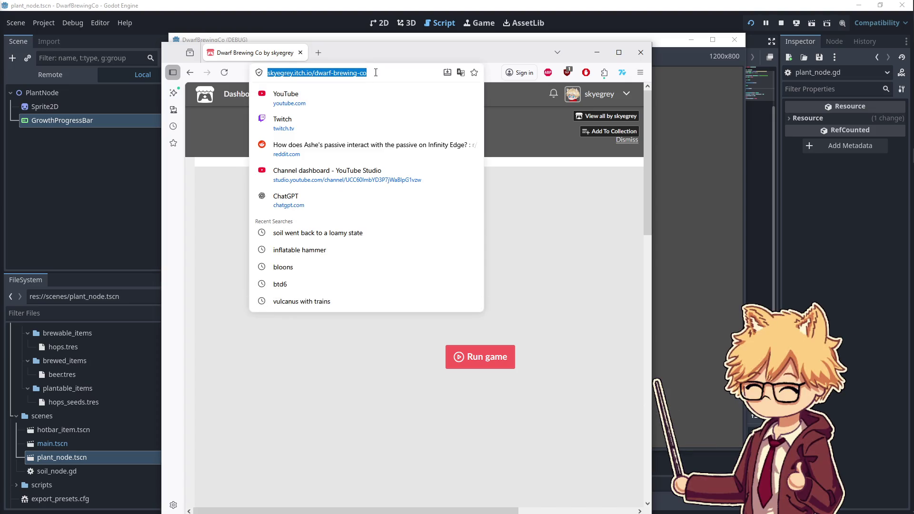
pyautogui.press('Escape')
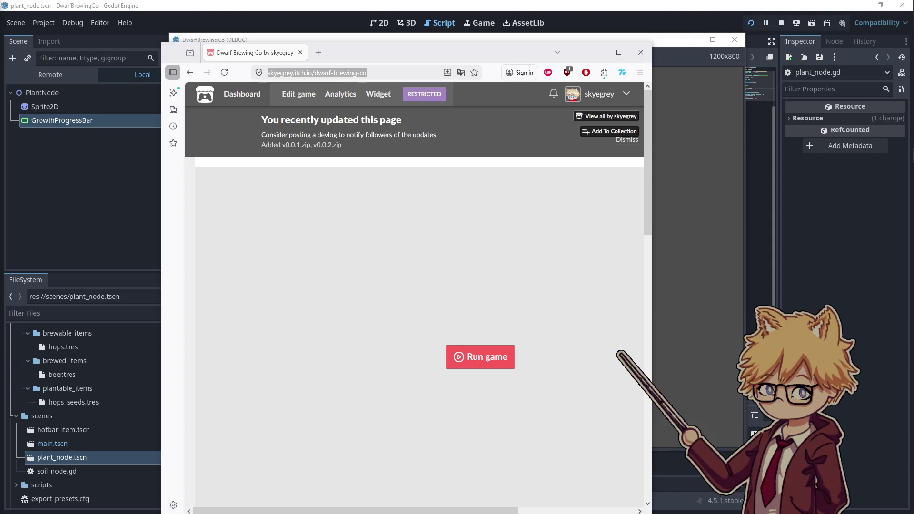
# Load the address in a private window to confirm access is denied, then return to the edit page.
pyautogui.hotkey('ctrl', 'shift', 'p')
pyautogui.hotkey('ctrl', 'v')
pyautogui.press('Return')
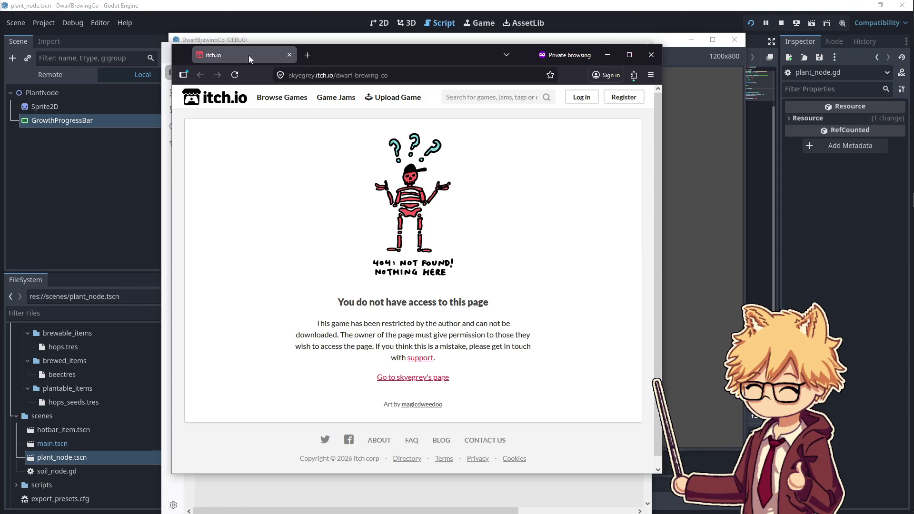
pyautogui.hotkey('ctrl', 'w')
pyautogui.click(190, 73)
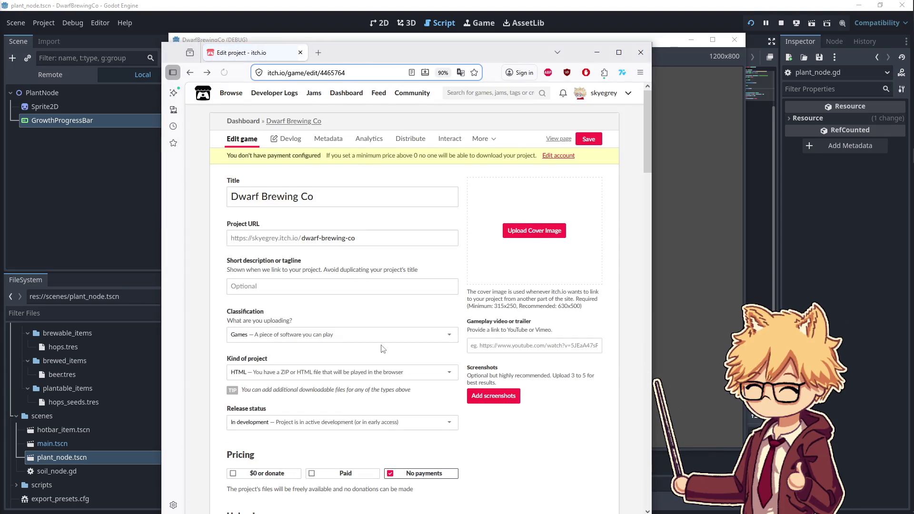
# Tick the page-password option, type a password, then untick it again.
pyautogui.scroll(-15, 381, 349)
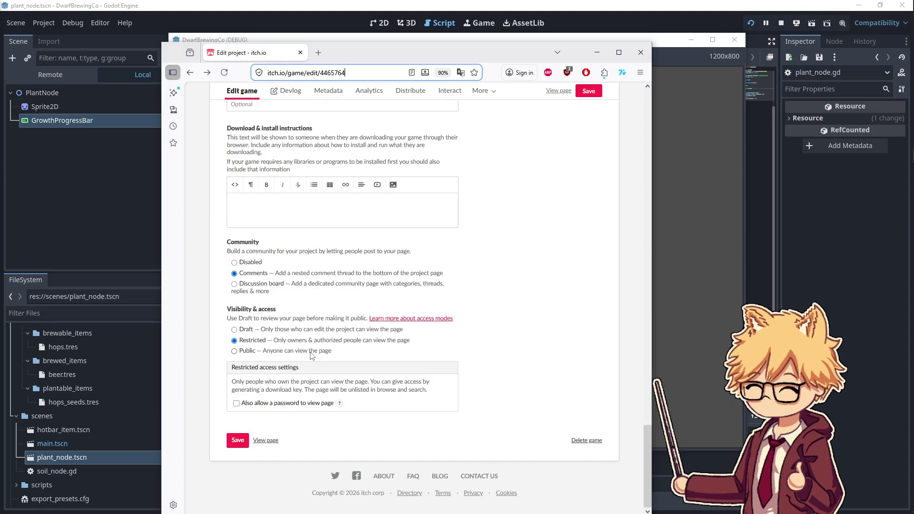
pyautogui.click(242, 404)
pyautogui.click(248, 419)
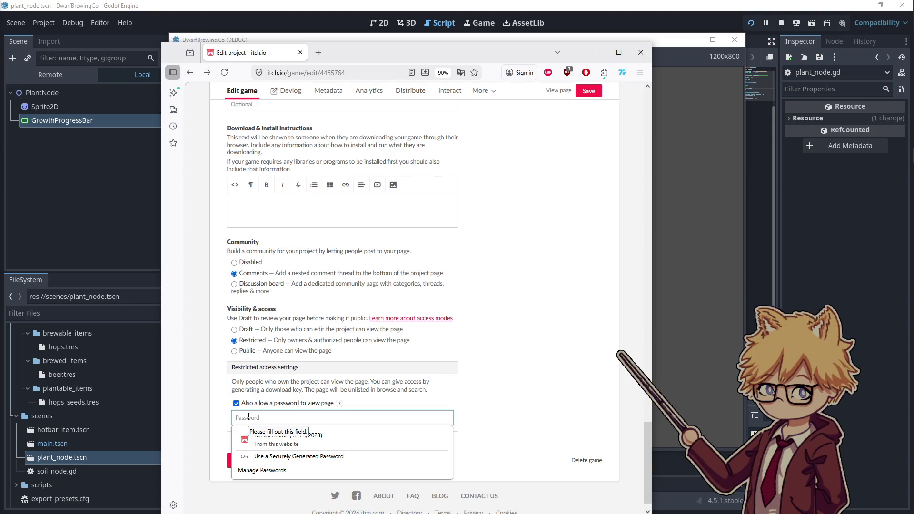
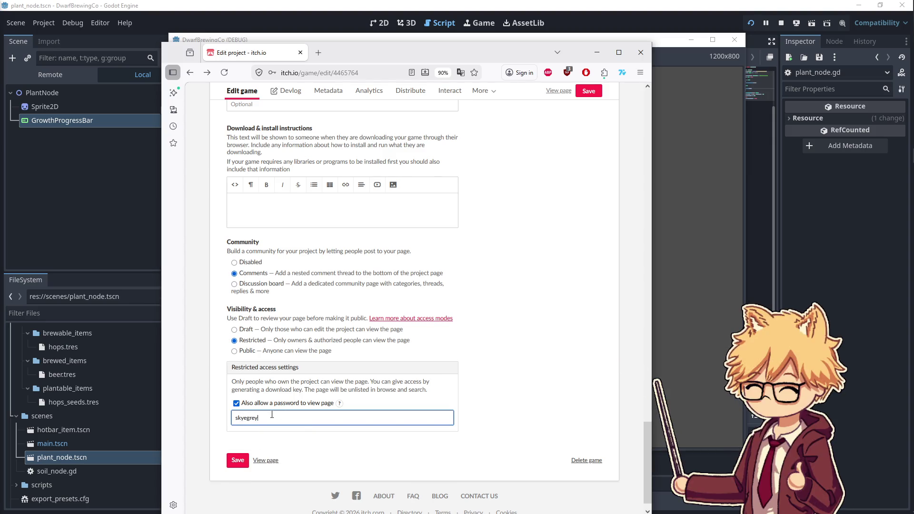
pyautogui.click(240, 404)
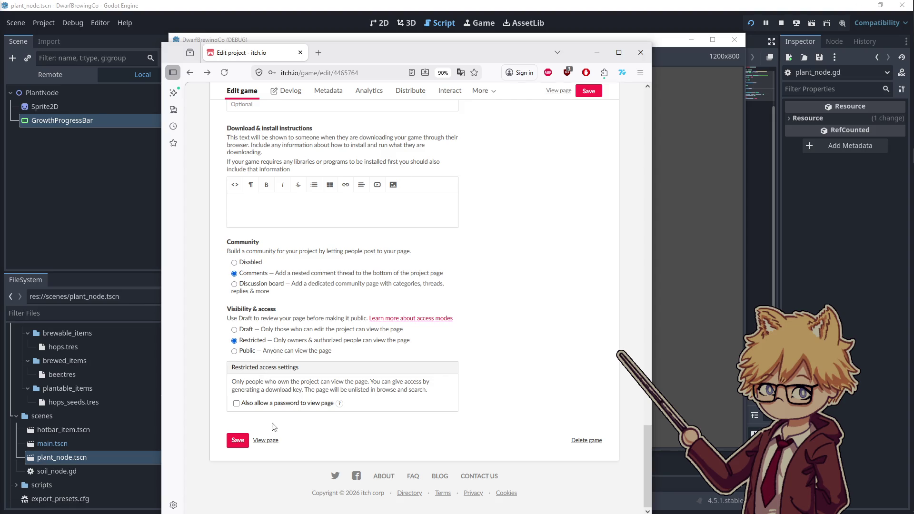
# Open the game page in a new tab, then open Visibility & access from the second tab.
pyautogui.click(265, 441)
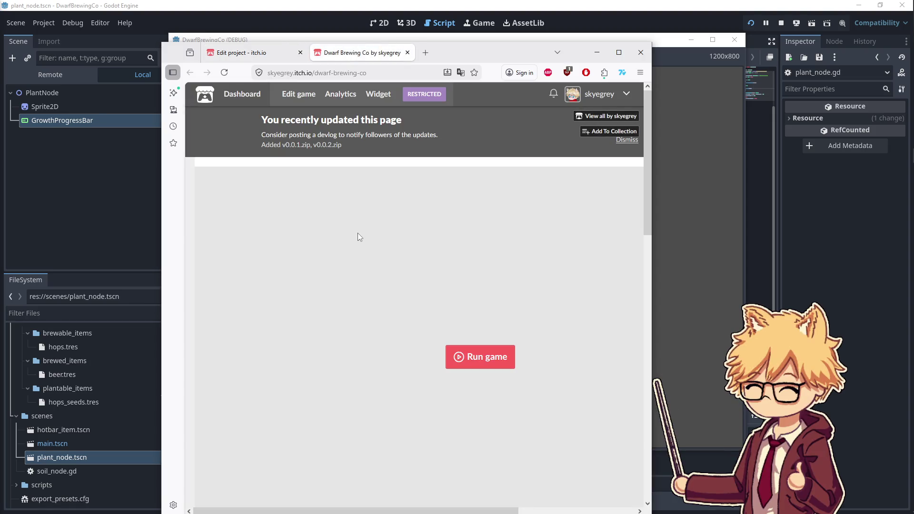
pyautogui.click(243, 52)
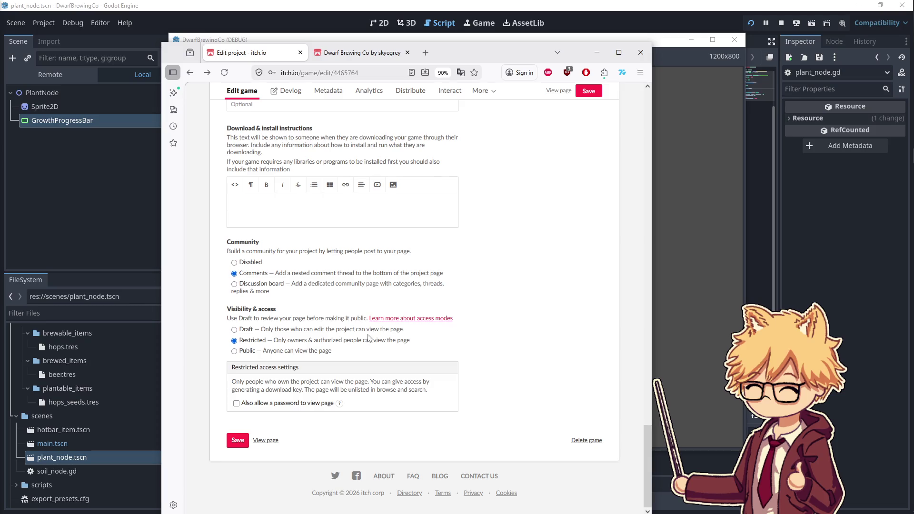
pyautogui.scroll(20, 368, 338)
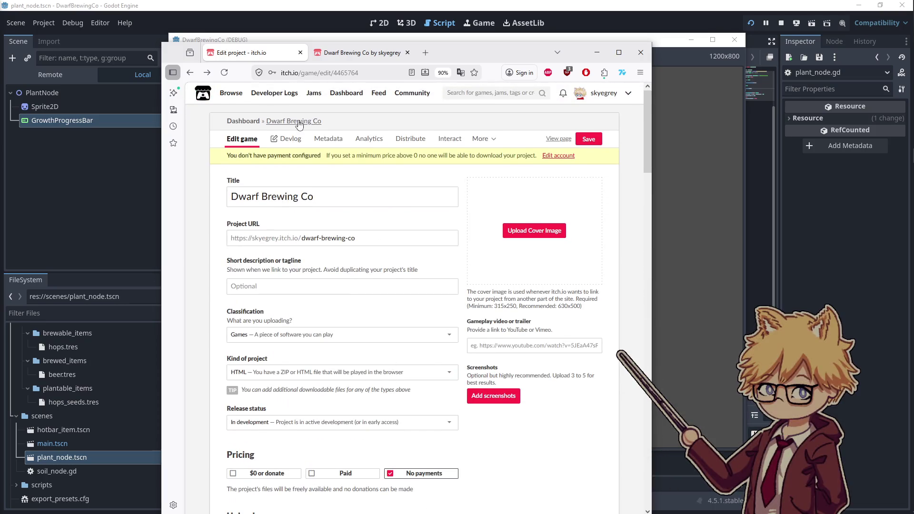
pyautogui.click(376, 53)
pyautogui.click(431, 94)
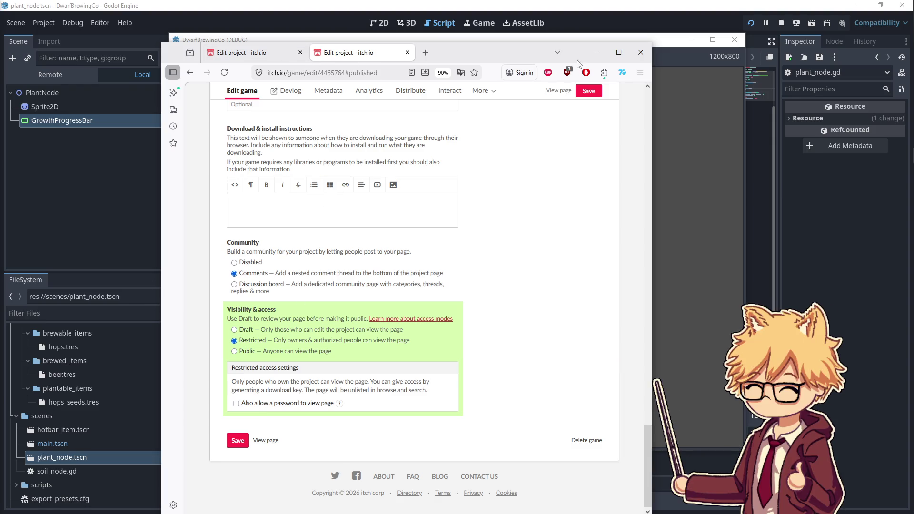
# Maximize the browser and open the game page in a new tab via View page.
pyautogui.click(619, 53)
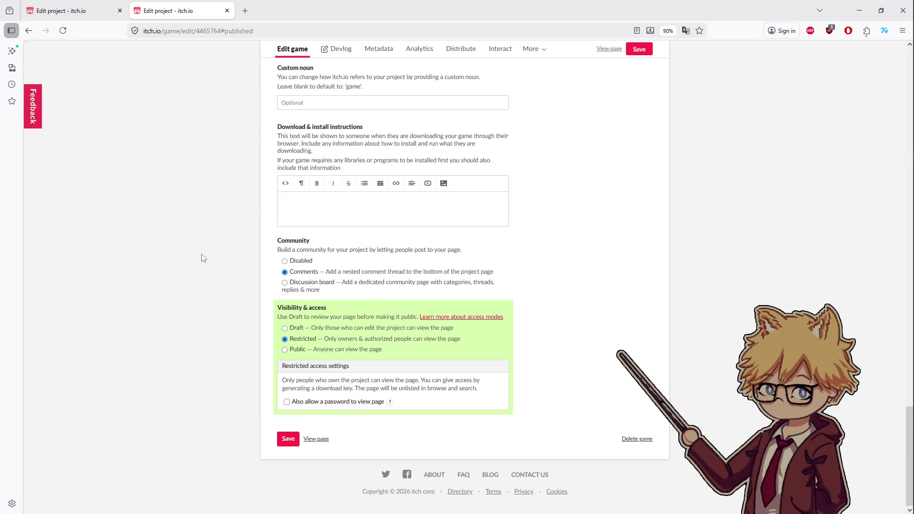
pyautogui.rightClick(610, 50)
pyautogui.click(634, 59)
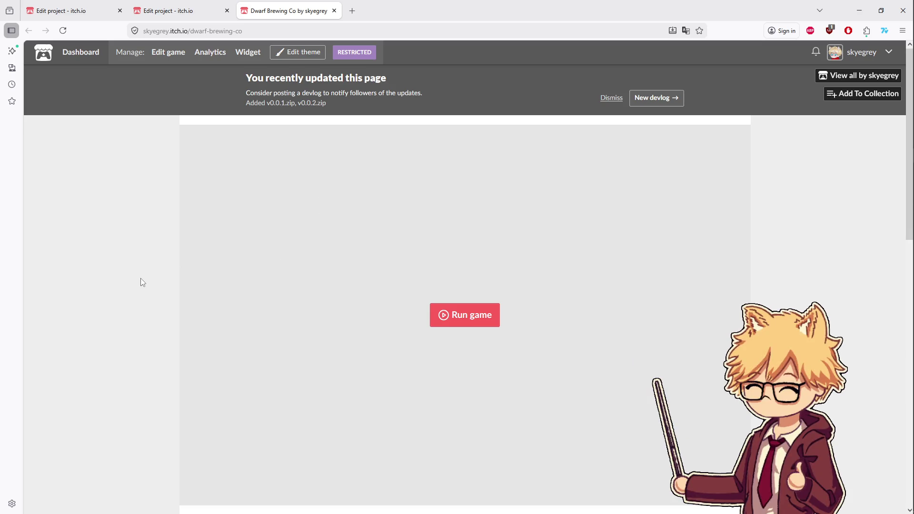
# Review the game page's controls description, then re-enable the page password option on the edit form.
pyautogui.scroll(-5, 160, 308)
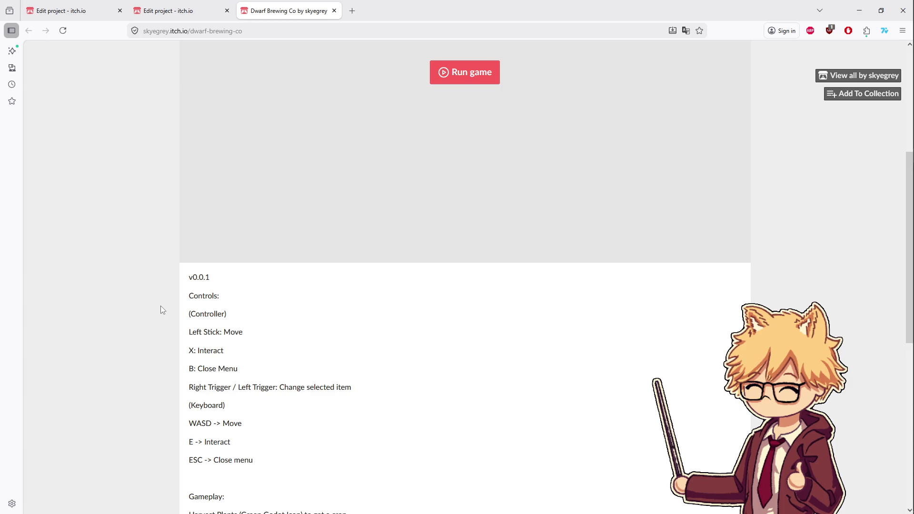
pyautogui.scroll(5, 161, 304)
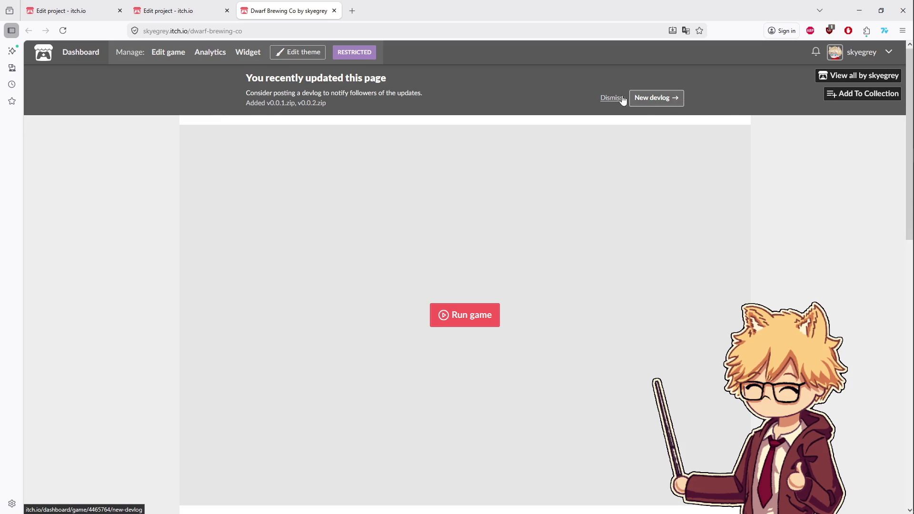
pyautogui.scroll(-10, 345, 291)
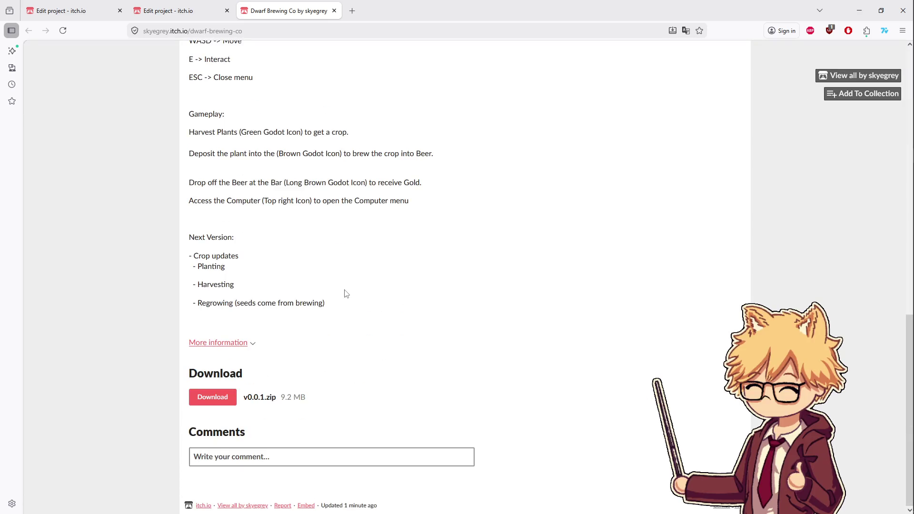
pyautogui.scroll(11, 367, 367)
pyautogui.scroll(-7, 373, 364)
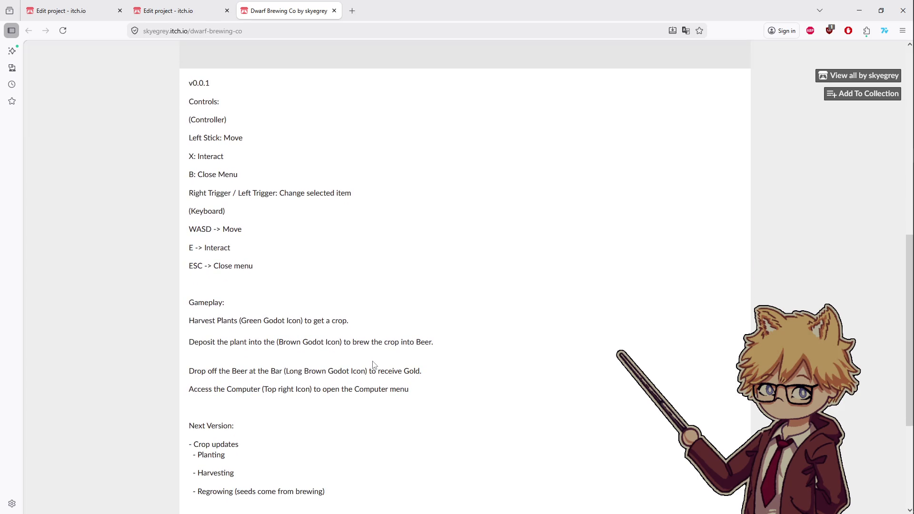
pyautogui.scroll(10, 374, 362)
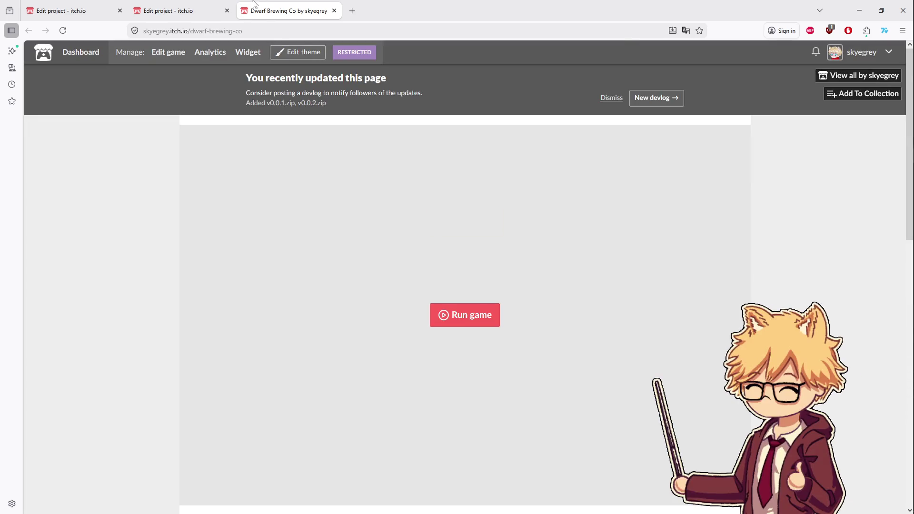
pyautogui.click(226, 9)
pyautogui.click(288, 402)
# Enter a page password and save the project settings.
pyautogui.click(309, 415)
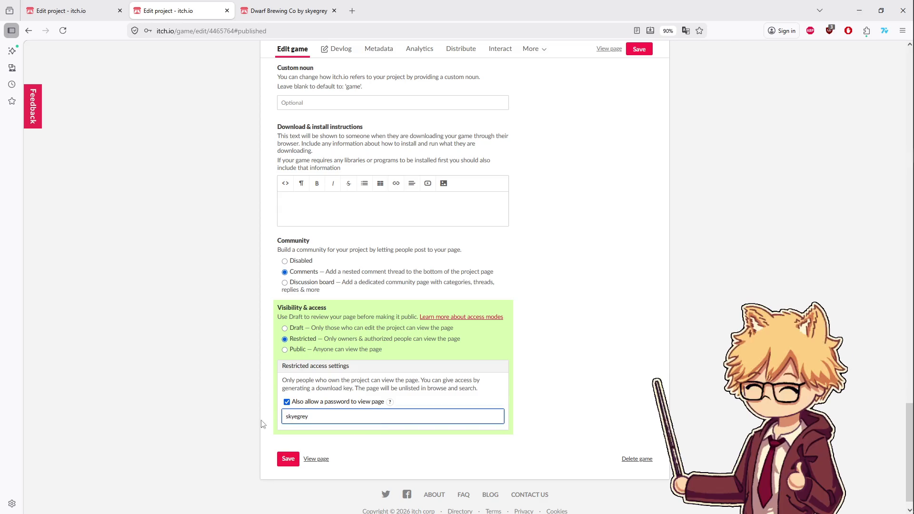
pyautogui.click(288, 459)
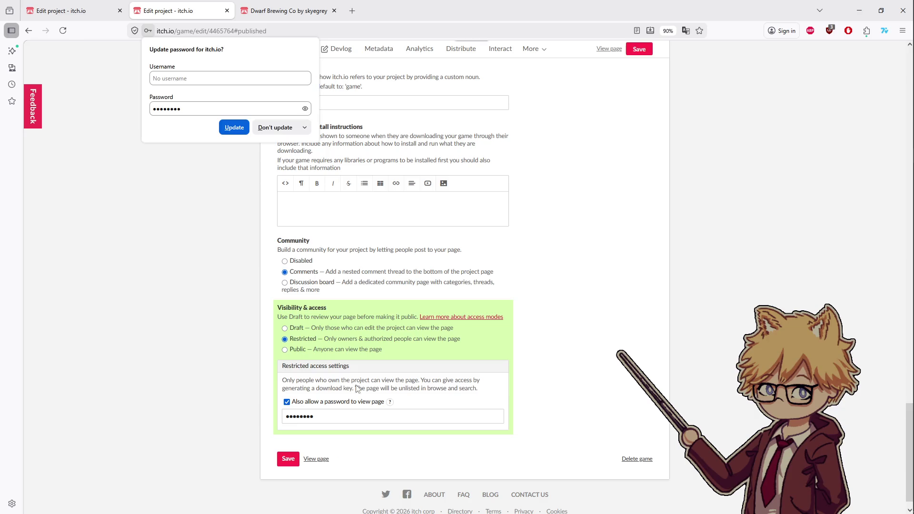
pyautogui.click(265, 126)
# Load the game page in a private window and submit the page password.
pyautogui.hotkey('ctrl', 'Tab')
pyautogui.click(272, 29)
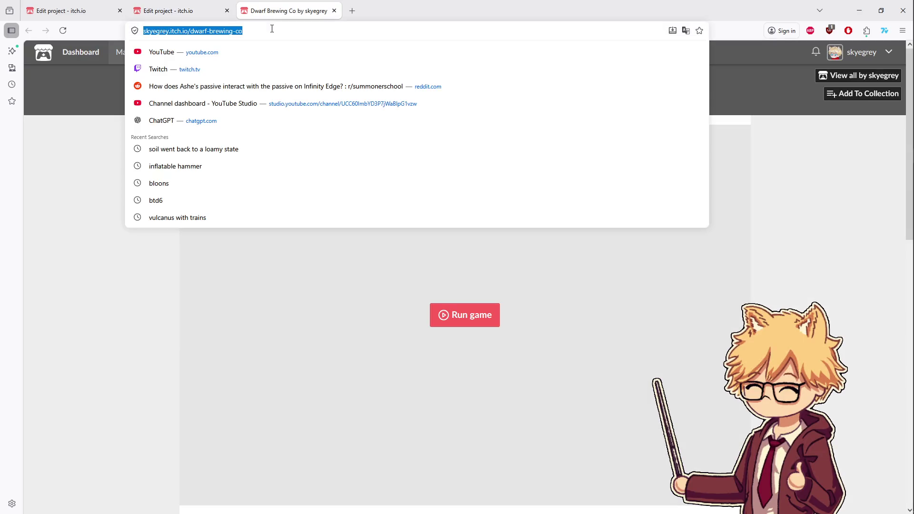
pyautogui.rightClick(890, 157)
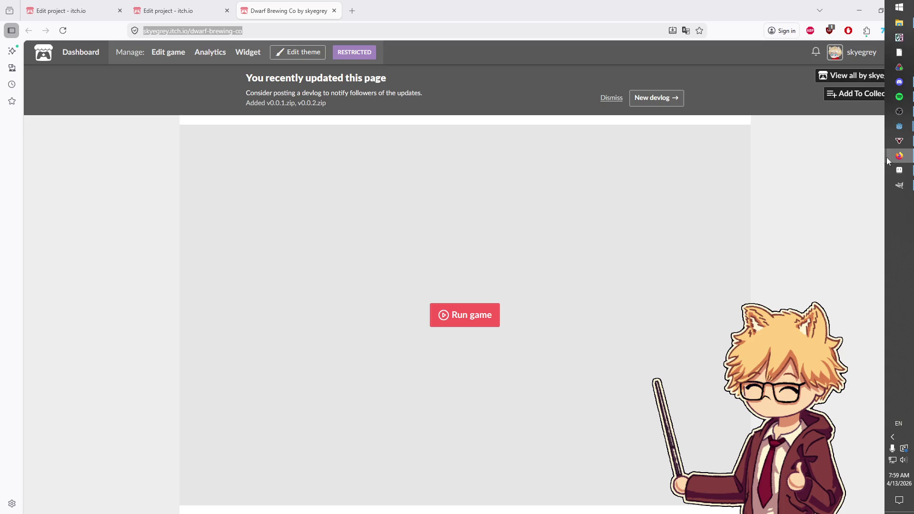
pyautogui.click(808, 205)
pyautogui.write('https://skyegrey.itch.io/dwarf-brewing-co')
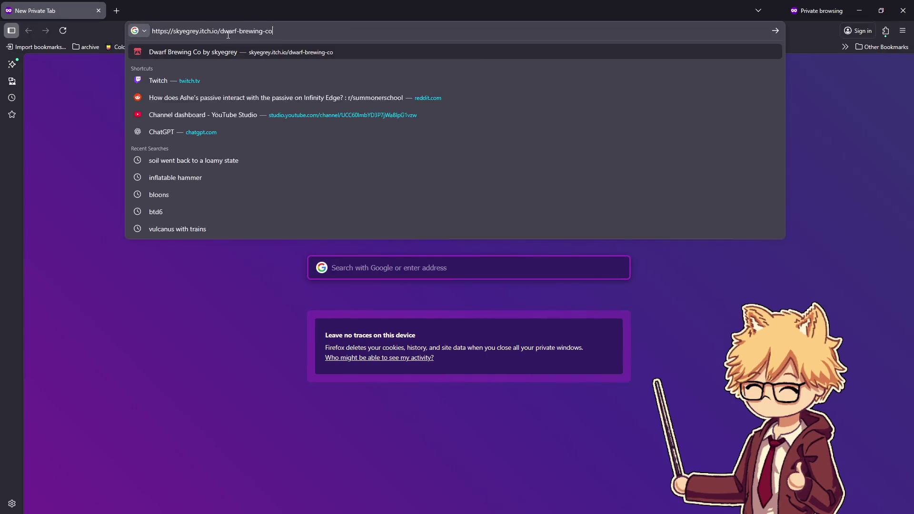
pyautogui.press('Return')
pyautogui.click(294, 122)
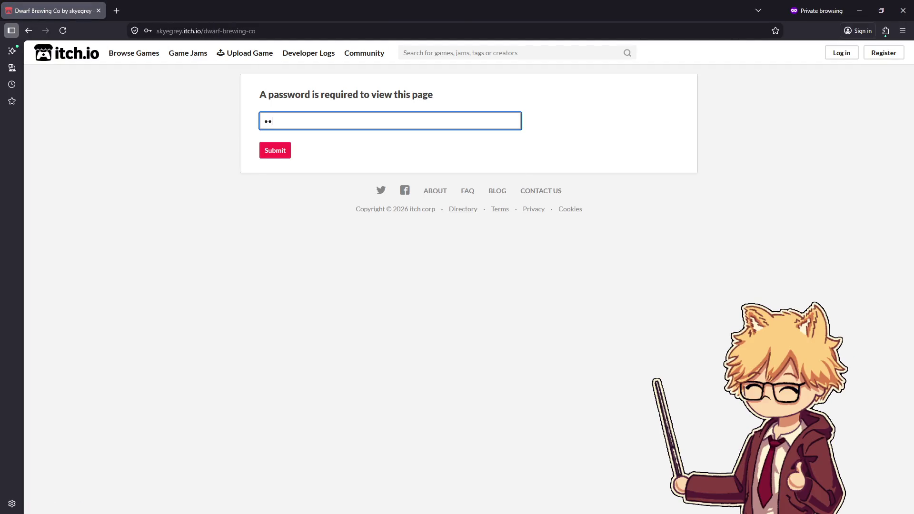
pyautogui.press('Return')
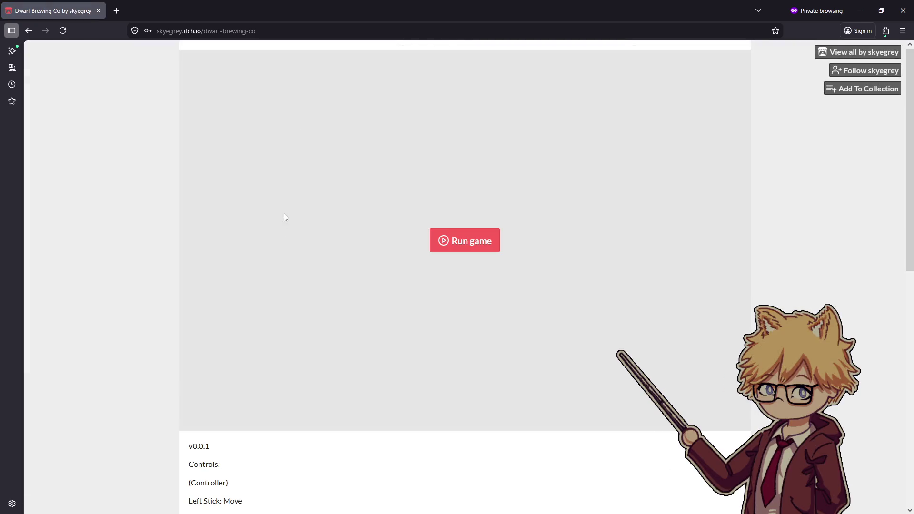
# Close the private window, set the project visibility to Draft and save.
pyautogui.middleClick(92, 12)
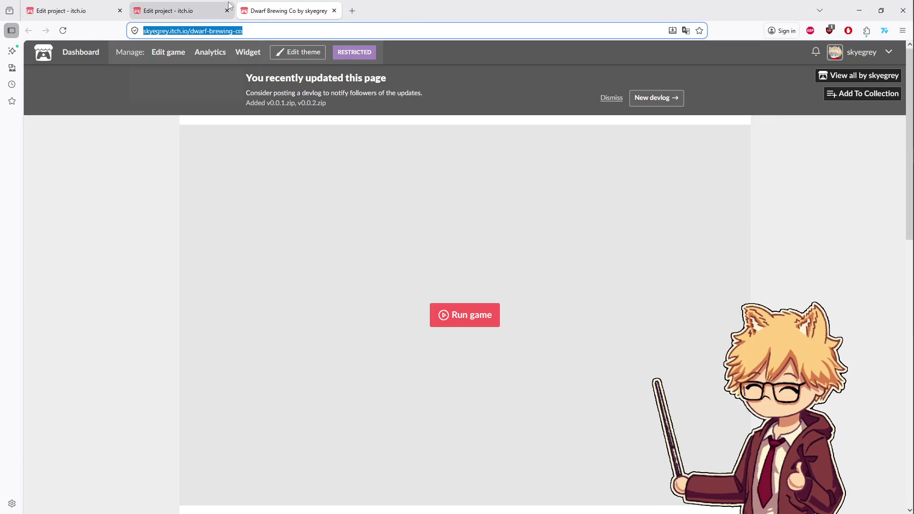
pyautogui.click(200, 10)
pyautogui.click(284, 328)
pyautogui.click(289, 439)
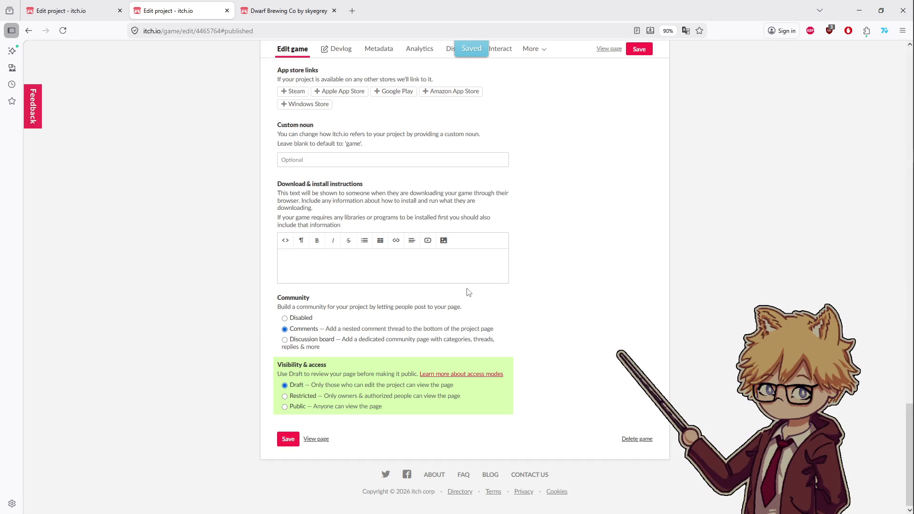
# Load the game page address in a new private window to check it now shows 404.
pyautogui.rightClick(606, 49)
pyautogui.click(624, 56)
pyautogui.click(281, 10)
pyautogui.click(275, 32)
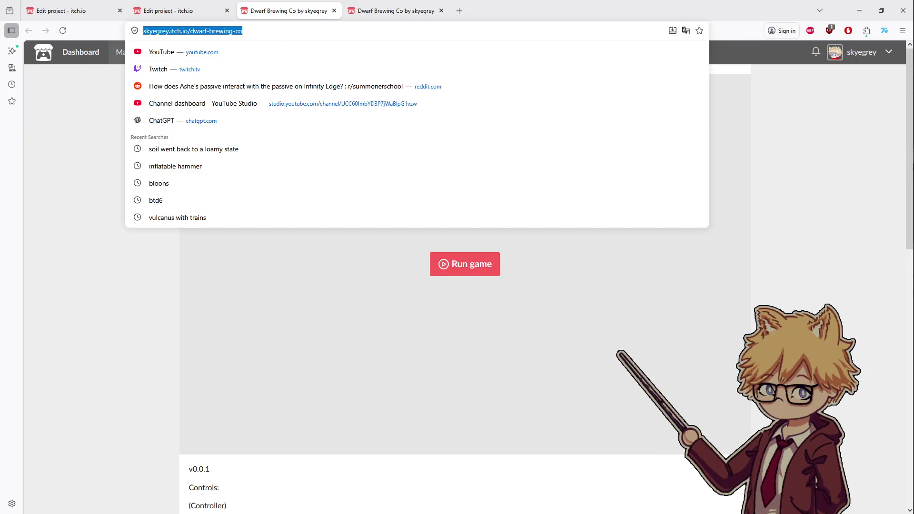
pyautogui.rightClick(900, 155)
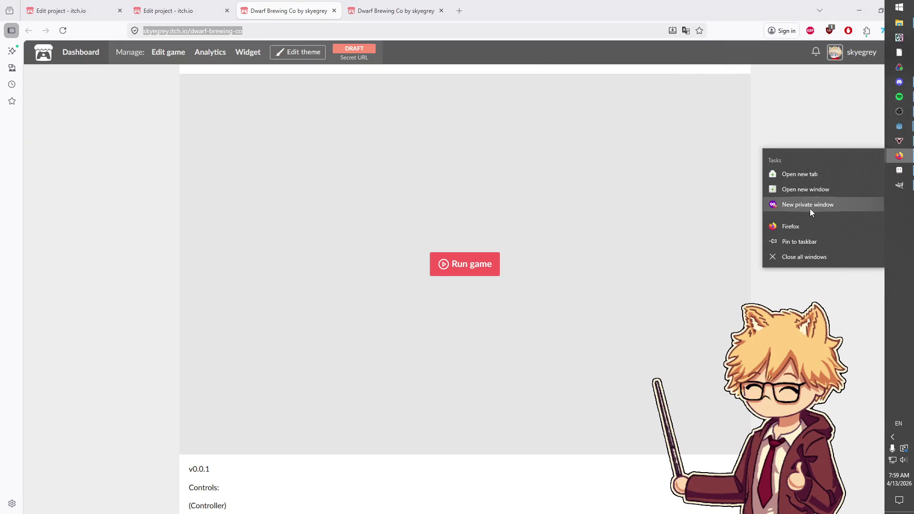
pyautogui.click(810, 206)
pyautogui.write('https://skyegrey.itch.io/dwarf-brewing-co')
pyautogui.press('Return')
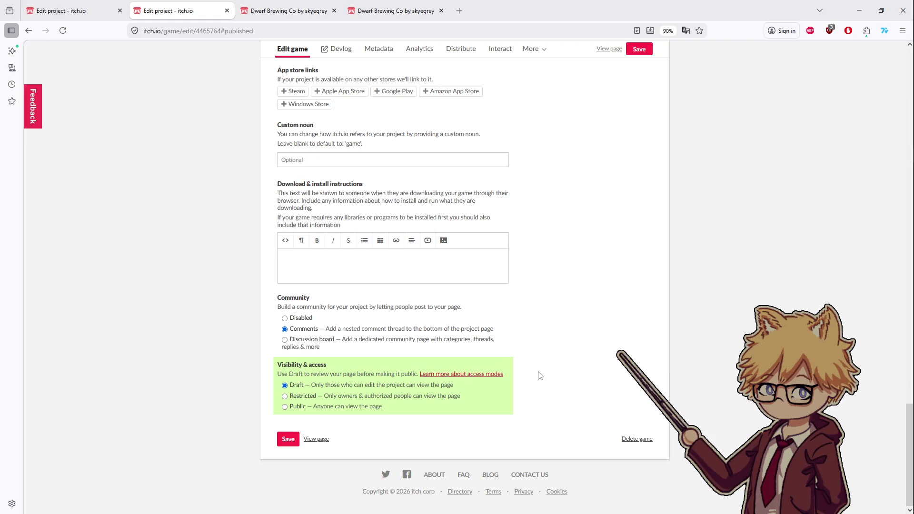
# Open the game page in another tab, find 'secret' and copy the page's Secret URL.
pyautogui.scroll(2, 514, 265)
pyautogui.scroll(-2, 514, 265)
pyautogui.hotkey('ctrl', 'f')
pyautogui.write('see')
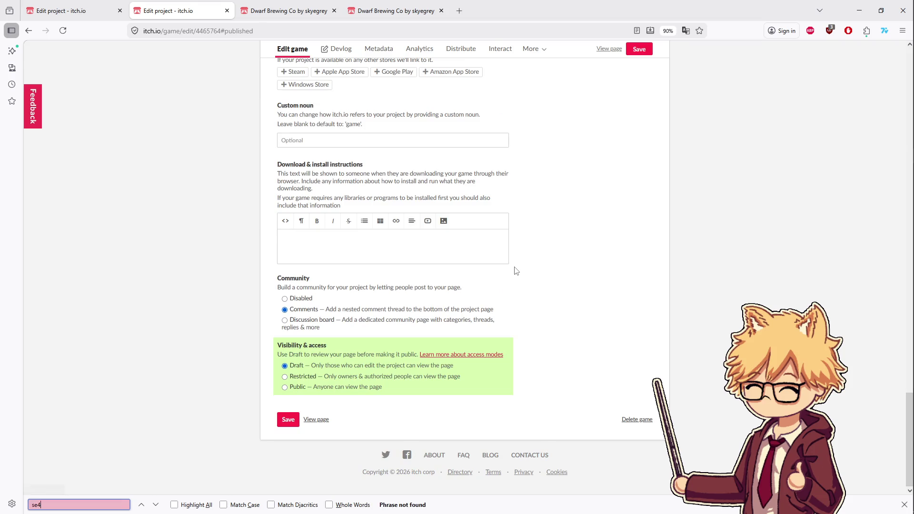
pyautogui.press('BackSpace')
pyautogui.press('BackSpace')
pyautogui.press('BackSpace')
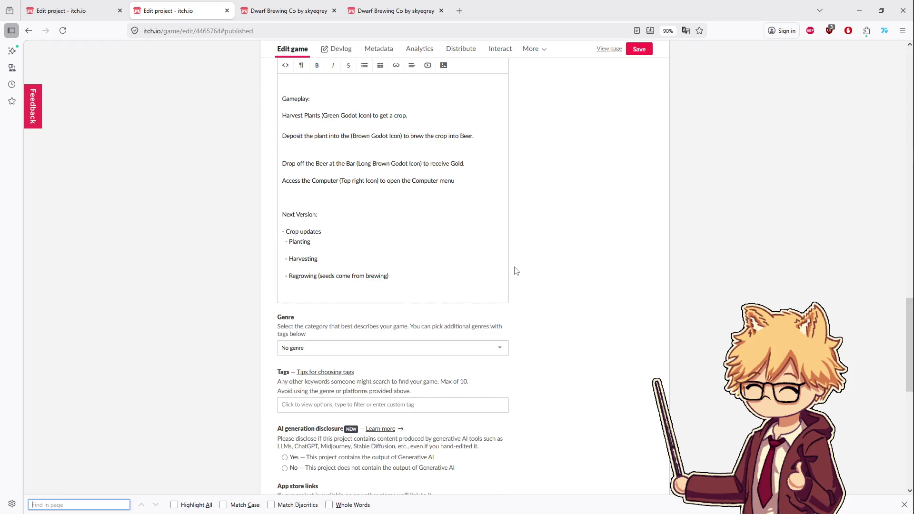
pyautogui.rightClick(609, 49)
pyautogui.click(628, 57)
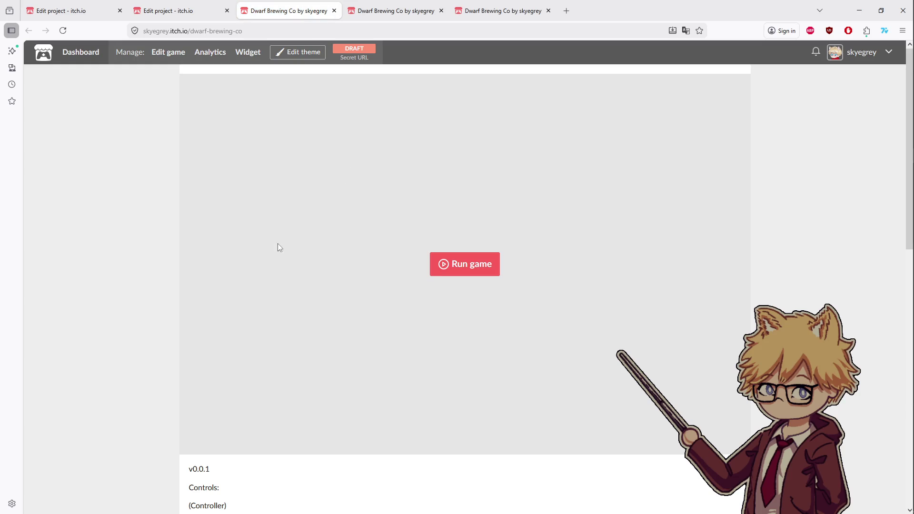
pyautogui.hotkey('ctrl', 'f')
pyautogui.write('secr')
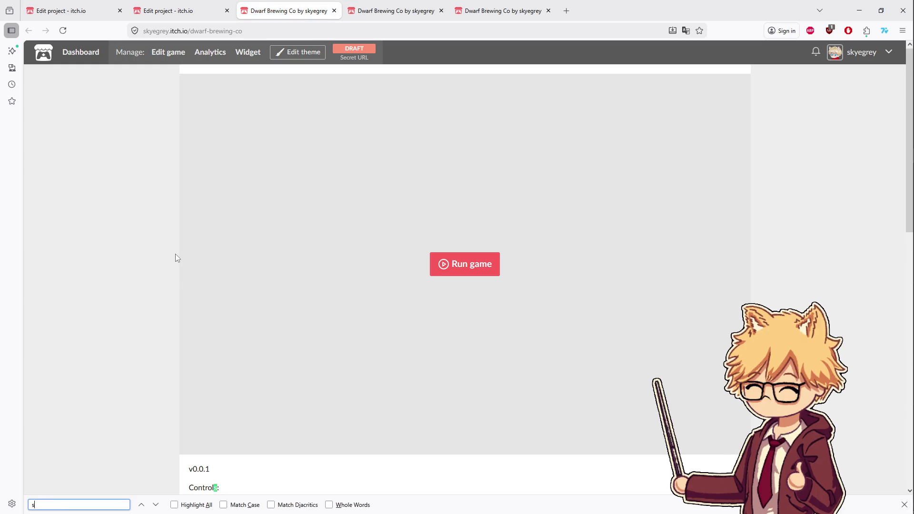
pyautogui.write('e')
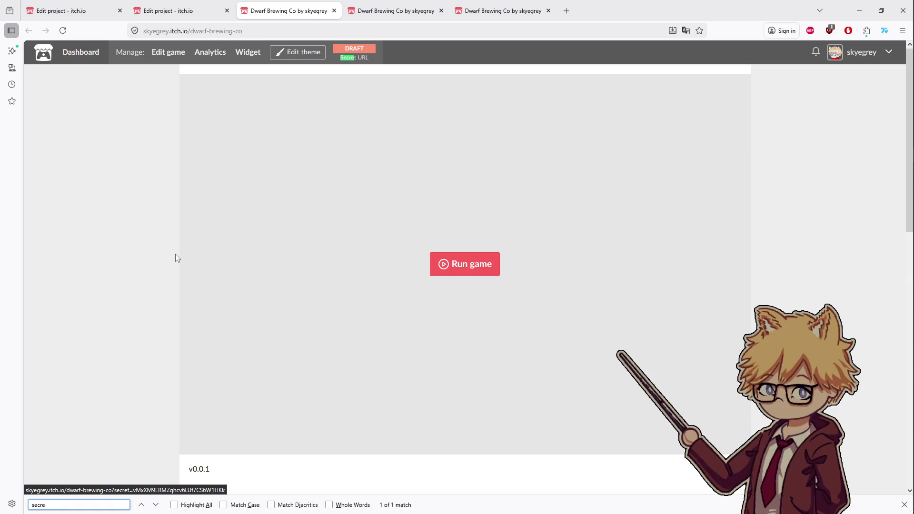
pyautogui.click(358, 58)
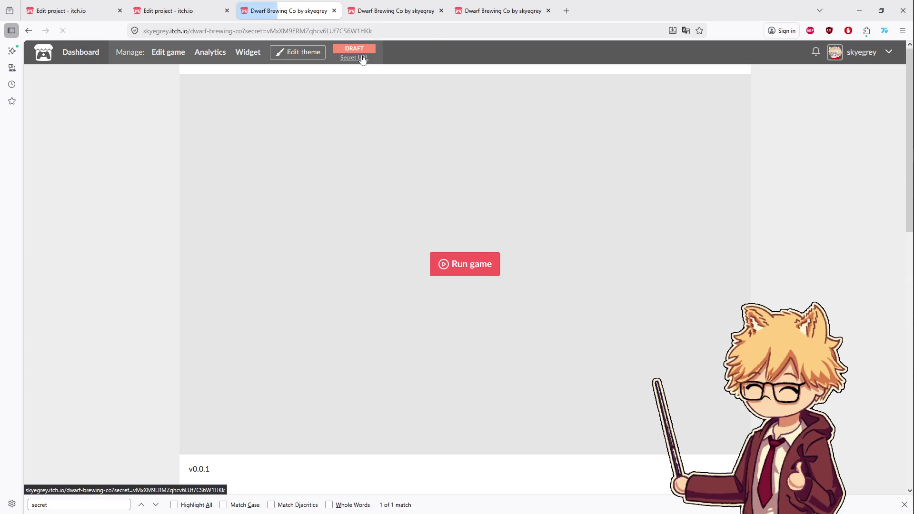
pyautogui.click(343, 31)
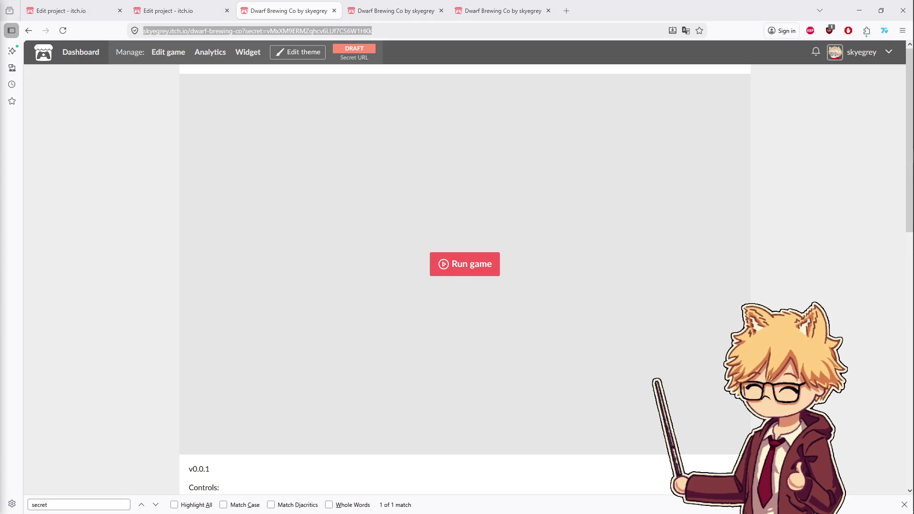
# Close the three extra game-page tabs and minimize the browser to reveal the Godot game.
pyautogui.middleClick(298, 4)
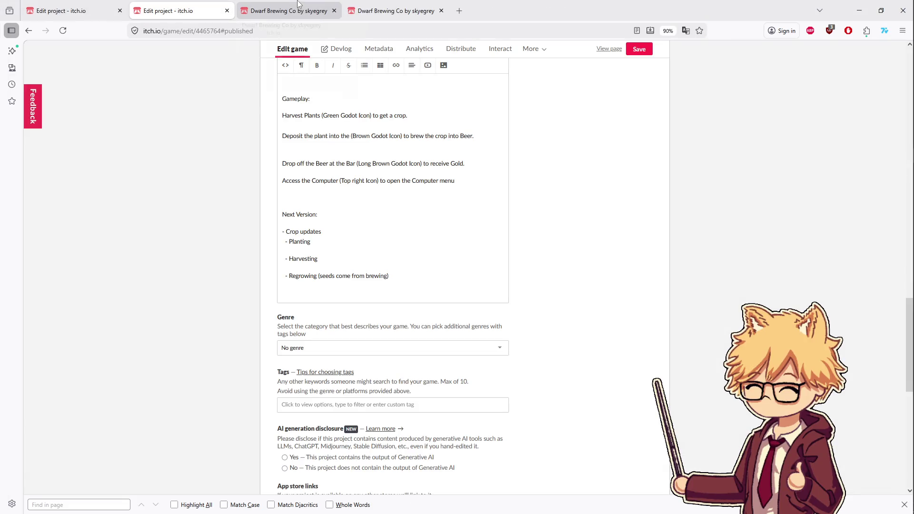
pyautogui.middleClick(298, 4)
pyautogui.middleClick(299, 4)
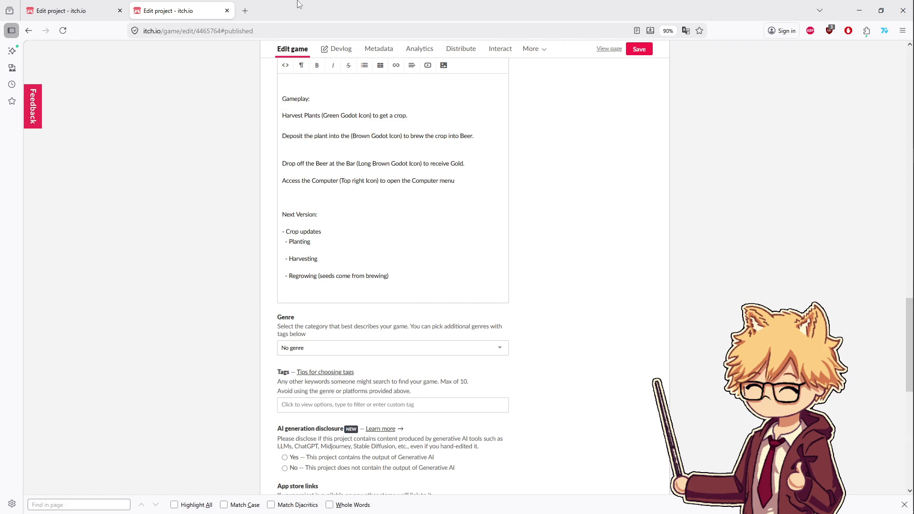
pyautogui.doubleClick(638, 1)
pyautogui.click(801, 27)
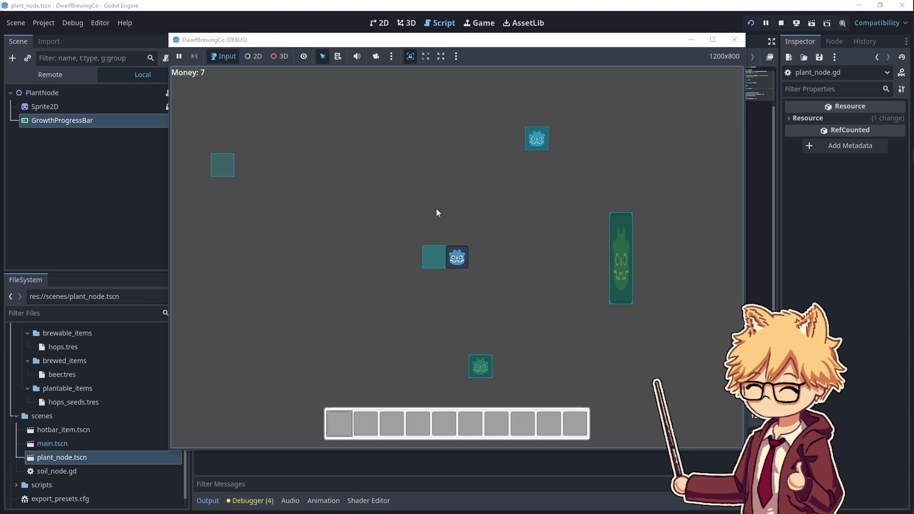
# Plant a seed on a soil plot, then harvest the grown hops into the hotbar.
pyautogui.press('a')
pyautogui.press('a')
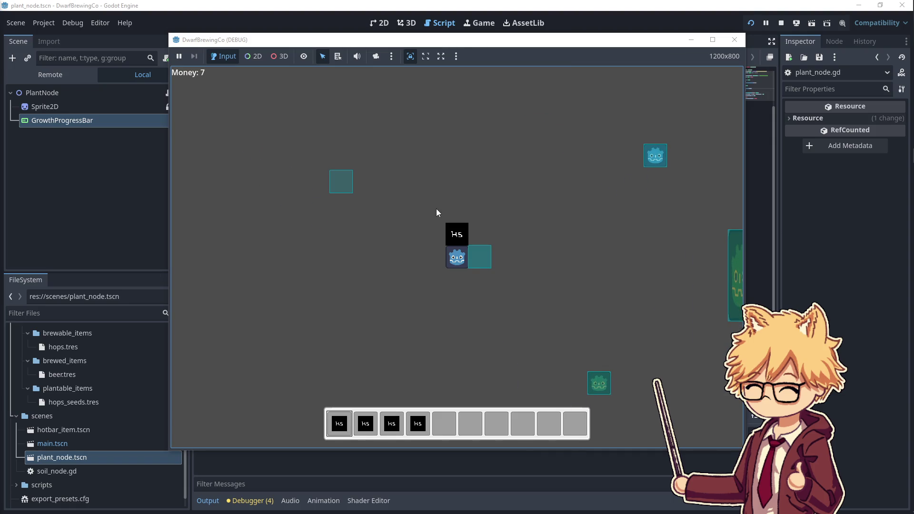
pyautogui.press('w')
pyautogui.press('a')
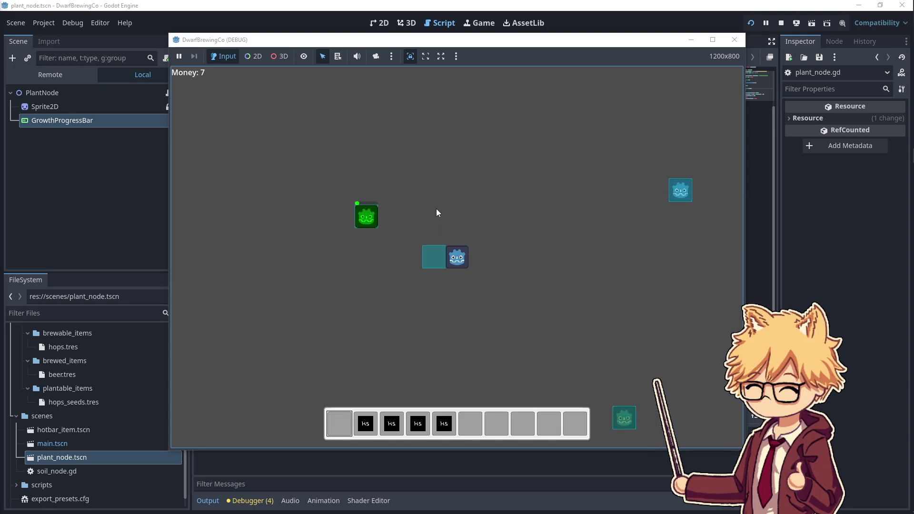
pyautogui.press('w')
pyautogui.press('a')
pyautogui.press('2')
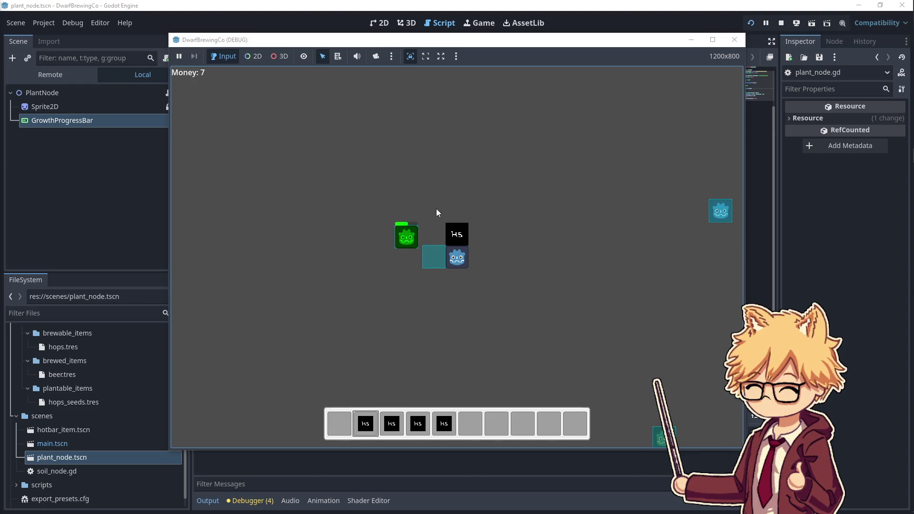
pyautogui.press('w')
pyautogui.press('a')
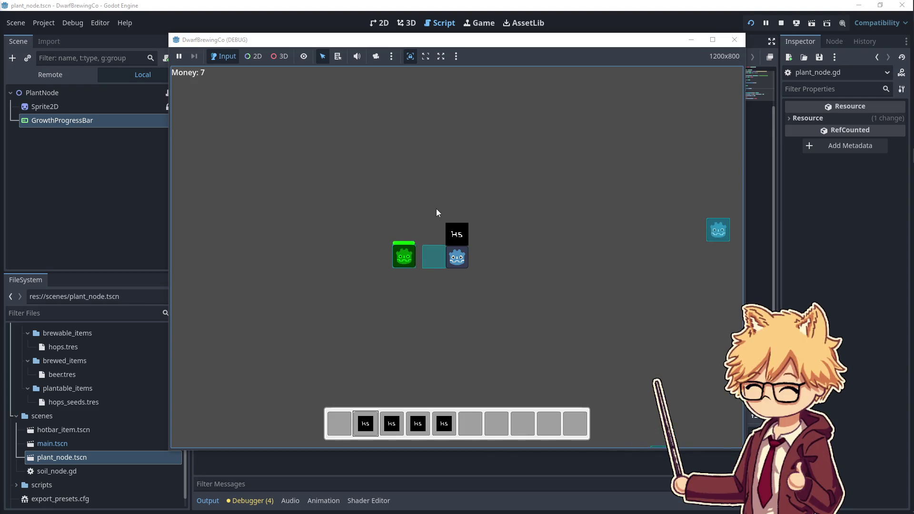
pyautogui.press('s')
pyautogui.press('d')
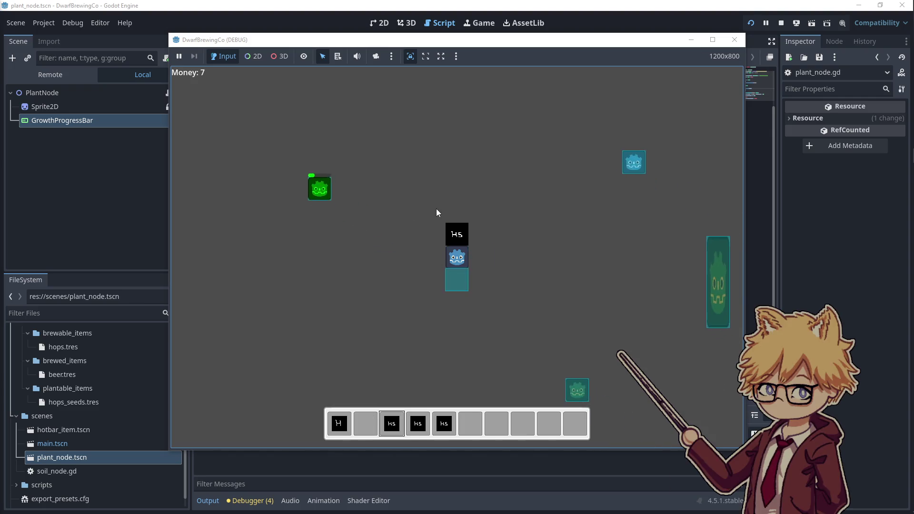
pyautogui.press('3')
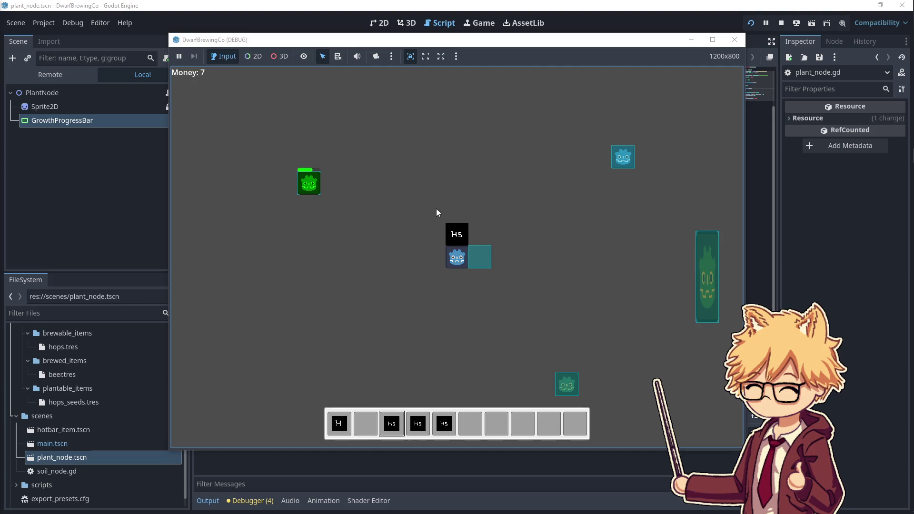
pyautogui.press('4')
pyautogui.press('a')
pyautogui.press('w')
pyautogui.press('a')
pyautogui.press('w')
pyautogui.press('2')
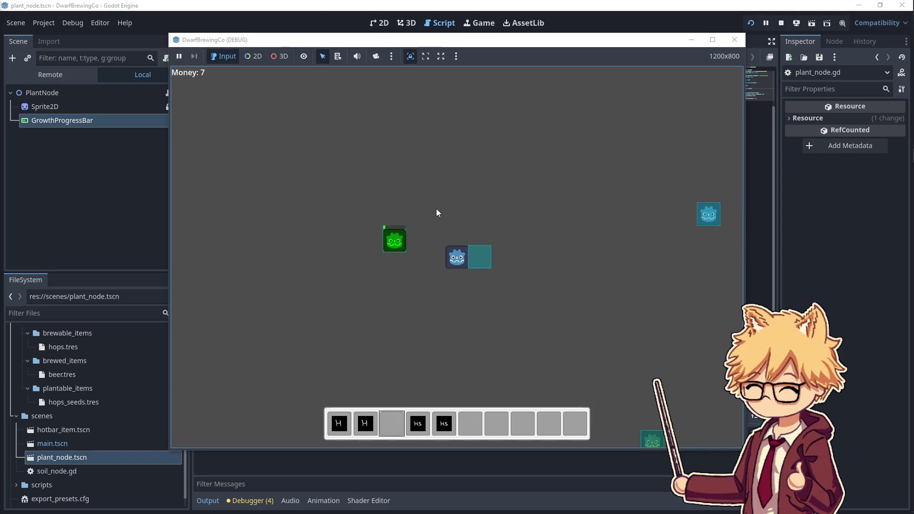
# Brew the hops and sell the finished beer, raising money to 8.
pyautogui.press('d')
pyautogui.press('s')
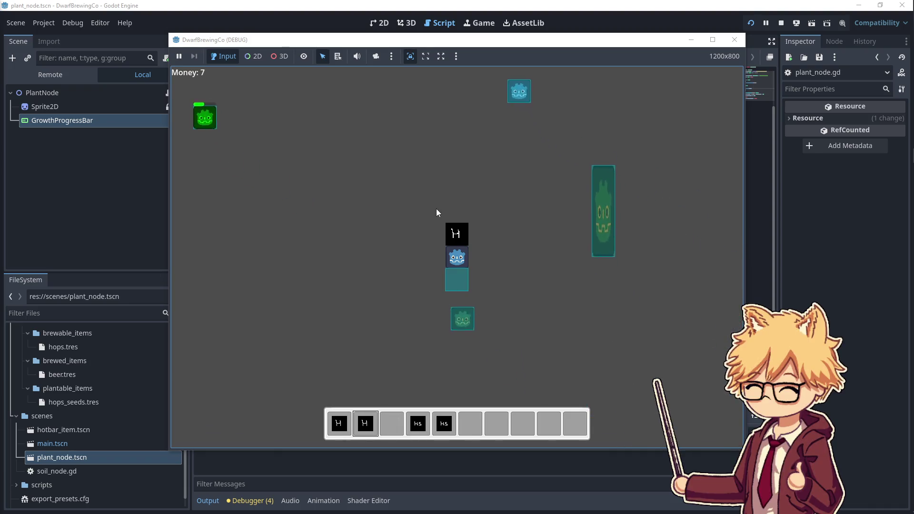
pyautogui.press('e')
pyautogui.press('a')
pyautogui.press('s')
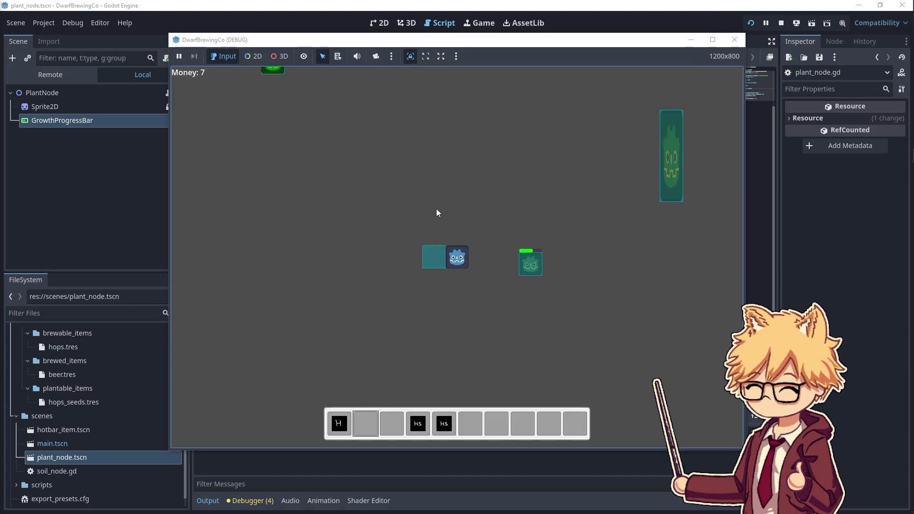
pyautogui.press('d')
pyautogui.press('a')
pyautogui.press('s')
pyautogui.press('d')
pyautogui.press('w')
pyautogui.press('d')
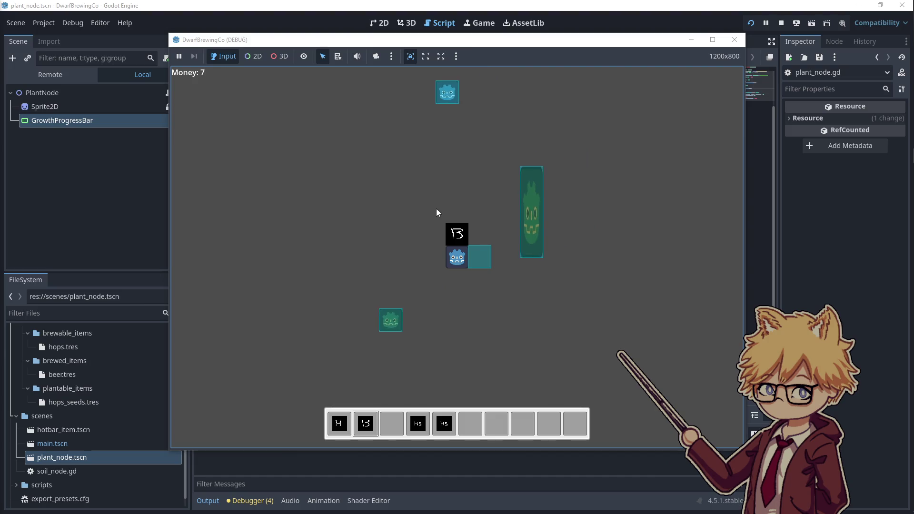
pyautogui.press('a')
pyautogui.press('a')
# Harvest the grown plant, replant hops below, and sell a beer to reach 9 money.
pyautogui.press('w')
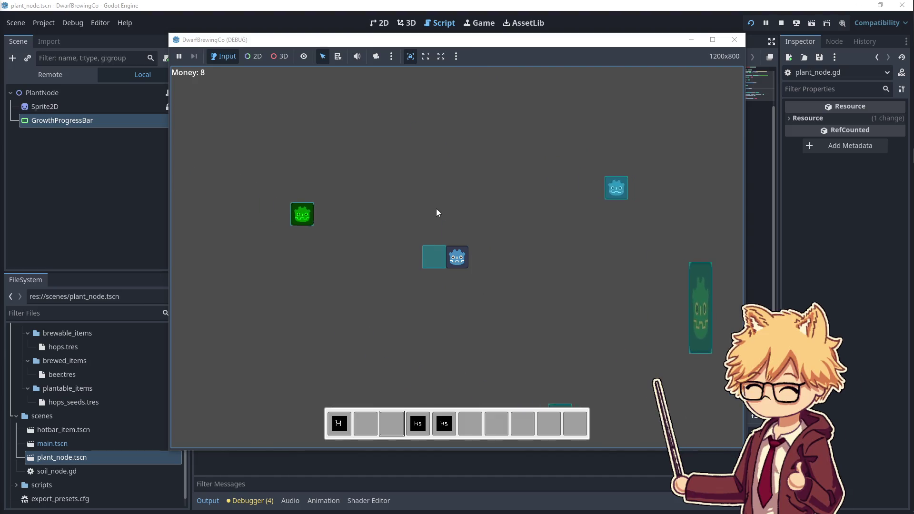
pyautogui.press('1')
pyautogui.press('e')
pyautogui.press('d')
pyautogui.press('s')
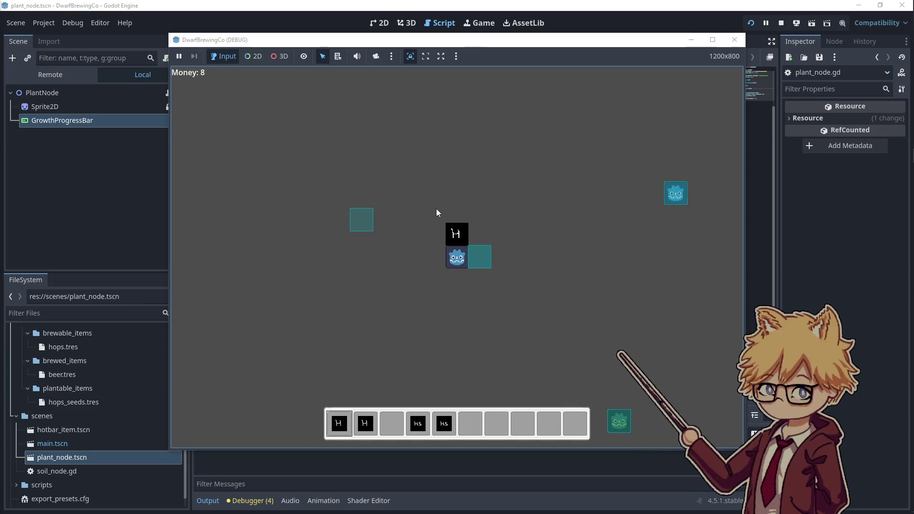
pyautogui.press('d')
pyautogui.press('s')
pyautogui.press('e')
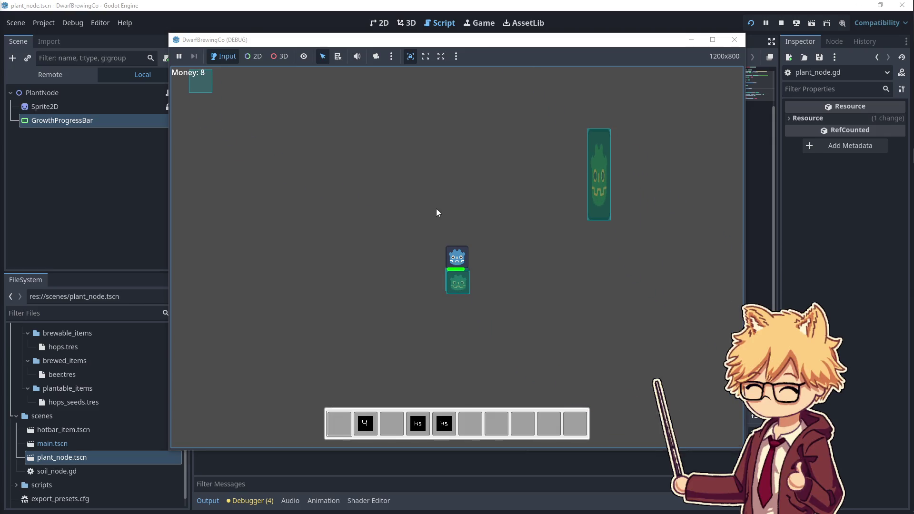
pyautogui.press('e')
pyautogui.press('2')
pyautogui.press('w')
pyautogui.press('d')
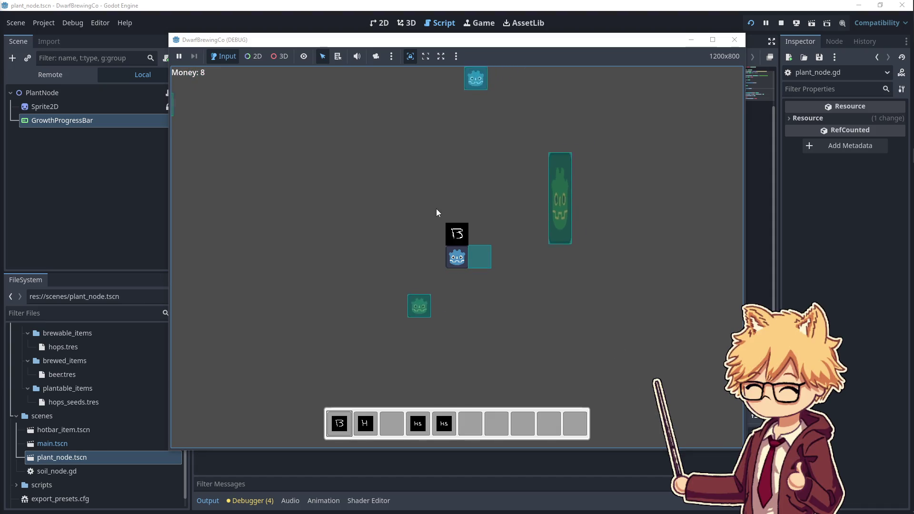
pyautogui.press('a')
pyautogui.press('a')
# Put hops into the brewer and plant another seed on a soil plot.
pyautogui.press('s')
pyautogui.press('w')
pyautogui.press('d')
pyautogui.press('s')
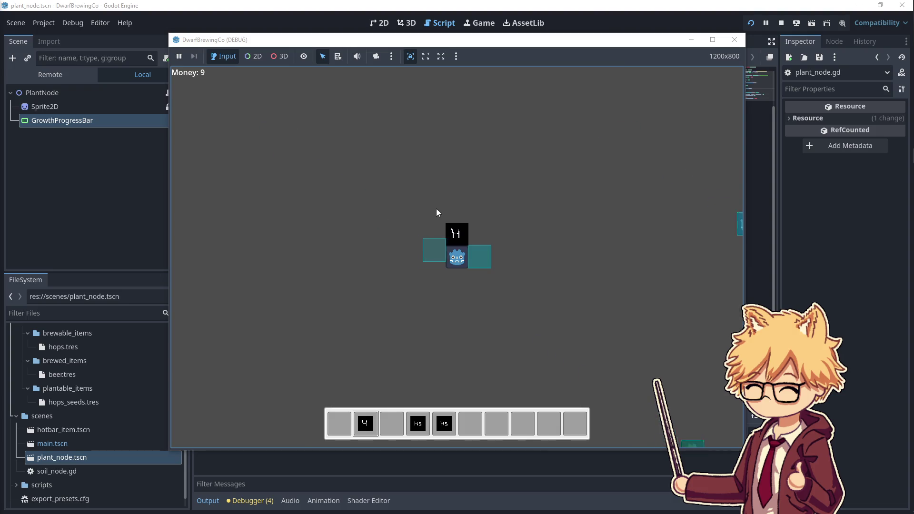
pyautogui.press('d')
pyautogui.press('s')
pyautogui.press('e')
pyautogui.press('w')
pyautogui.press('4')
pyautogui.hotkey('w', 'a')
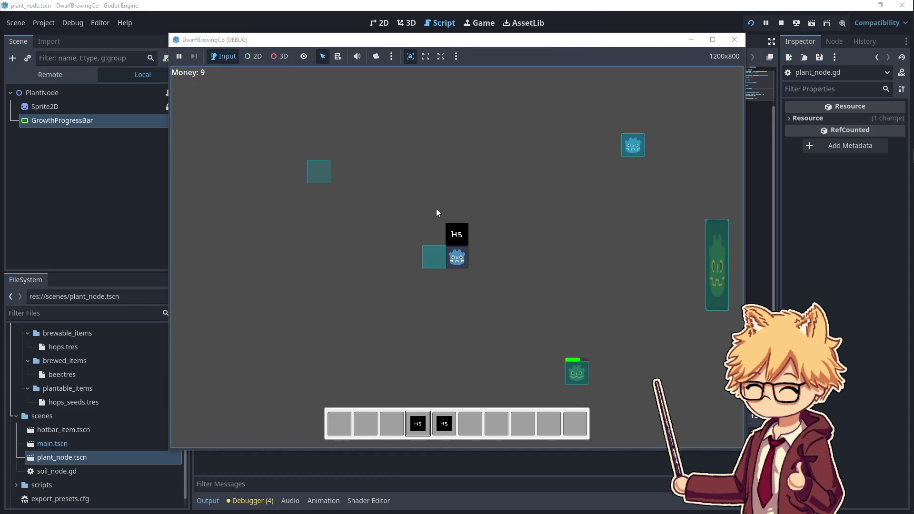
pyautogui.press('e')
pyautogui.hotkey('d', 's')
pyautogui.hotkey('w', 'a')
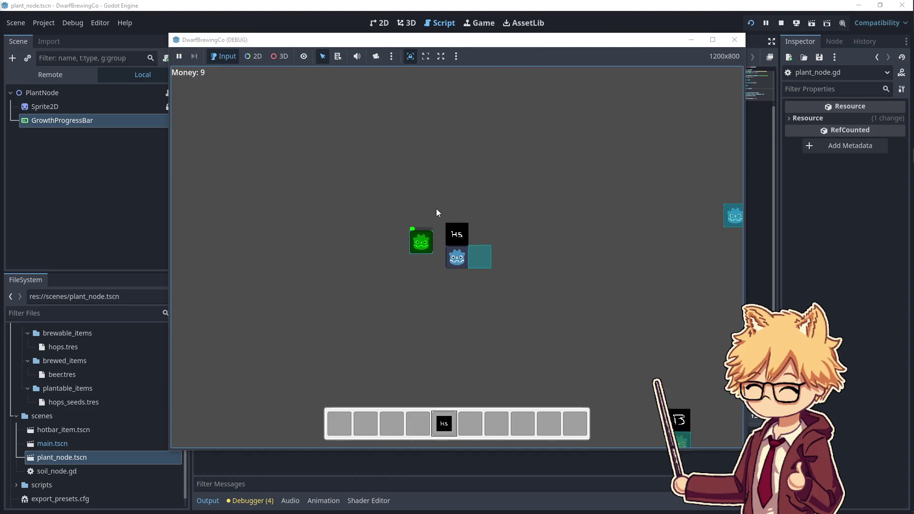
pyautogui.press('3')
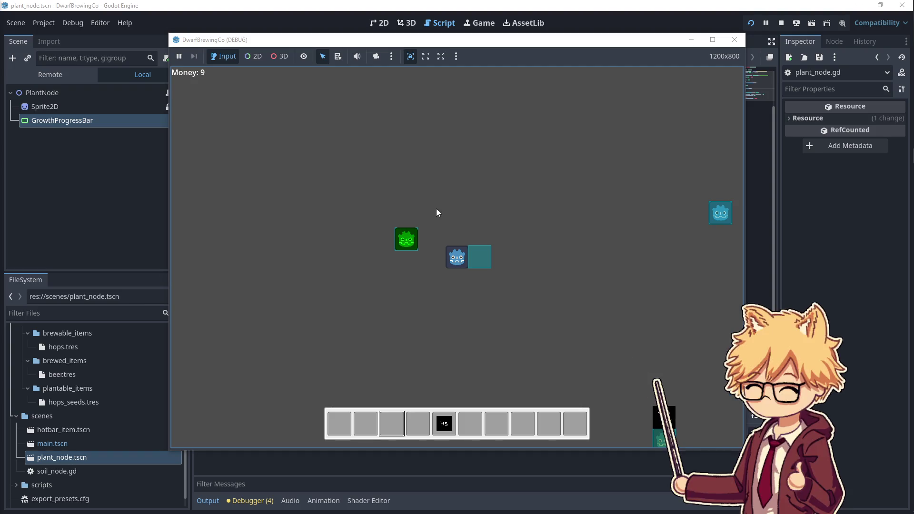
# Plant seeds, brew and sell one more beer to reach 10 money, then stop the game with F8.
pyautogui.scroll(-1, 436, 209)
pyautogui.scroll(-1, 436, 210)
pyautogui.press('d')
pyautogui.press('s')
pyautogui.press('e')
pyautogui.press('w')
pyautogui.press('a')
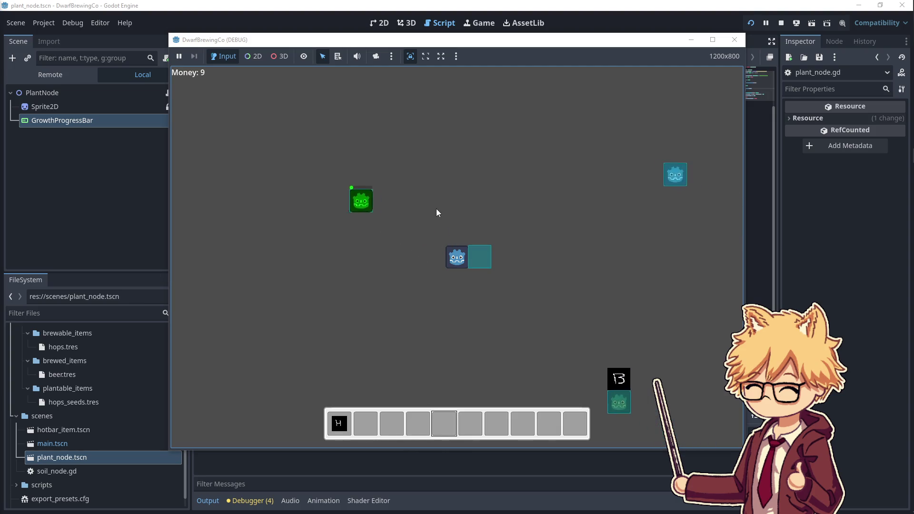
pyautogui.press('d')
pyautogui.press('s')
pyautogui.press('e')
pyautogui.scroll(-1, 436, 208)
pyautogui.press('d')
pyautogui.press('w')
pyautogui.press('e')
pyautogui.press('a')
pyautogui.press('w')
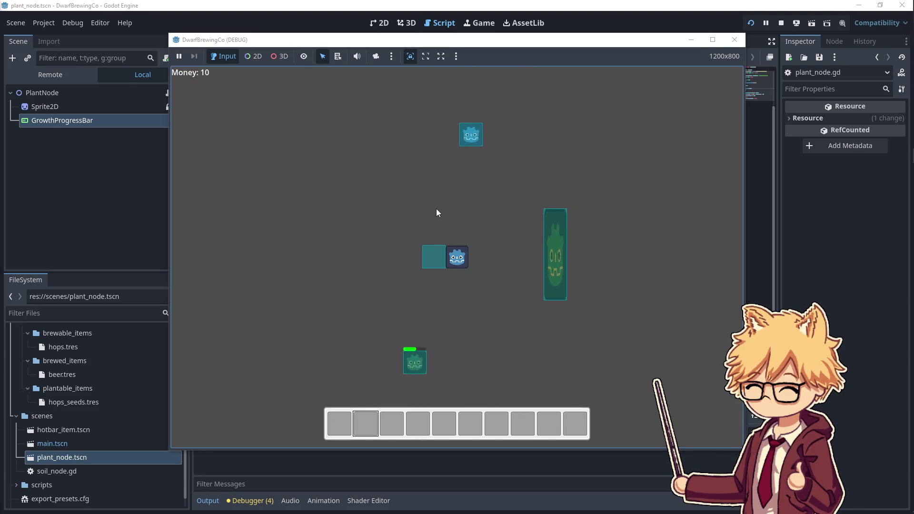
pyautogui.press('F8')
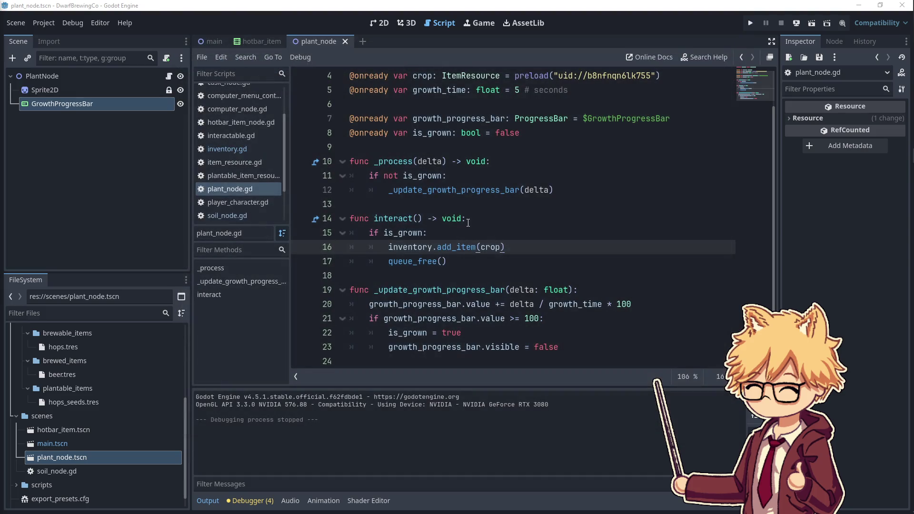
# Switch to the main scene, collapse CaskNode in the Scene dock and select SoilNodes.
pyautogui.click(219, 42)
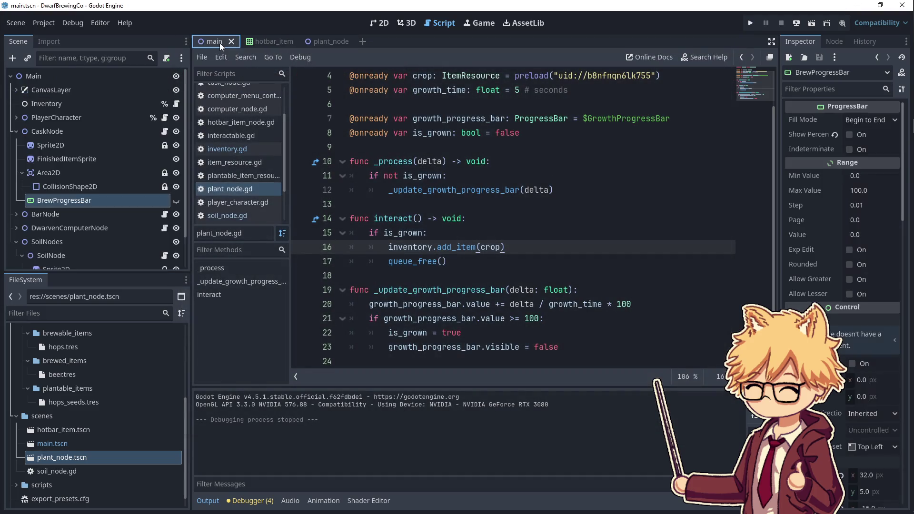
pyautogui.scroll(-2, 118, 197)
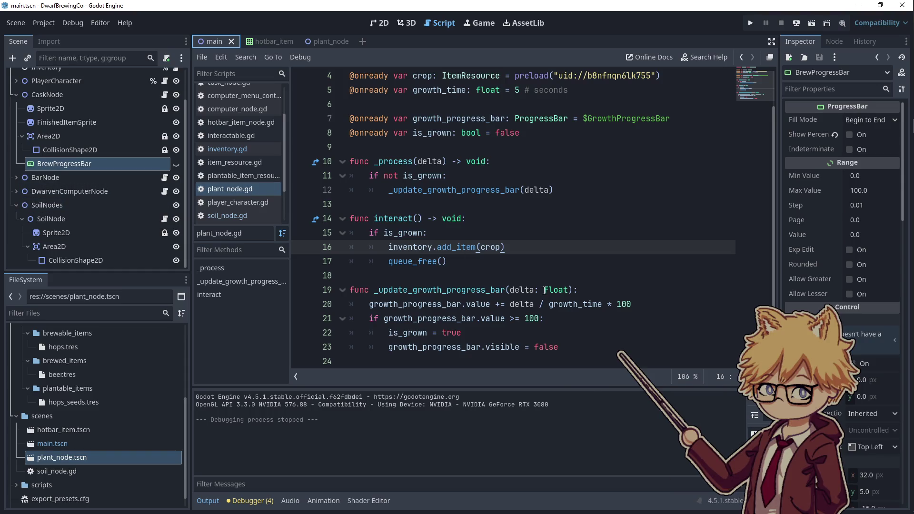
pyautogui.moveTo(545, 290)
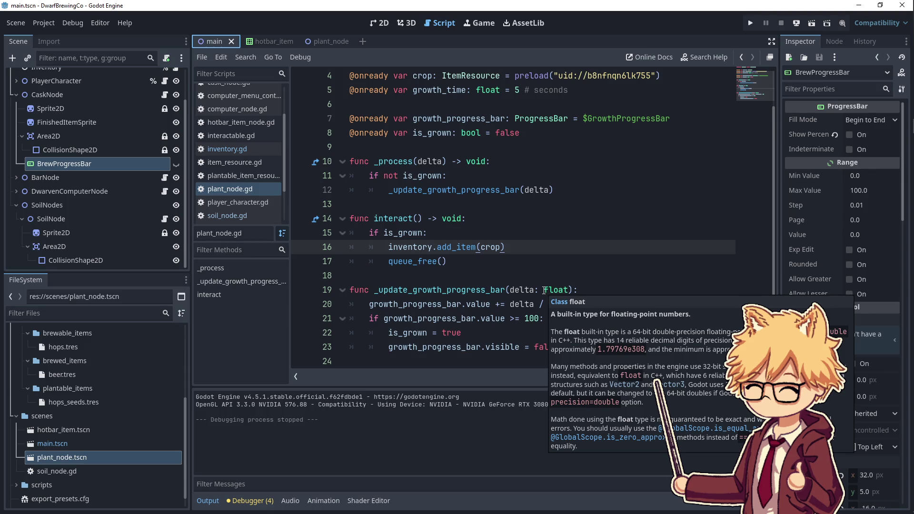
pyautogui.click(426, 290)
pyautogui.click(420, 279)
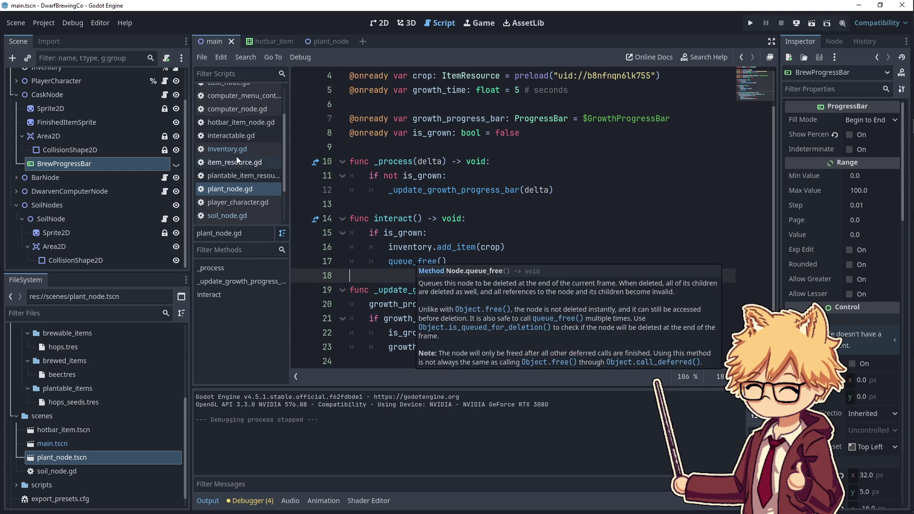
pyautogui.scroll(2, 106, 208)
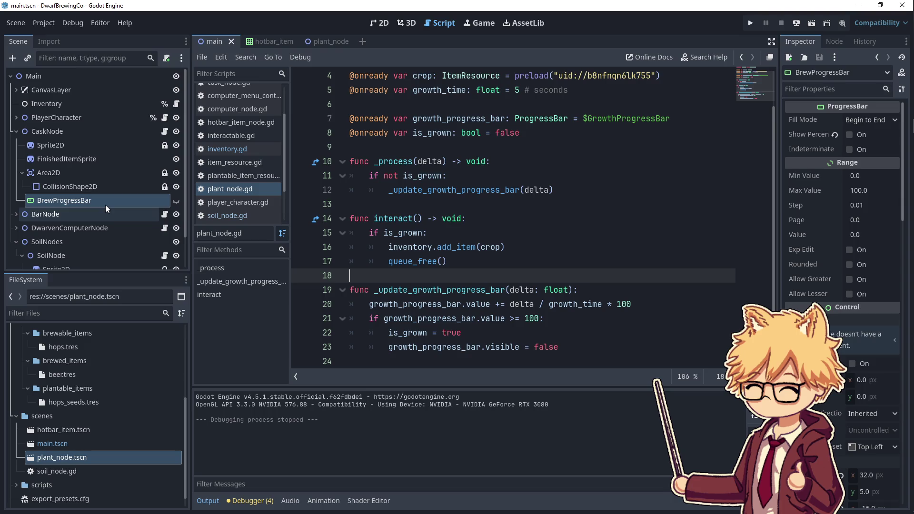
pyautogui.click(17, 132)
pyautogui.click(65, 173)
# Attach a new soil_nodes.gd script declaring class_name SoilNodes, then select the SoilNode child.
pyautogui.rightClick(64, 172)
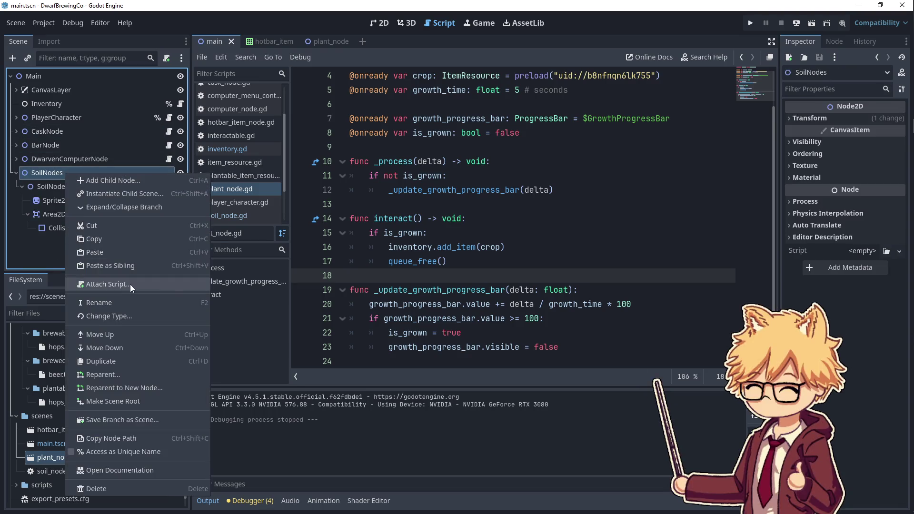
pyautogui.click(130, 284)
pyautogui.click(408, 341)
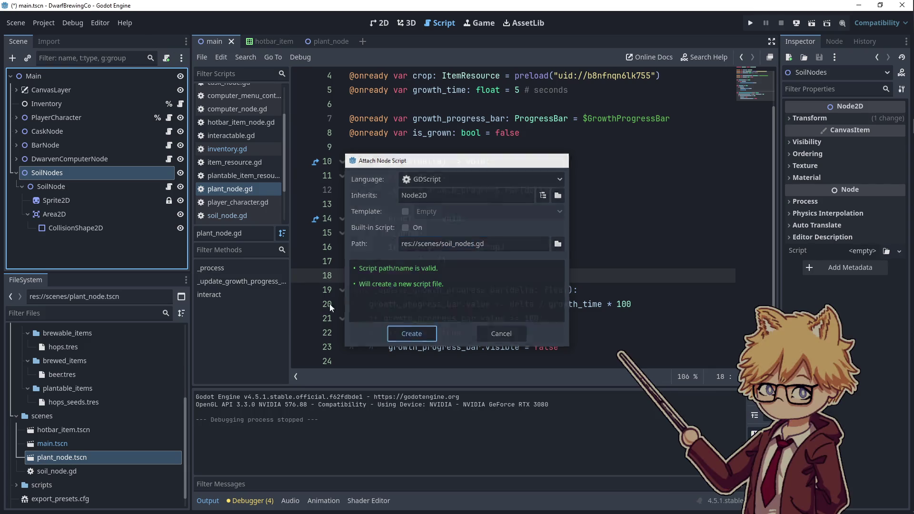
pyautogui.write('class_name So')
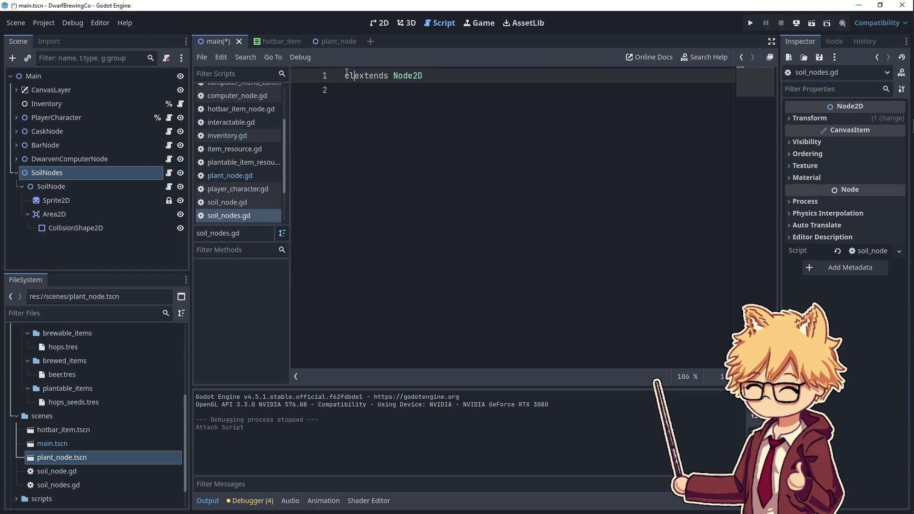
pyautogui.write('ilNodes')
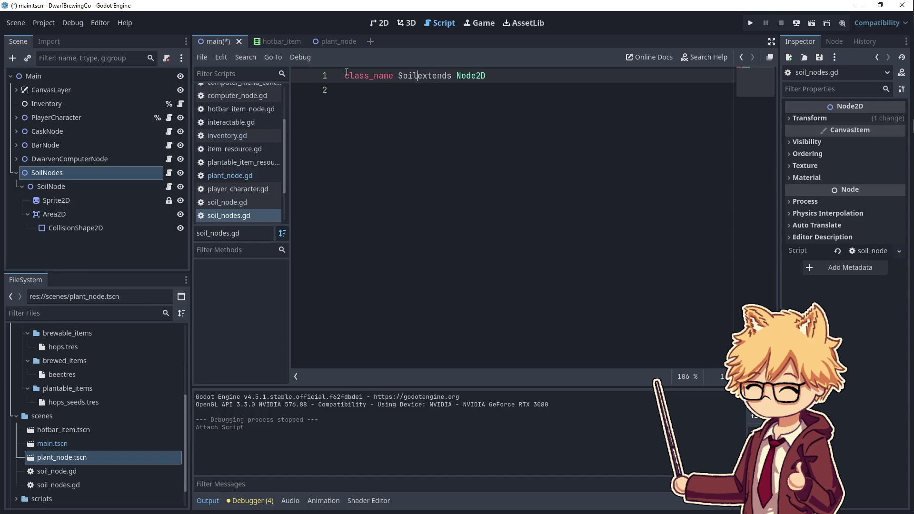
pyautogui.doubleClick(420, 76)
pyautogui.click(393, 90)
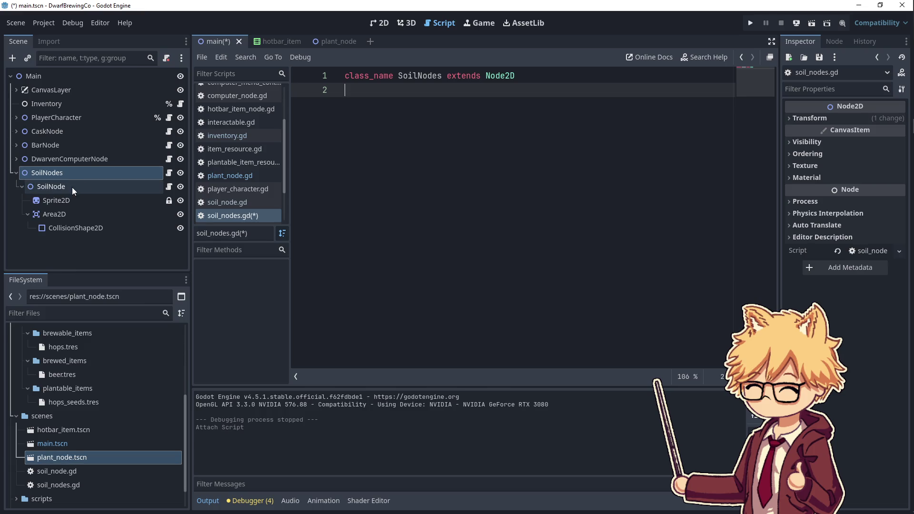
pyautogui.click(55, 190)
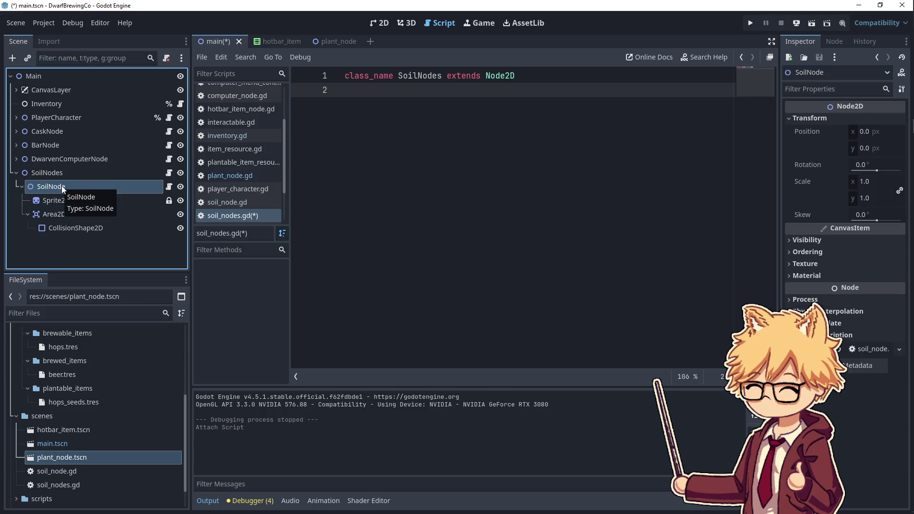
# Save the SoilNode branch as its own scene, soil_node.tscn.
pyautogui.rightClick(62, 186)
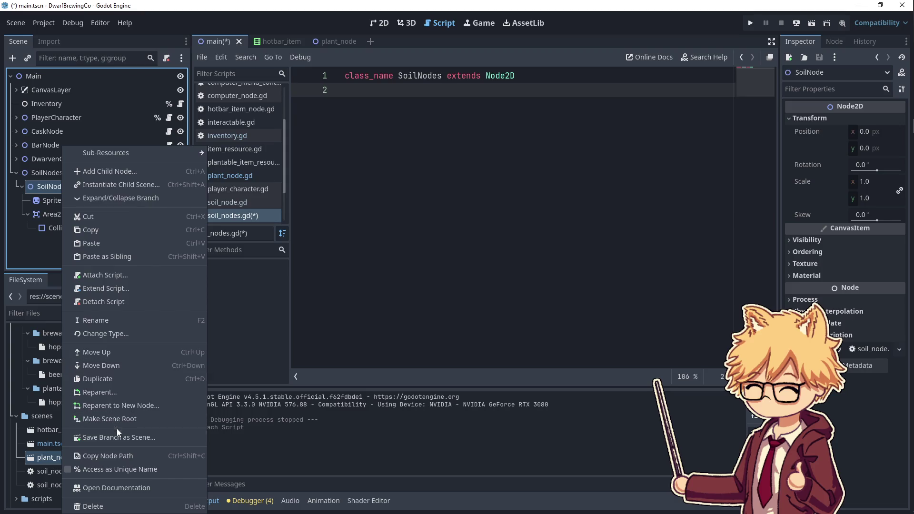
pyautogui.click(115, 437)
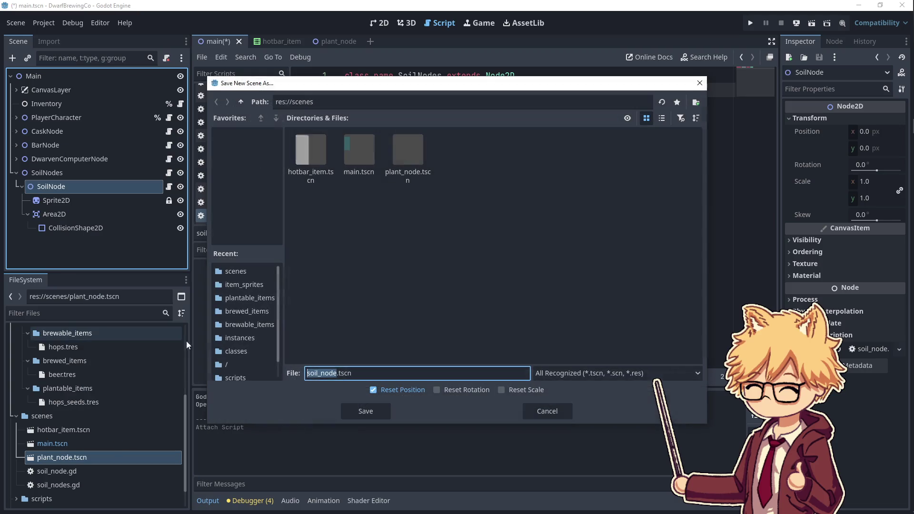
pyautogui.click(379, 408)
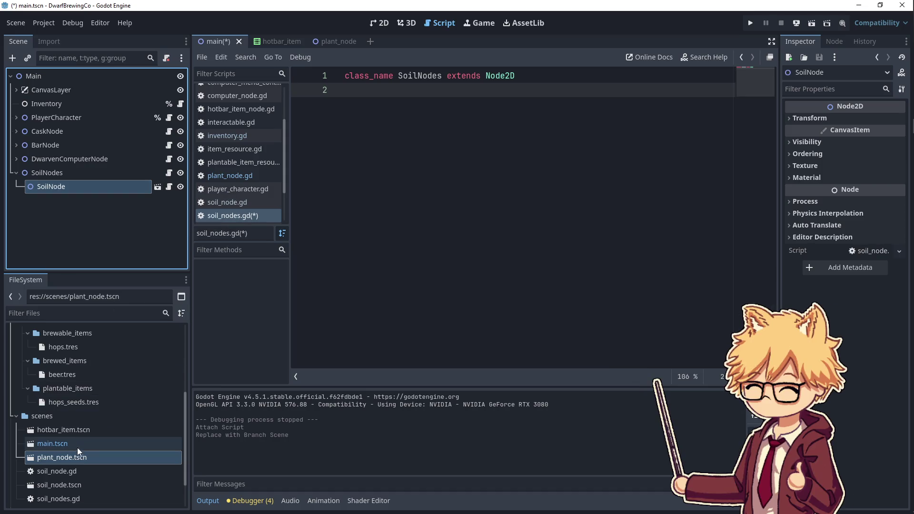
# Drag soil_node.tscn into soil_nodes.gd to preload it as const SOIL_NODE.
pyautogui.scroll(-2, 55, 481)
pyautogui.moveTo(63, 447)
pyautogui.mouseDown()
pyautogui.moveTo(285, 359)
pyautogui.moveTo(402, 93)
pyautogui.mouseUp()
pyautogui.click(548, 75)
pyautogui.press('Return')
pyautogui.click(459, 117)
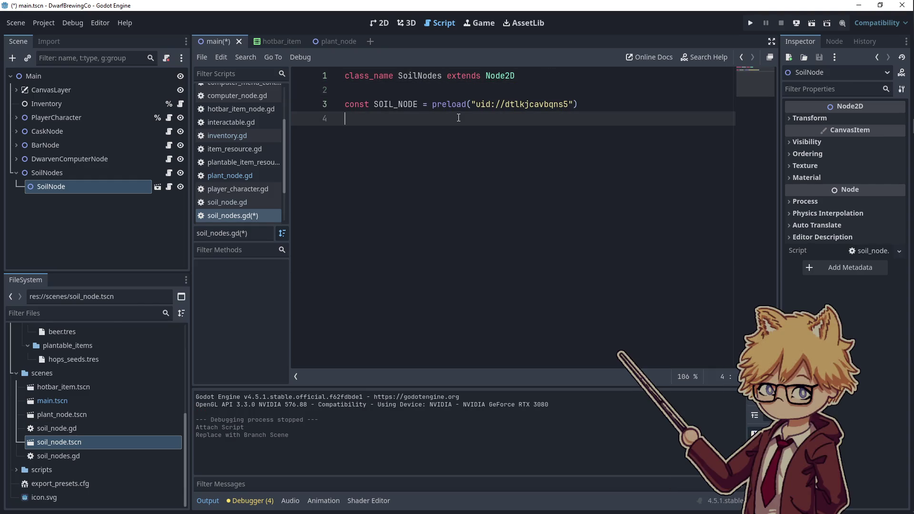
# Delete the SoilNode child from the scene tree.
pyautogui.click(80, 188)
pyautogui.press('Delete')
pyautogui.click(430, 265)
# Declare a new function add_soil_node() below the constant.
pyautogui.click(405, 143)
pyautogui.press('Return')
pyautogui.write('func a')
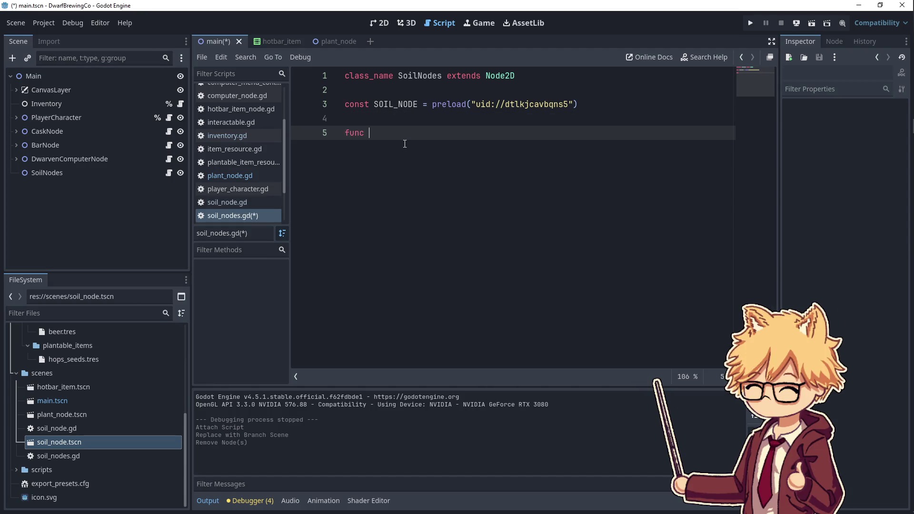
pyautogui.write('dd_soil_niode')
pyautogui.press('BackSpace')
pyautogui.press('BackSpace')
pyautogui.press('BackSpace')
pyautogui.write('ode():')
pyautogui.press('Return')
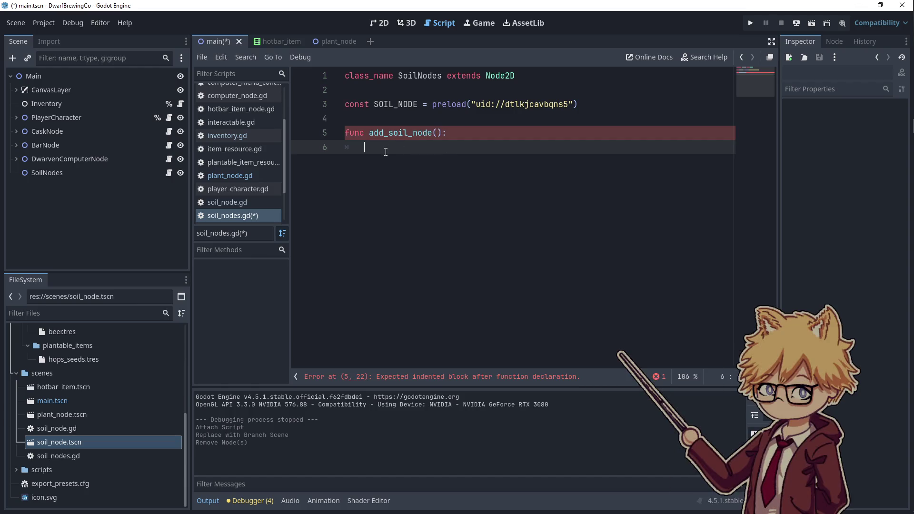
# Write SOIL_NODE.instantiate() in the function body, starting the line with var.
pyautogui.doubleClick(395, 104)
pyautogui.hotkey('ctrl', 'c')
pyautogui.click(393, 147)
pyautogui.hotkey('ctrl', 'v')
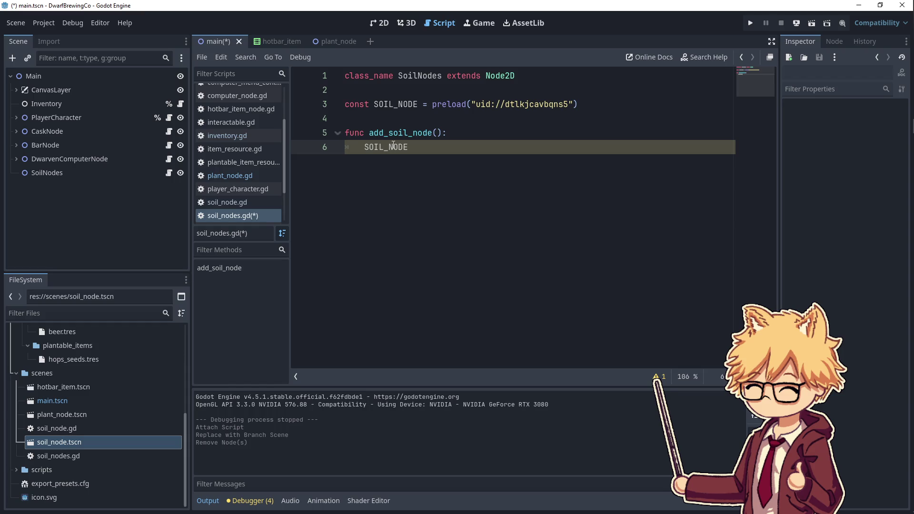
pyautogui.write('..insta')
pyautogui.press('Return')
pyautogui.press('Home')
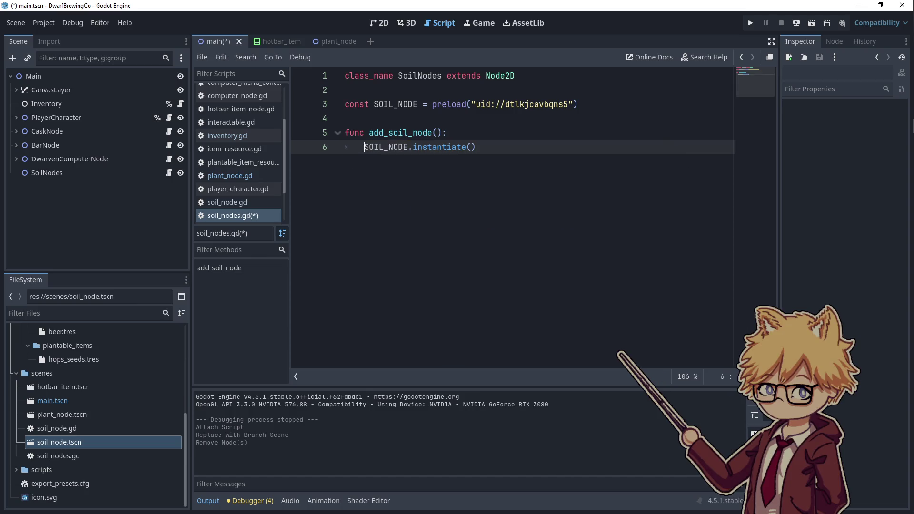
pyautogui.write('var')
pyautogui.moveTo(59, 105); pyautogui.dragTo(414, 90)
pyautogui.press('Return')
pyautogui.doubleClick(429, 104)
# Complete the line as var new_soil_node: SoilNode = SOIL_NODE.instantiate().
pyautogui.click(461, 172)
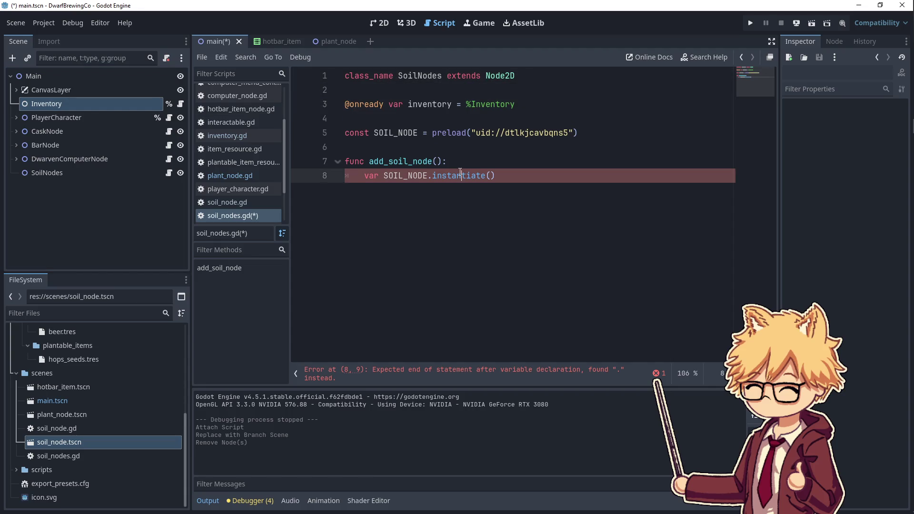
pyautogui.press('End')
pyautogui.click(382, 173)
pyautogui.write('soi')
pyautogui.press('BackSpace')
pyautogui.press('BackSpace')
pyautogui.press('BackSpace')
pyautogui.write('new_soil_')
pyautogui.write('node: Soil')
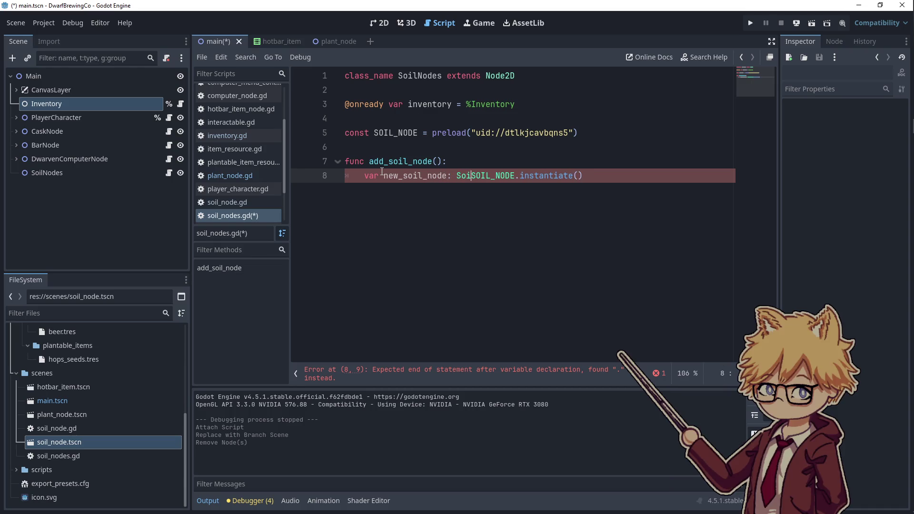
pyautogui.press('Tab')
pyautogui.write('= S')
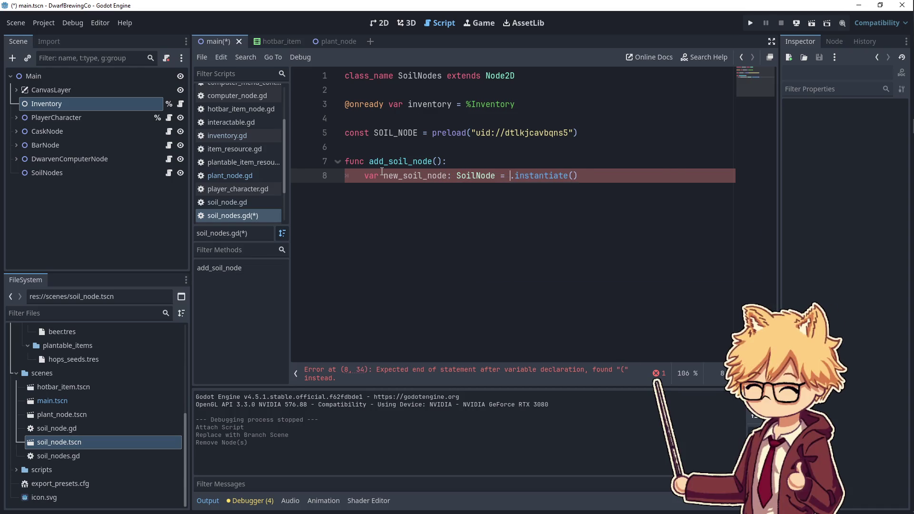
pyautogui.press('Tab')
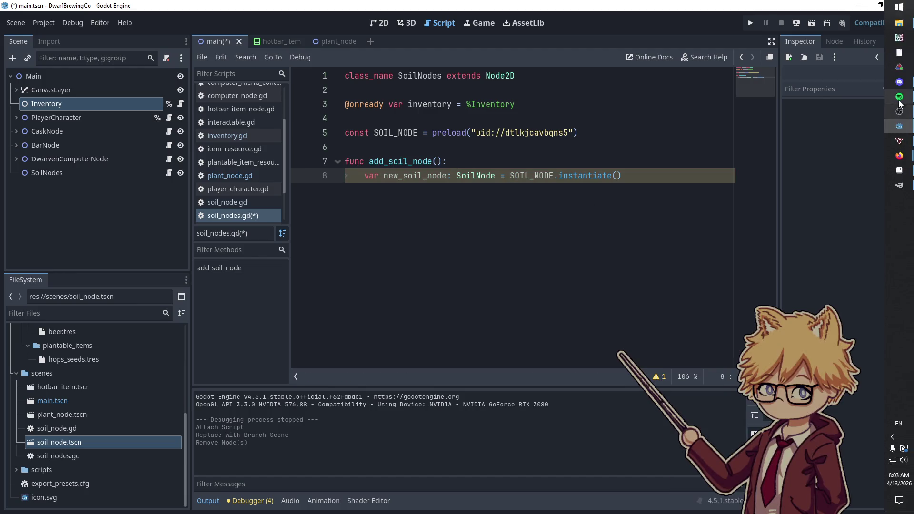
# In Spotify, stop recommending the current song in this playlist and toggle Smart Shuffle off and on.
pyautogui.click(898, 96)
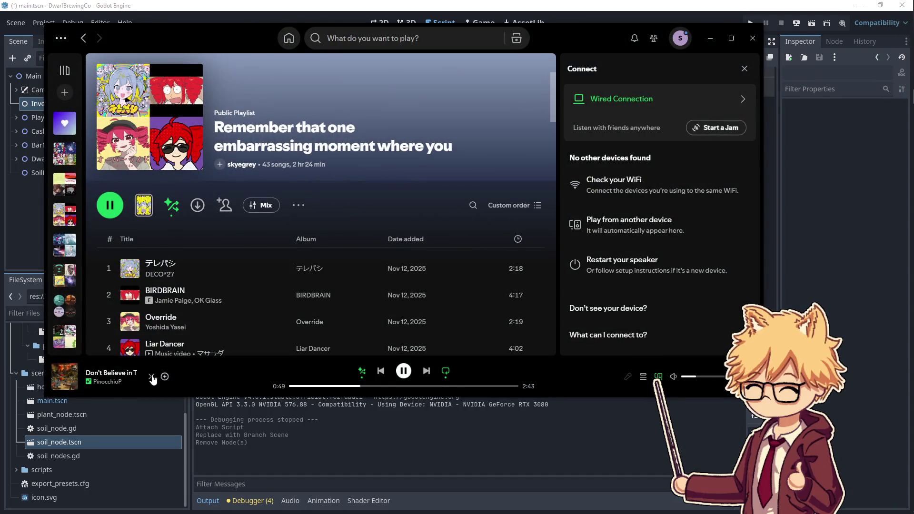
pyautogui.click(151, 377)
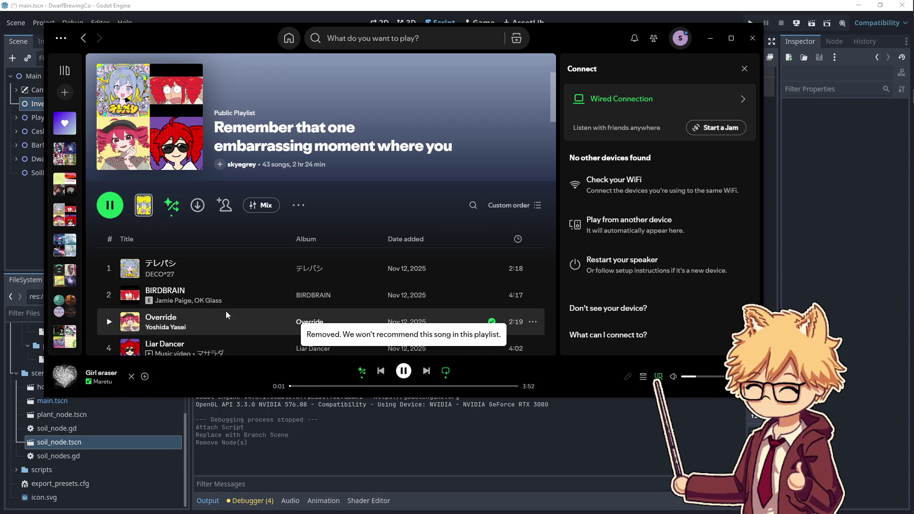
pyautogui.scroll(-4, 227, 315)
pyautogui.scroll(-5, 228, 314)
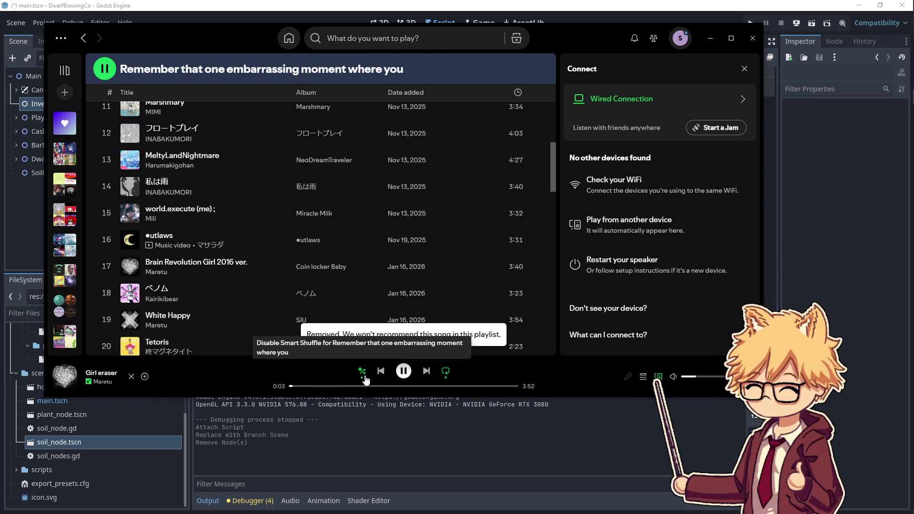
pyautogui.click(363, 377)
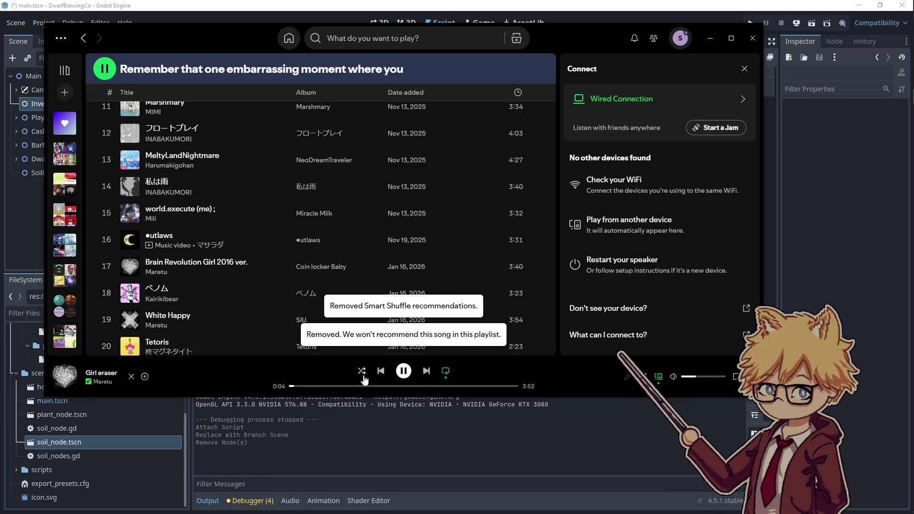
pyautogui.click(363, 376)
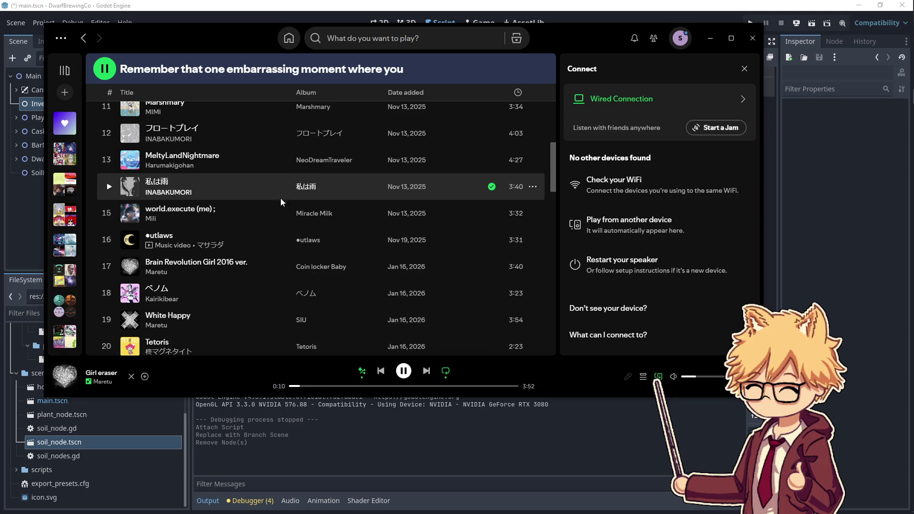
# Play Seyana (row 36) from the playlist, then put Spotify away.
pyautogui.scroll(5, 259, 297)
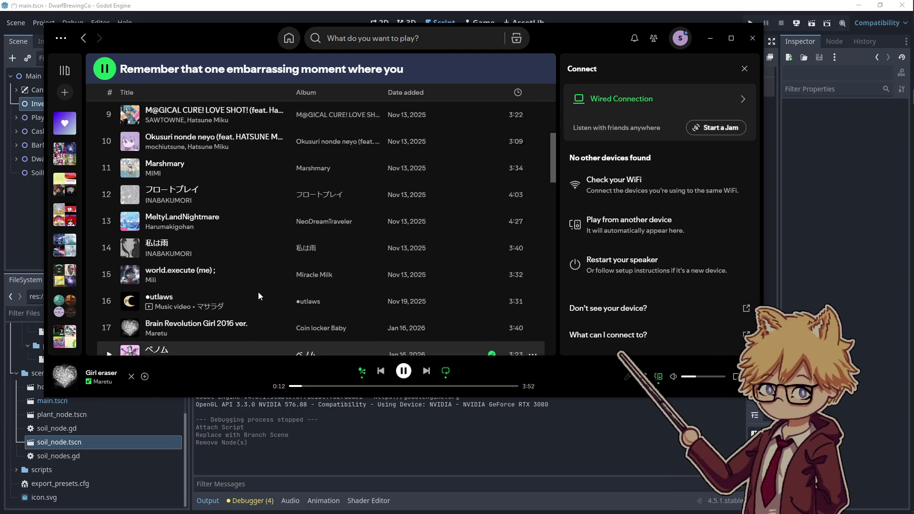
pyautogui.scroll(-5, 261, 293)
pyautogui.scroll(-5, 261, 291)
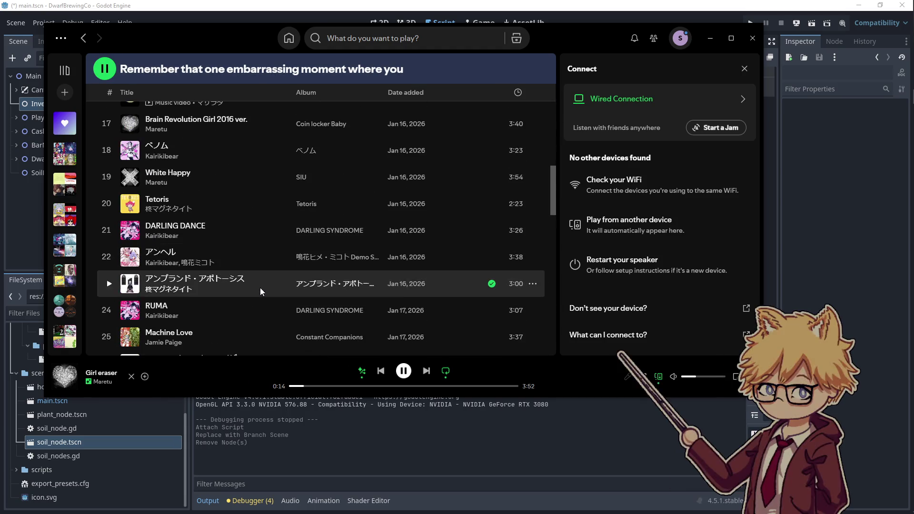
pyautogui.scroll(-4, 265, 282)
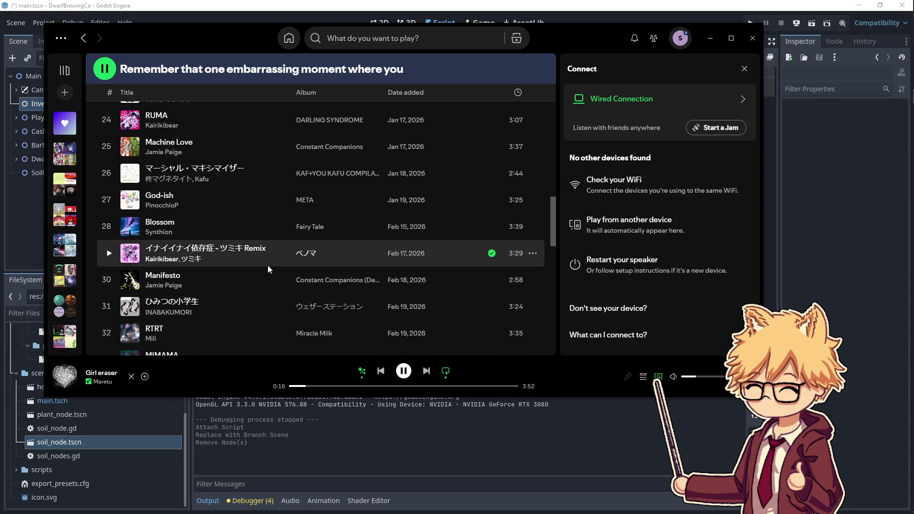
pyautogui.scroll(-6, 266, 269)
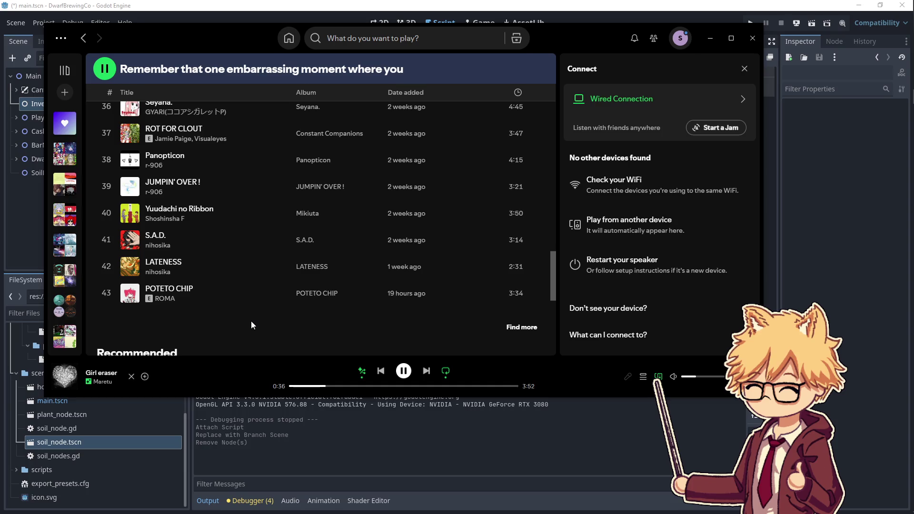
pyautogui.scroll(5, 160, 271)
pyautogui.scroll(4, 181, 267)
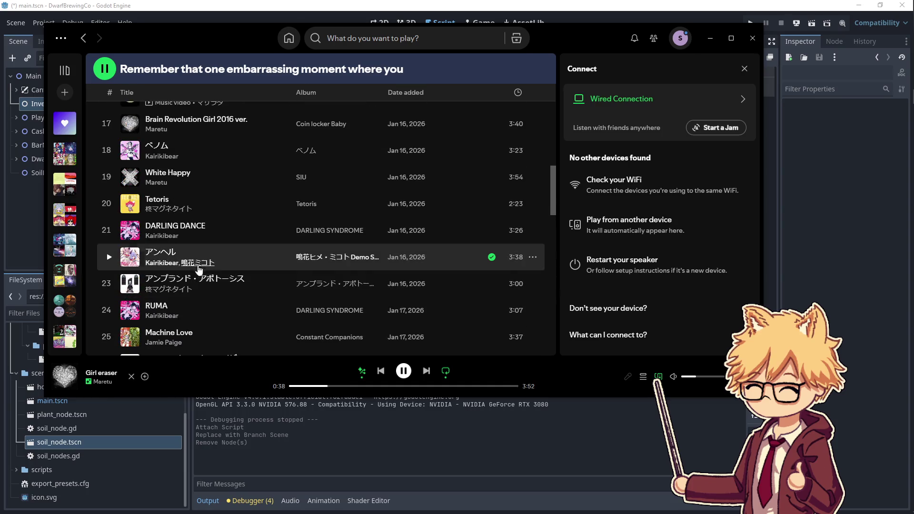
pyautogui.scroll(3, 217, 262)
pyautogui.scroll(2, 220, 260)
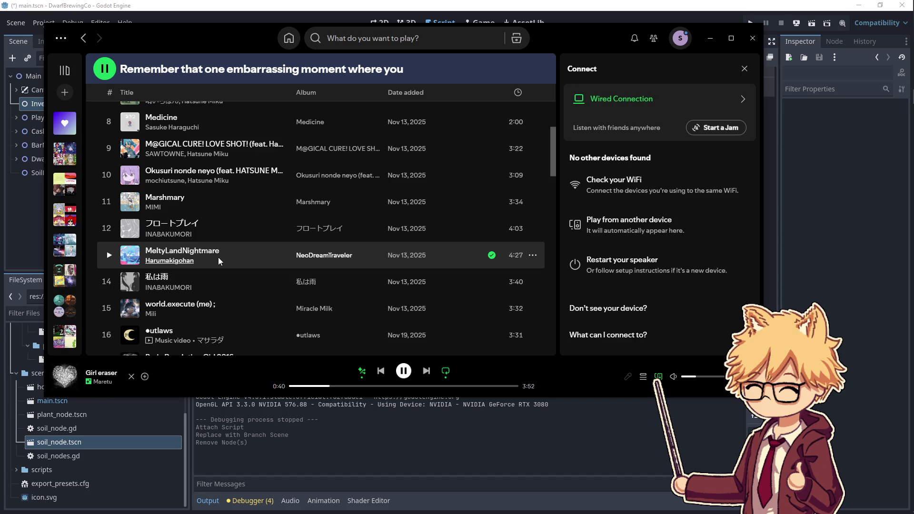
pyautogui.scroll(-3, 222, 263)
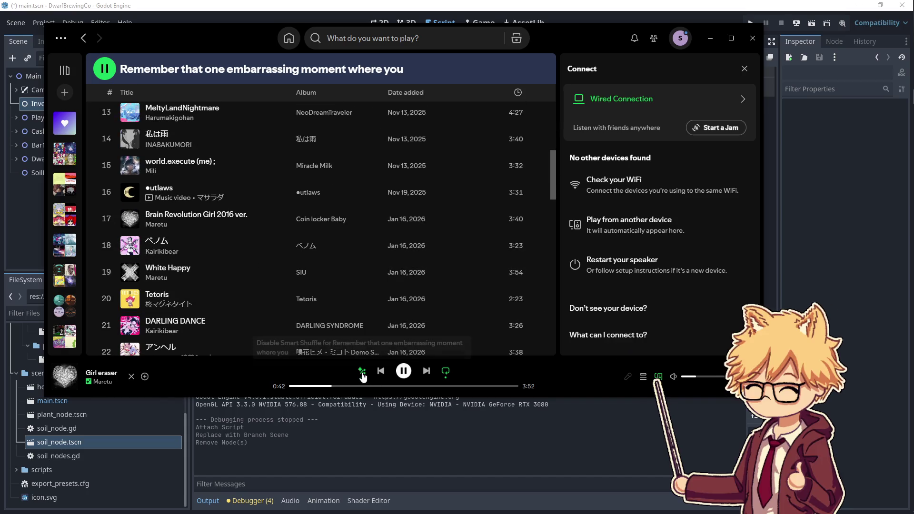
pyautogui.scroll(-10, 273, 259)
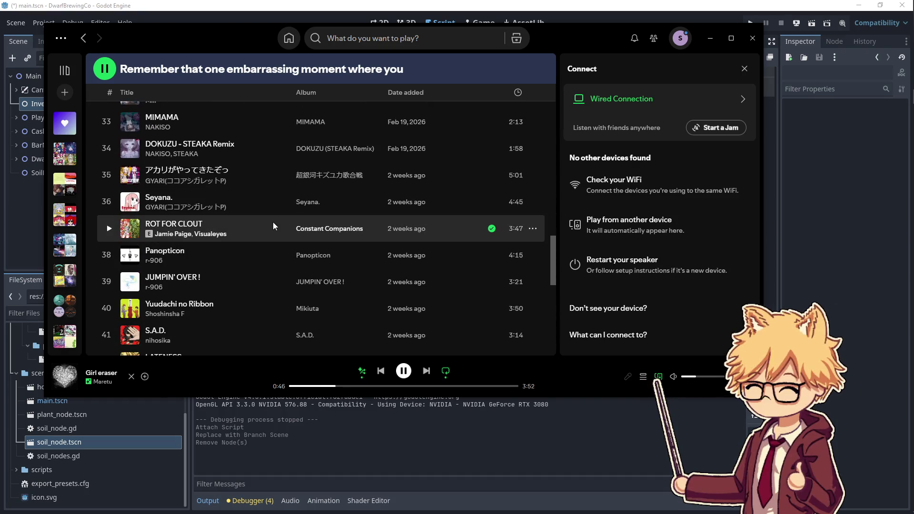
pyautogui.click(108, 202)
pyautogui.click(710, 38)
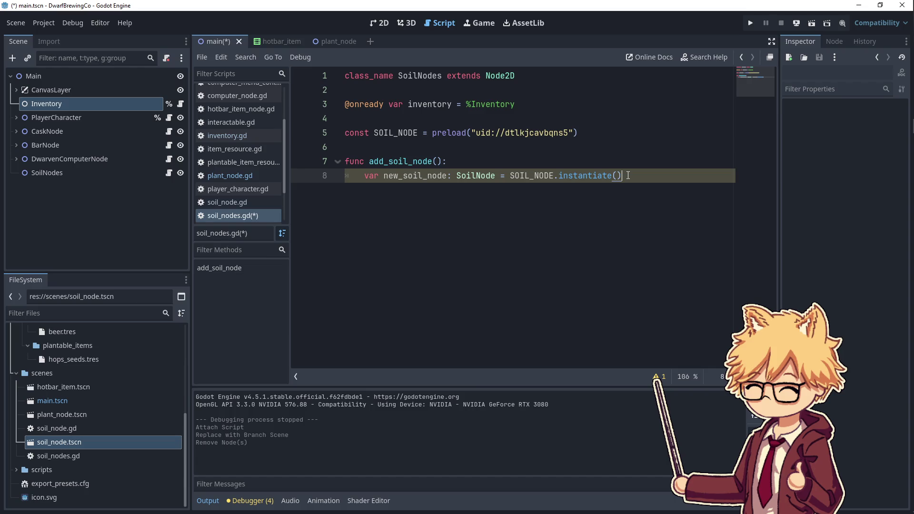
# Add add_child(new_soil_node) on line 9 of add_soil_node().
pyautogui.press('Return')
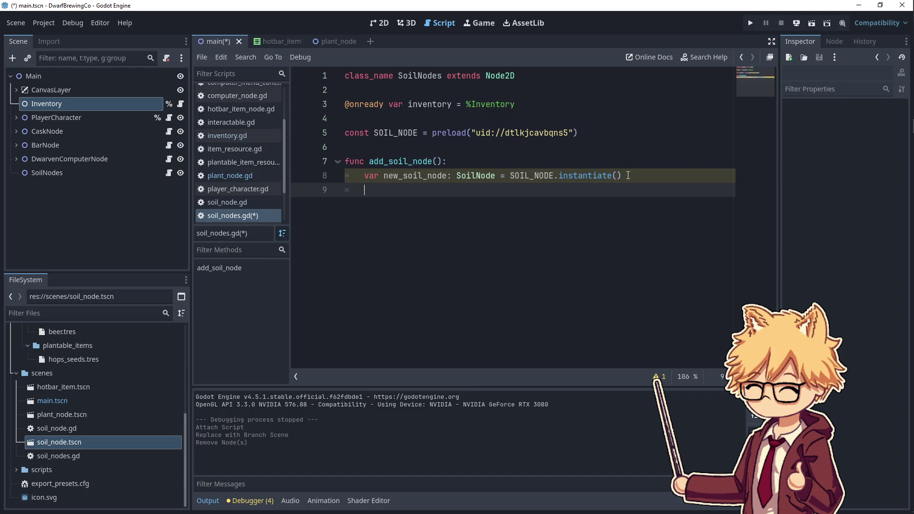
pyautogui.doubleClick(419, 177)
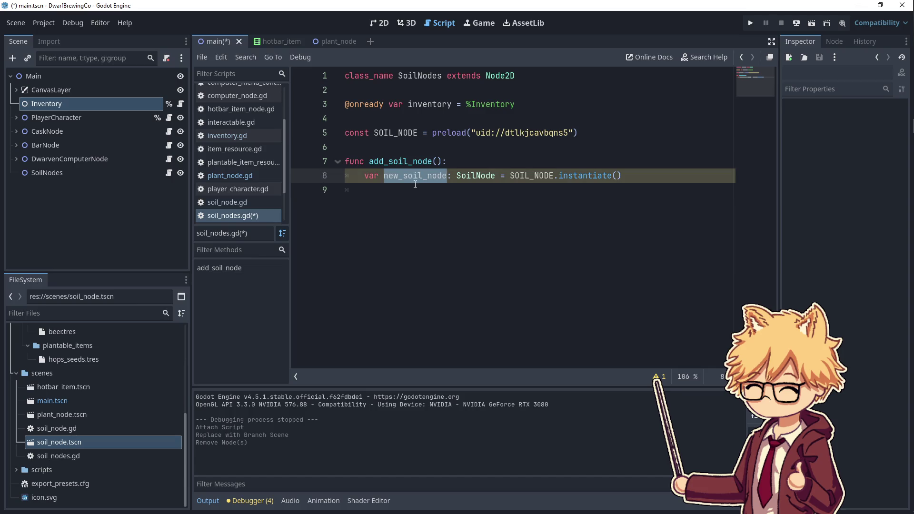
pyautogui.click(411, 187)
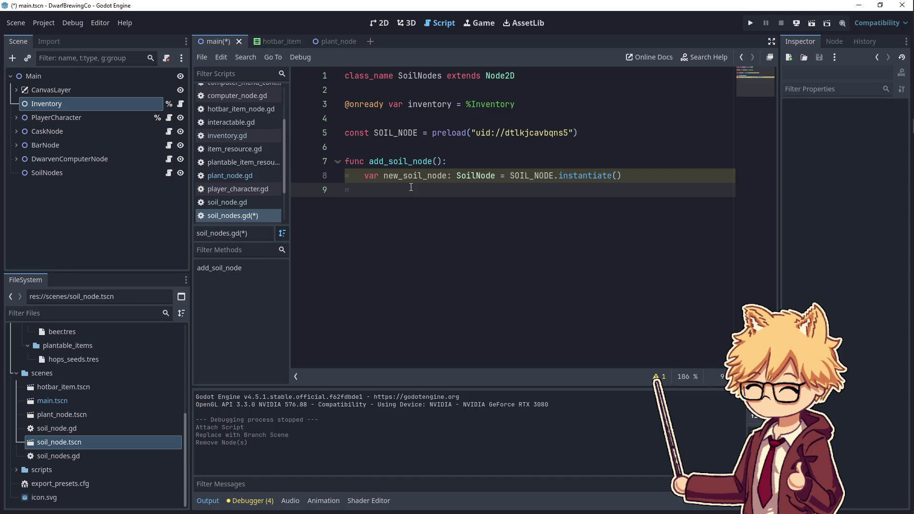
pyautogui.doubleClick(414, 176)
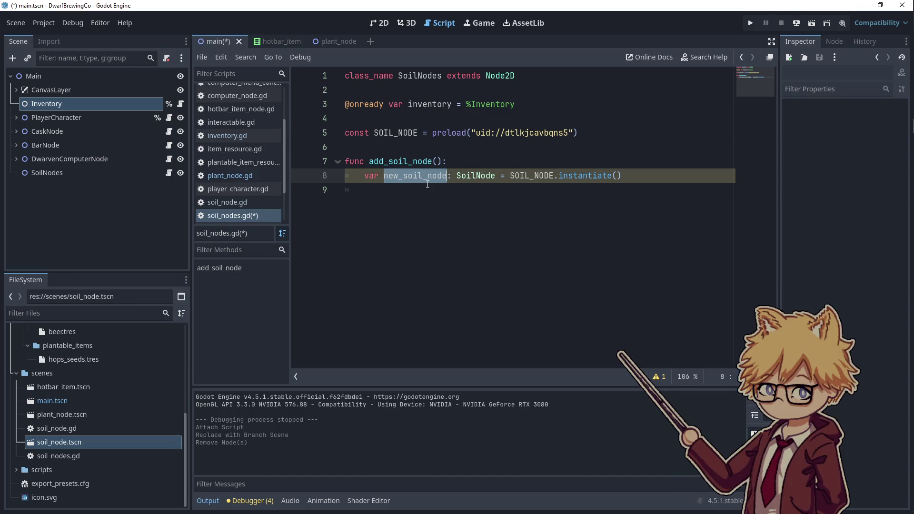
pyautogui.click(426, 190)
pyautogui.write('add_child')
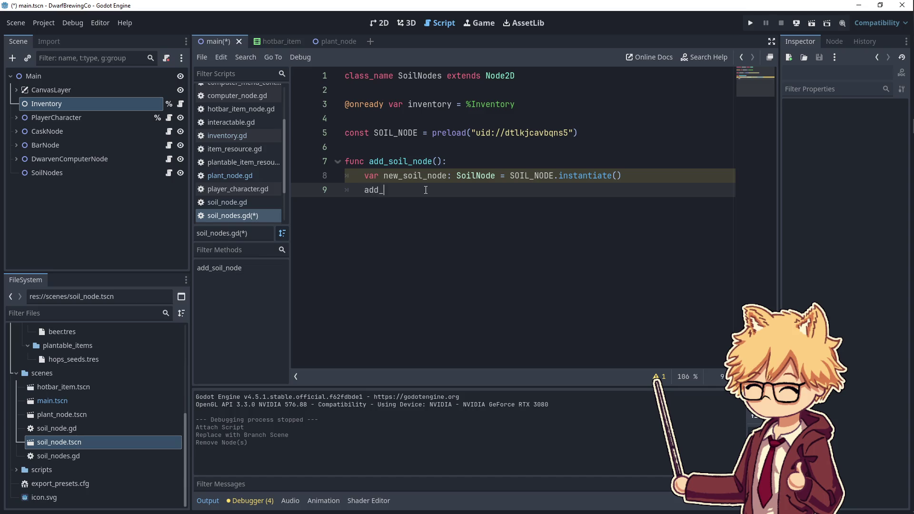
pyautogui.write('(')
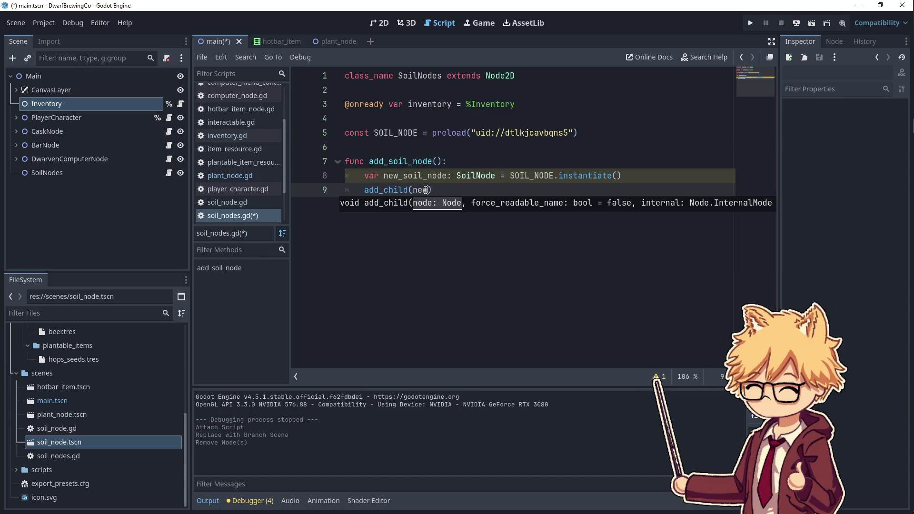
pyautogui.write('new_soil_node')
# Remove the '= %Inventory' assignment from the inventory variable in soil_node.gd.
pyautogui.click(653, 171)
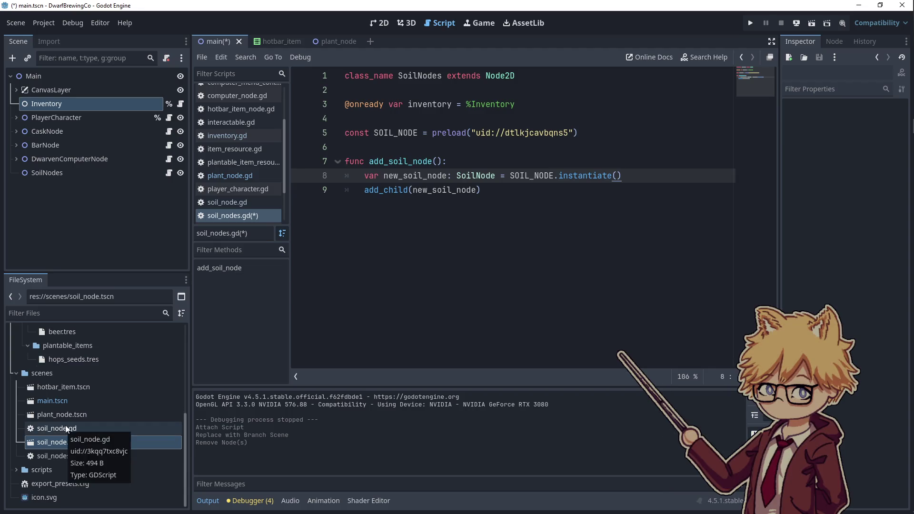
pyautogui.doubleClick(52, 442)
pyautogui.moveTo(520, 105); pyautogui.dragTo(457, 106)
pyautogui.press('BackSpace')
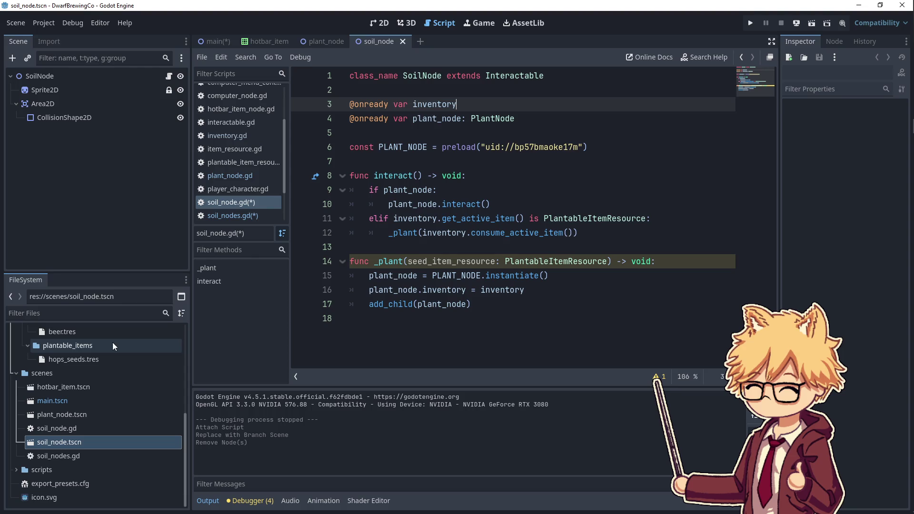
# In soil_nodes.gd, assign new_soil_node.inventory = inventory and save the script.
pyautogui.click(219, 41)
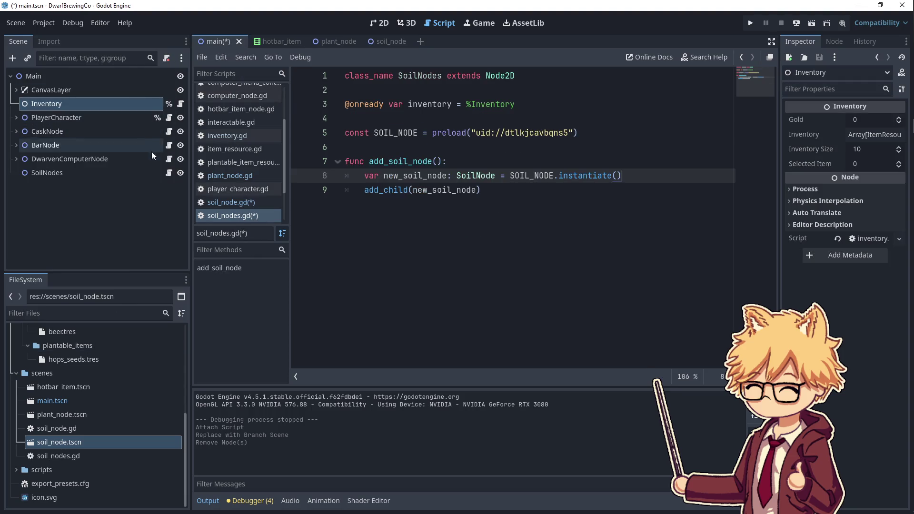
pyautogui.click(557, 179)
pyautogui.click(676, 177)
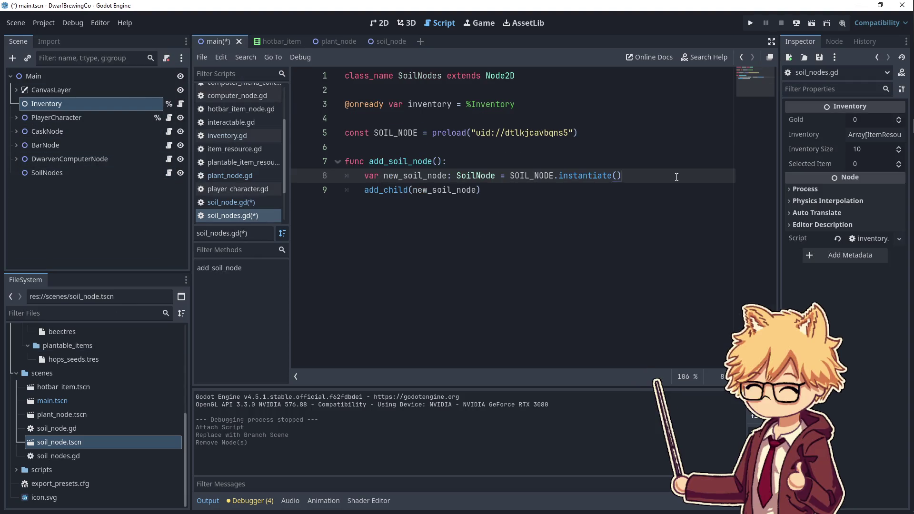
pyautogui.press('Return')
pyautogui.write('new')
pyautogui.press('Return')
pyautogui.write('.inv')
pyautogui.press('Return')
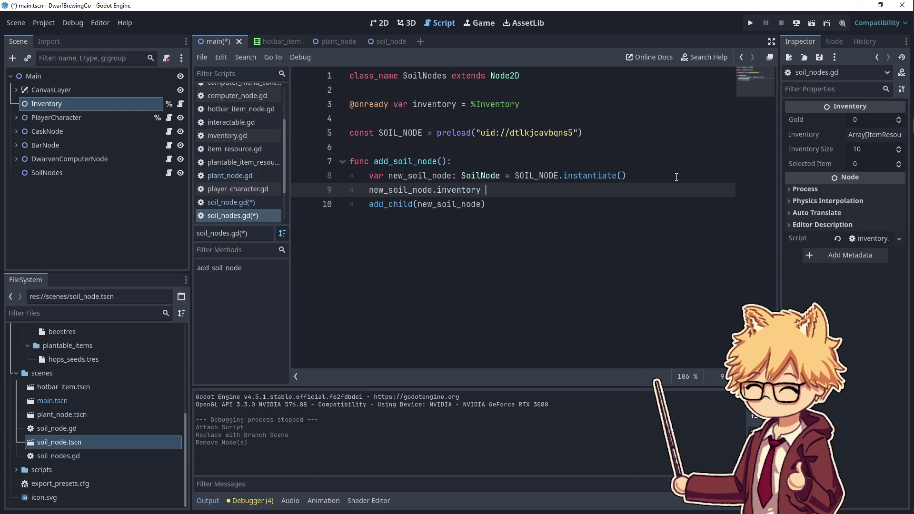
pyautogui.write('= in')
pyautogui.press('Return')
pyautogui.click(676, 177)
pyautogui.hotkey('ctrl', 's')
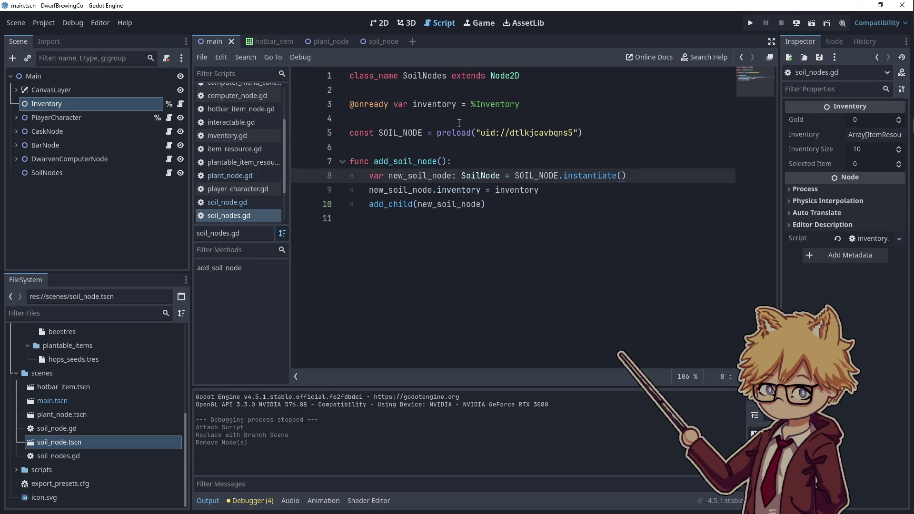
# Add a _ready() function that calls add_soil_node(), then run the game.
pyautogui.click(412, 136)
pyautogui.press('Return')
pyautogui.press('Return')
pyautogui.write('func _')
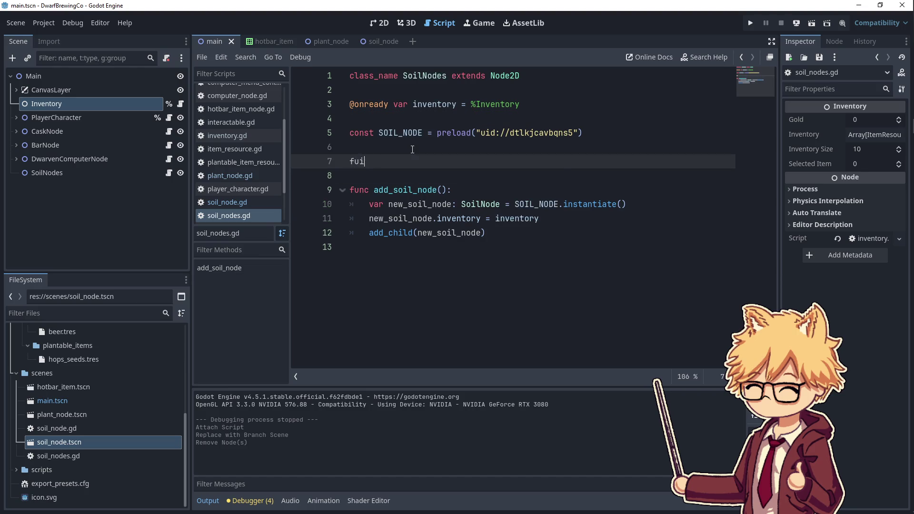
pyautogui.write('rea')
pyautogui.press('Return')
pyautogui.press('Return')
pyautogui.write('add')
pyautogui.press('Return')
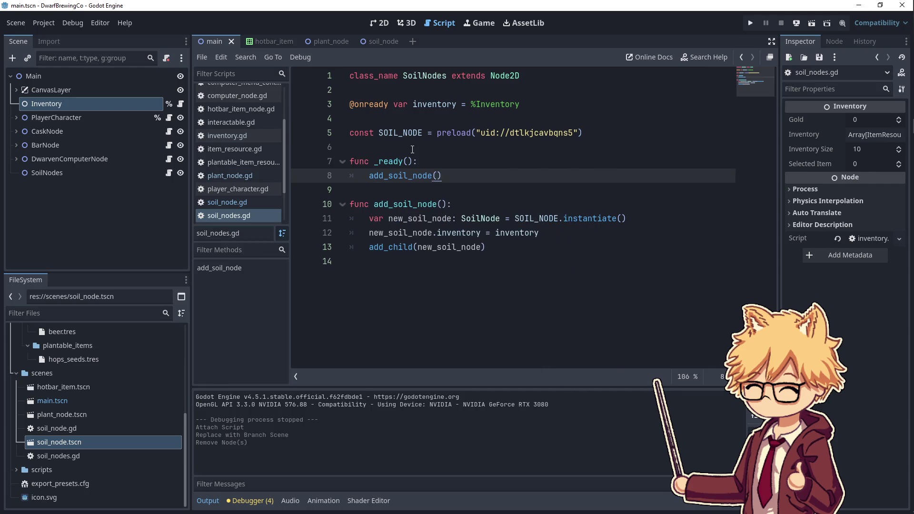
pyautogui.click(753, 21)
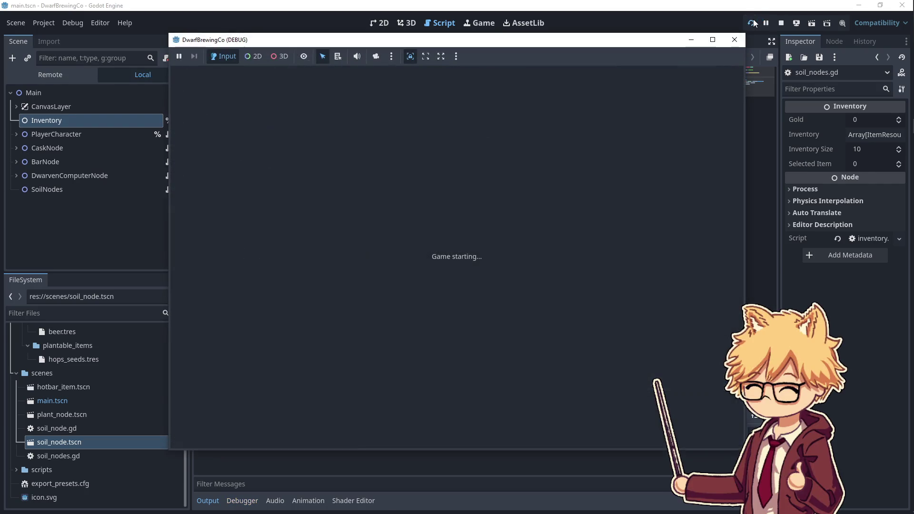
# Walk the player onto the soil plot and plant seeds.
pyautogui.press('Left')
pyautogui.press('Up')
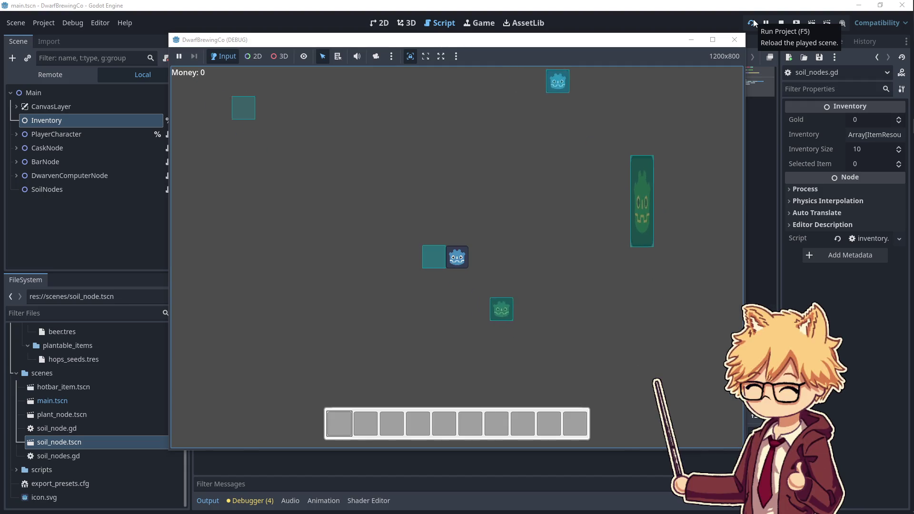
pyautogui.press('Up')
pyautogui.press('Left')
pyautogui.press('e')
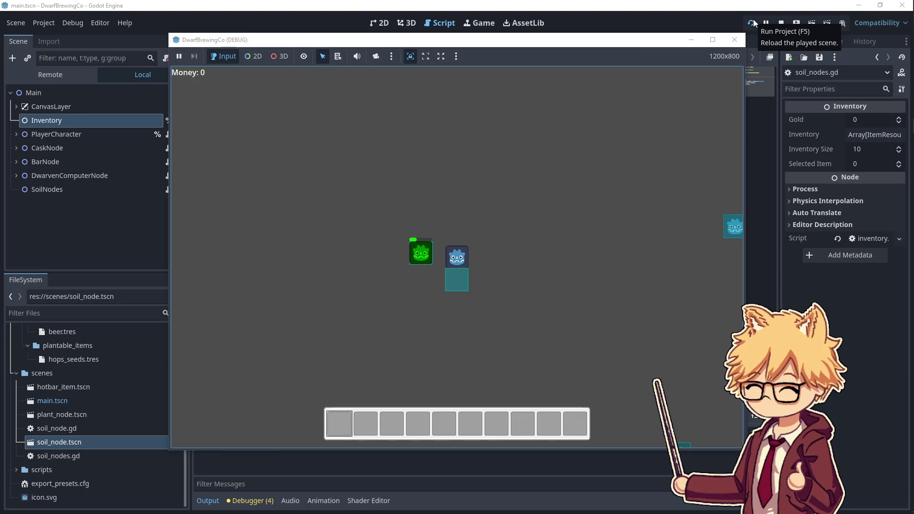
# Harvest the grown crop, replant on the plot, and select the second hotbar slot.
pyautogui.press('Up')
pyautogui.press('Right')
pyautogui.press('Left')
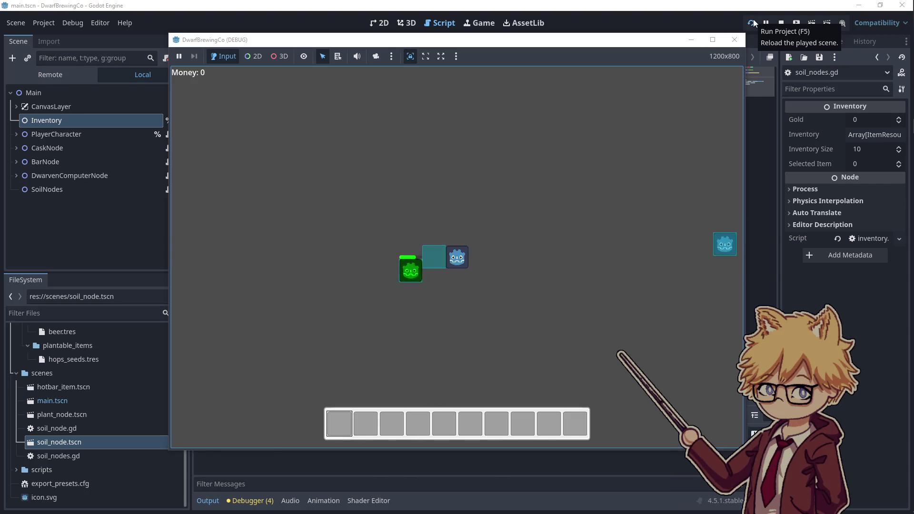
pyautogui.press('e')
pyautogui.press('Right')
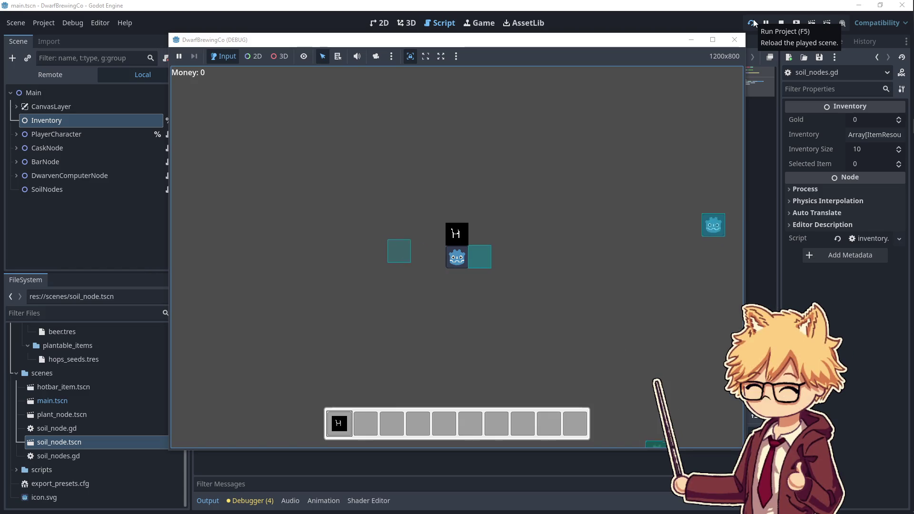
pyautogui.press('Down')
pyautogui.press('Left')
pyautogui.press('e')
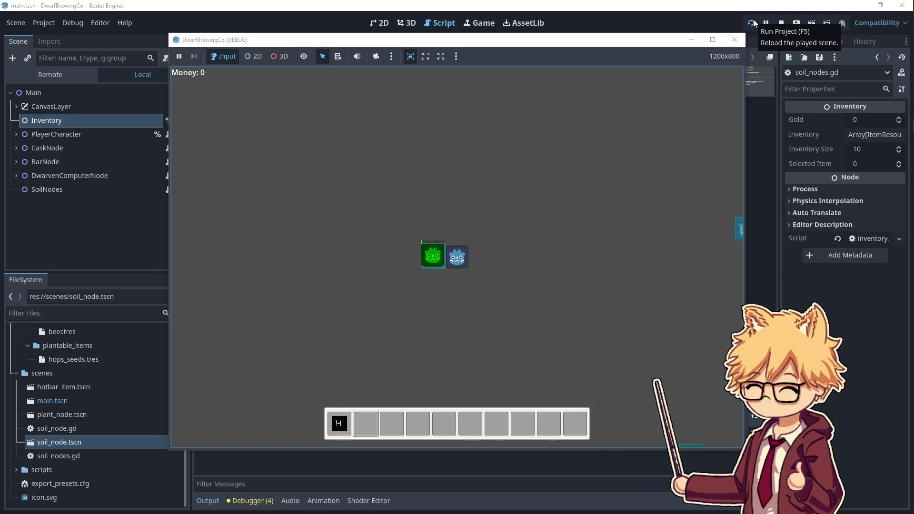
pyautogui.press('Right')
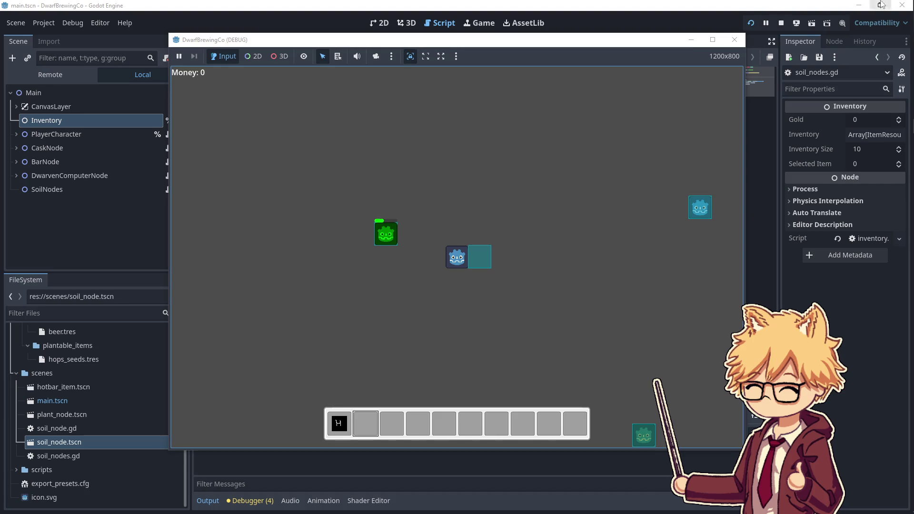
# Stop the running game and look over the add_soil_node code and 2D scene.
pyautogui.click(734, 40)
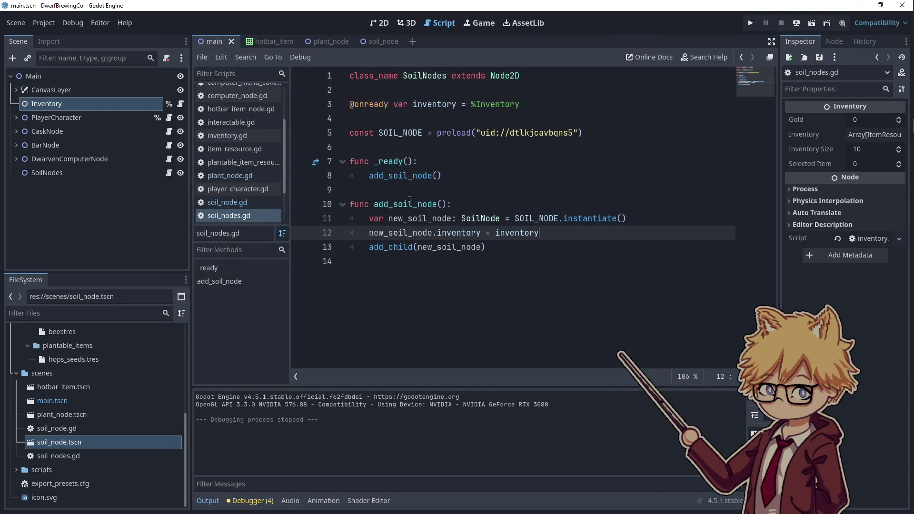
pyautogui.doubleClick(400, 204)
pyautogui.click(400, 204)
pyautogui.doubleClick(402, 204)
pyautogui.click(404, 205)
pyautogui.doubleClick(405, 204)
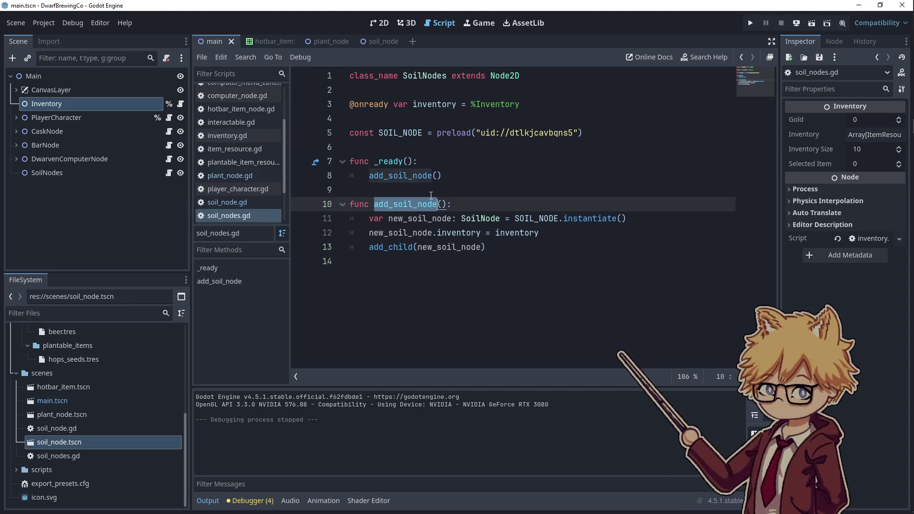
pyautogui.click(424, 190)
pyautogui.click(379, 23)
pyautogui.moveTo(407, 214)
pyautogui.mouseDown()
pyautogui.moveTo(487, 220)
pyautogui.moveTo(398, 204)
pyautogui.mouseUp()
# Add 'const max_width = 5' and 'const max_height = 7' below the SOIL_NODE preload.
pyautogui.click(441, 23)
pyautogui.click(440, 140)
pyautogui.press('Return')
pyautogui.write('const max_w')
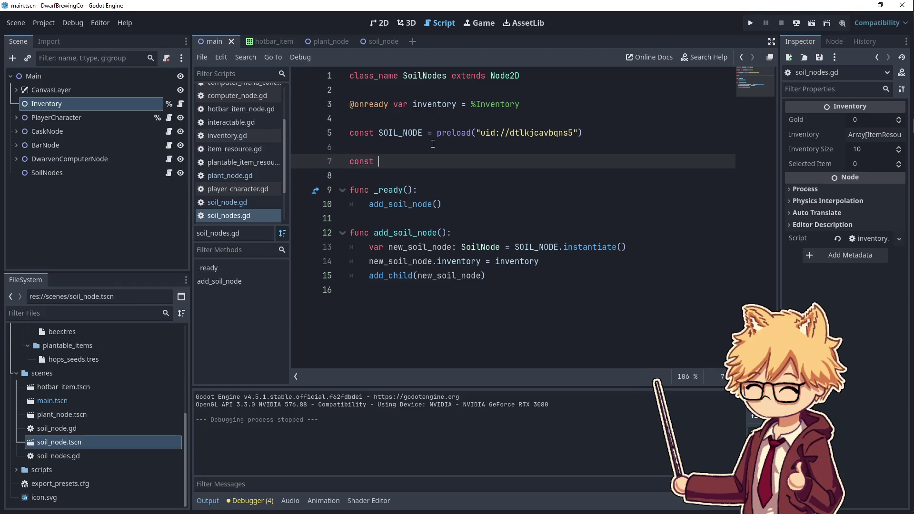
pyautogui.write('idth = 5')
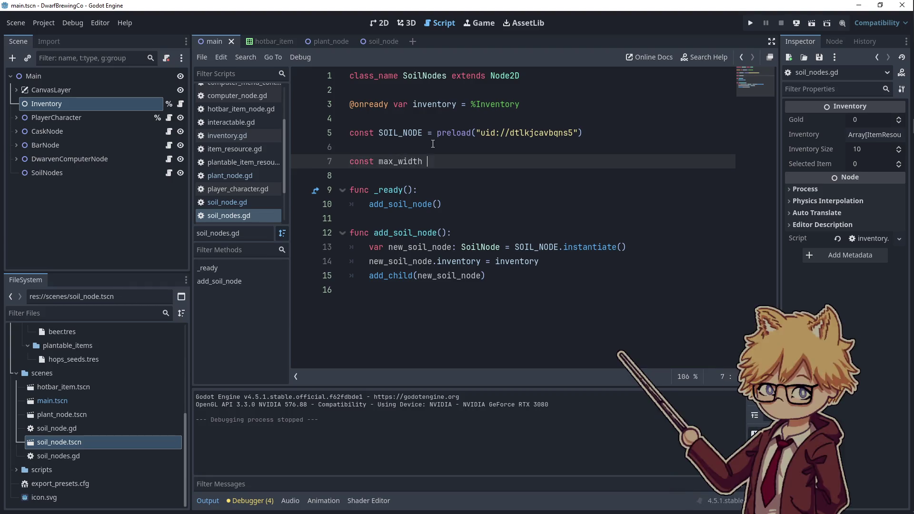
pyautogui.press('Return')
pyautogui.write('const max_')
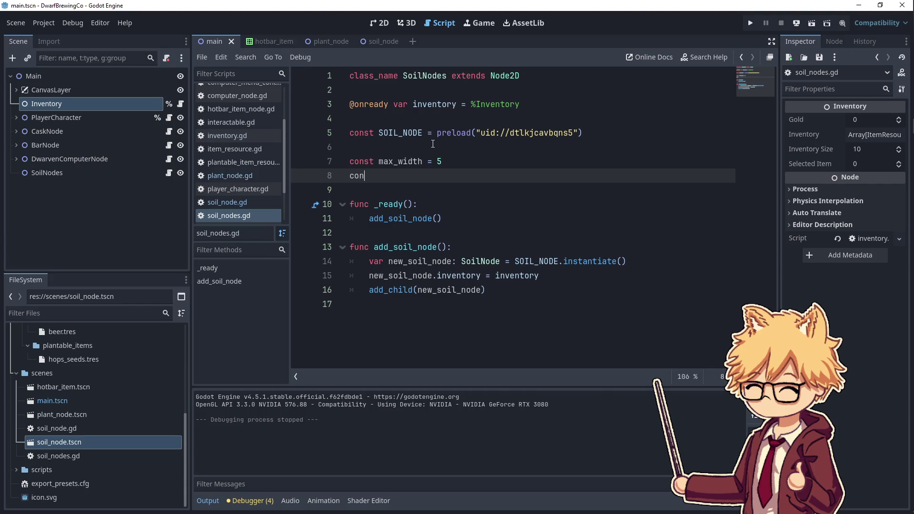
pyautogui.write('height = ')
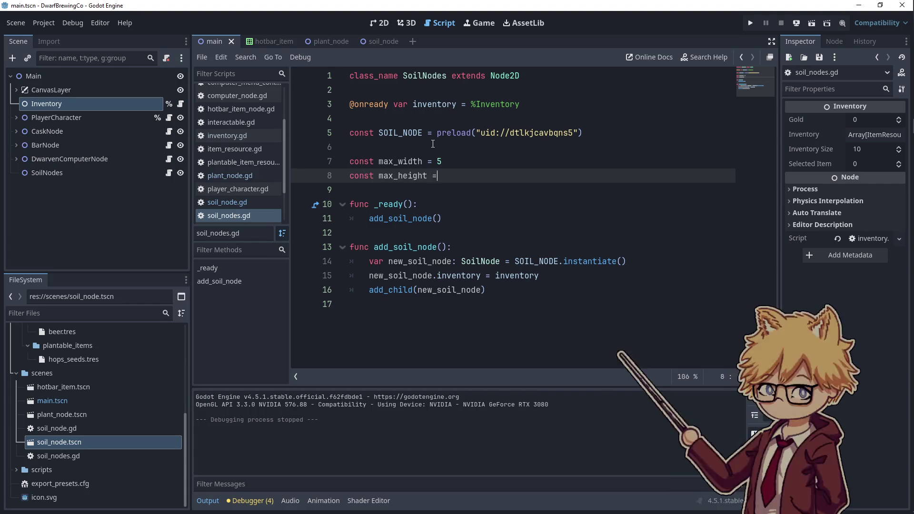
pyautogui.write('7')
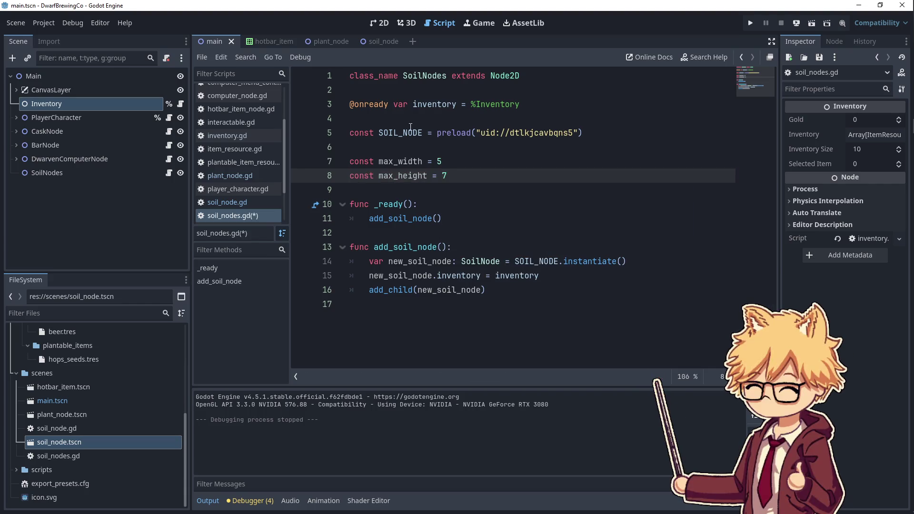
# Review the add_soil_node function, selecting add_child on line 16.
pyautogui.click(473, 218)
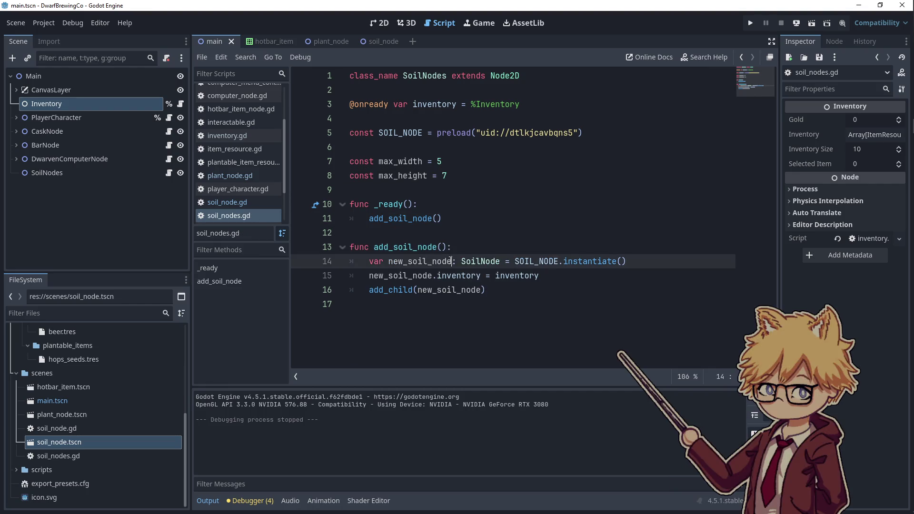
pyautogui.click(457, 247)
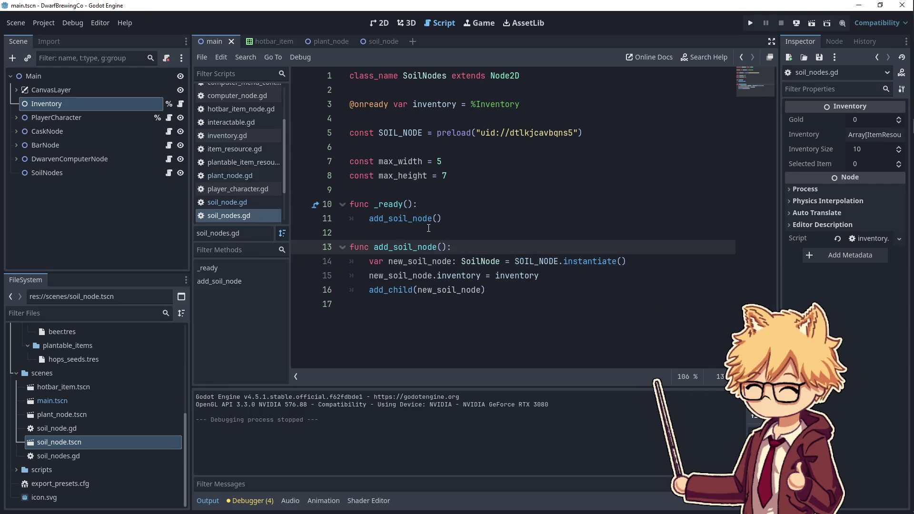
pyautogui.click(442, 195)
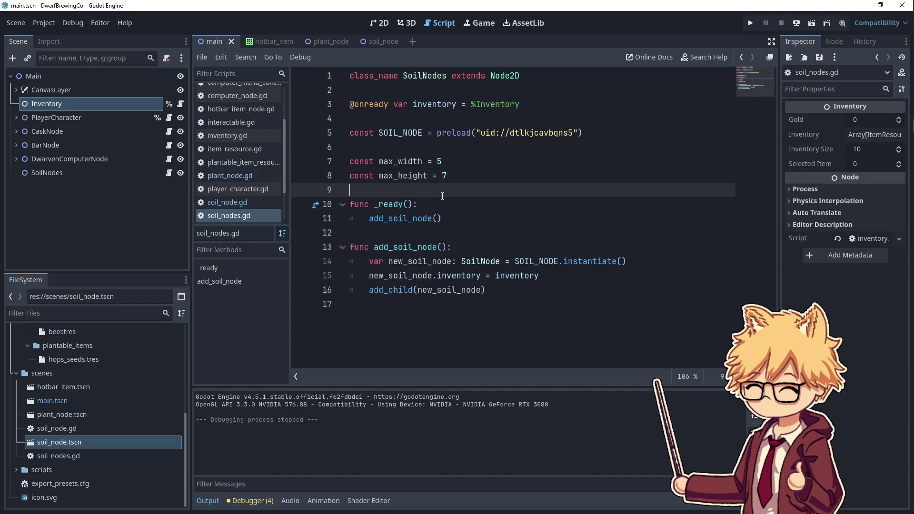
pyautogui.click(465, 244)
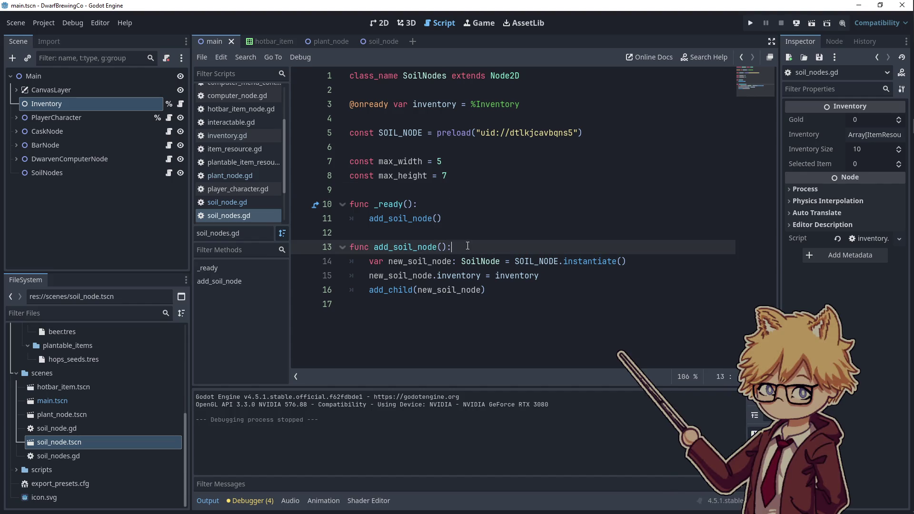
pyautogui.doubleClick(400, 293)
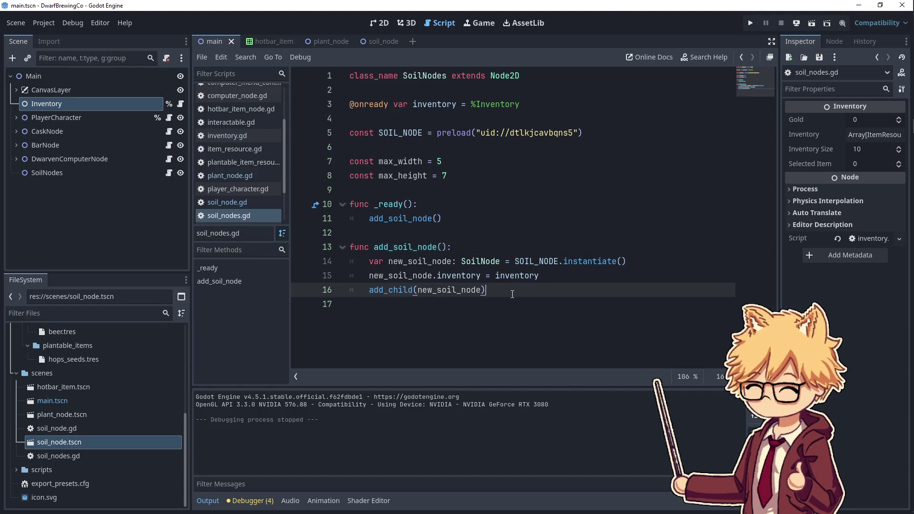
pyautogui.click(554, 279)
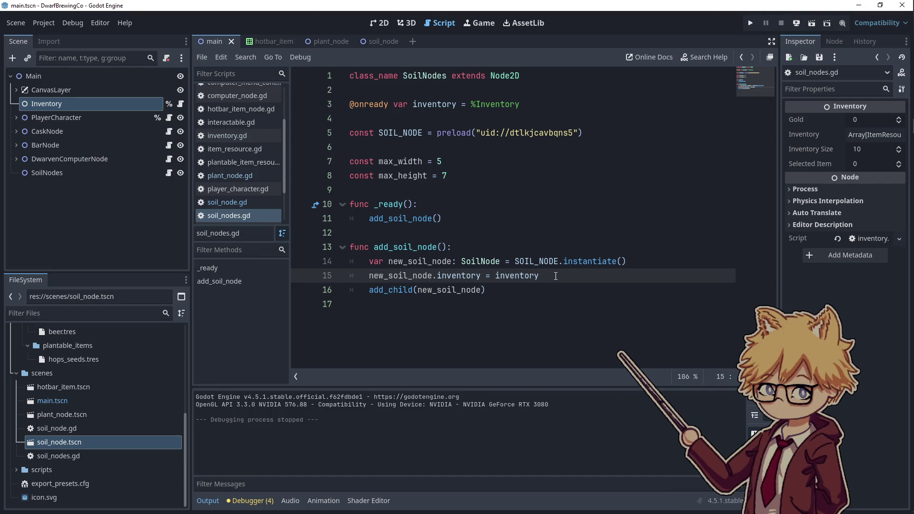
pyautogui.moveTo(899, 162)
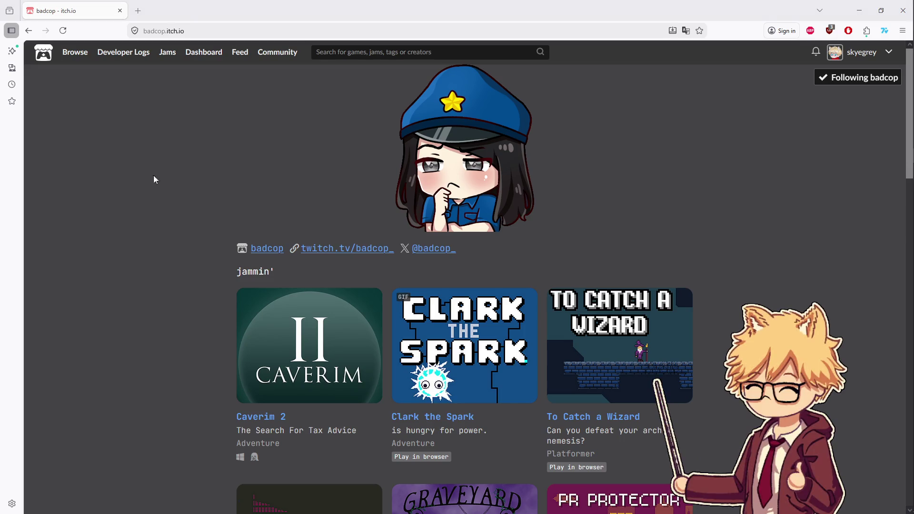
# Scroll to plant. 2 under 'Games that make you go hmmm' and open its page.
pyautogui.scroll(-3, 192, 259)
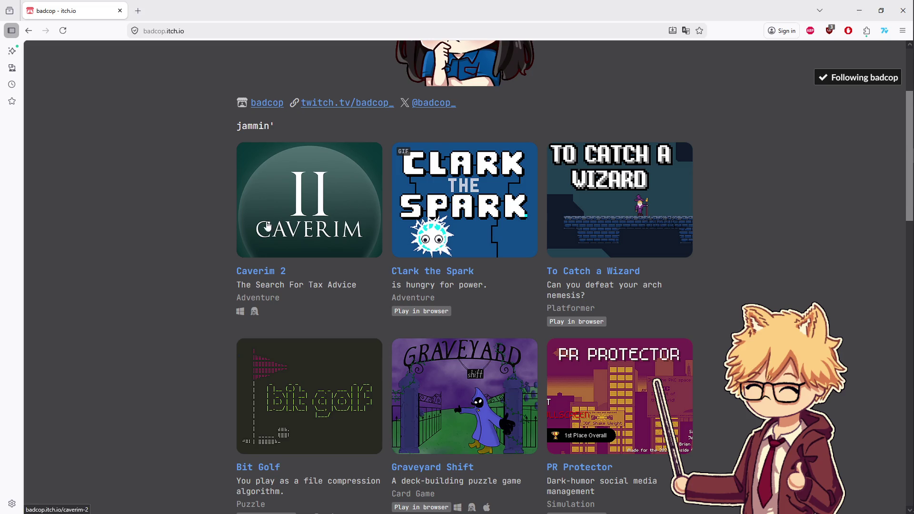
pyautogui.scroll(-4, 219, 244)
pyautogui.scroll(-3, 204, 242)
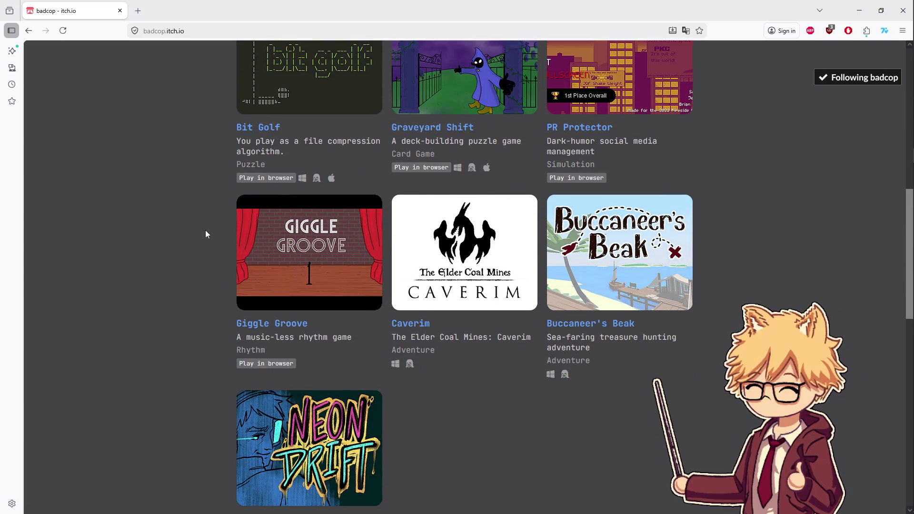
pyautogui.scroll(6, 204, 256)
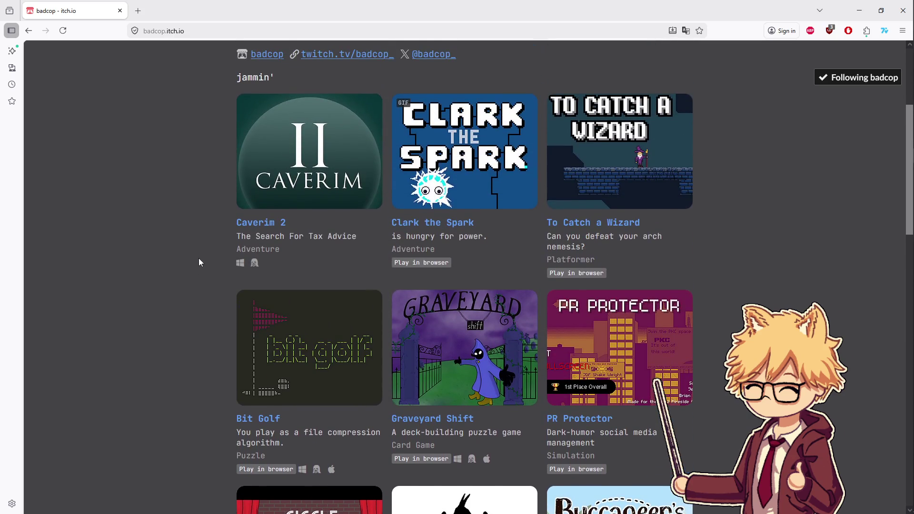
pyautogui.scroll(-3, 198, 258)
pyautogui.scroll(-7, 199, 258)
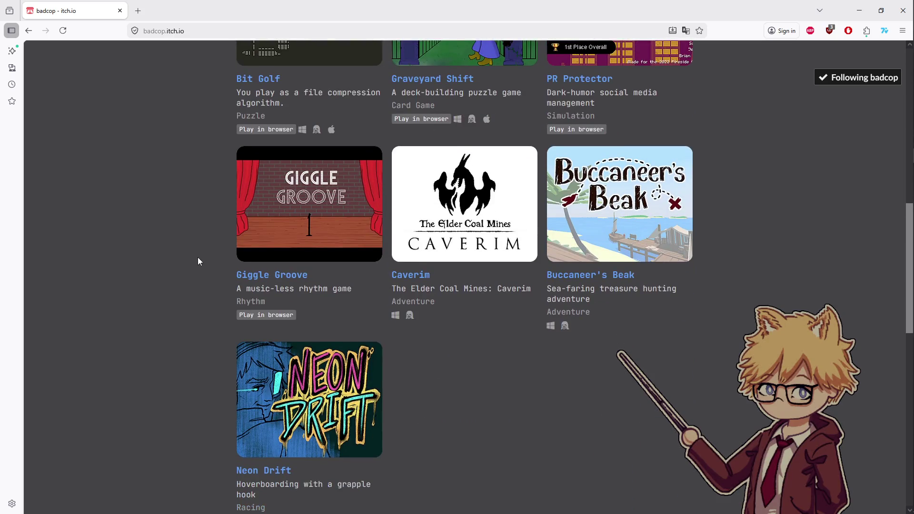
pyautogui.scroll(-9, 199, 259)
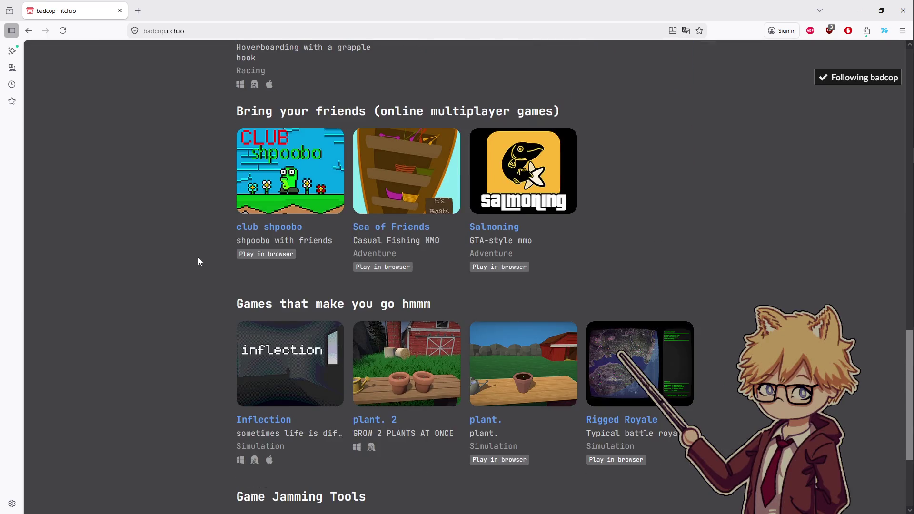
pyautogui.scroll(-1, 198, 261)
pyautogui.scroll(20, 198, 258)
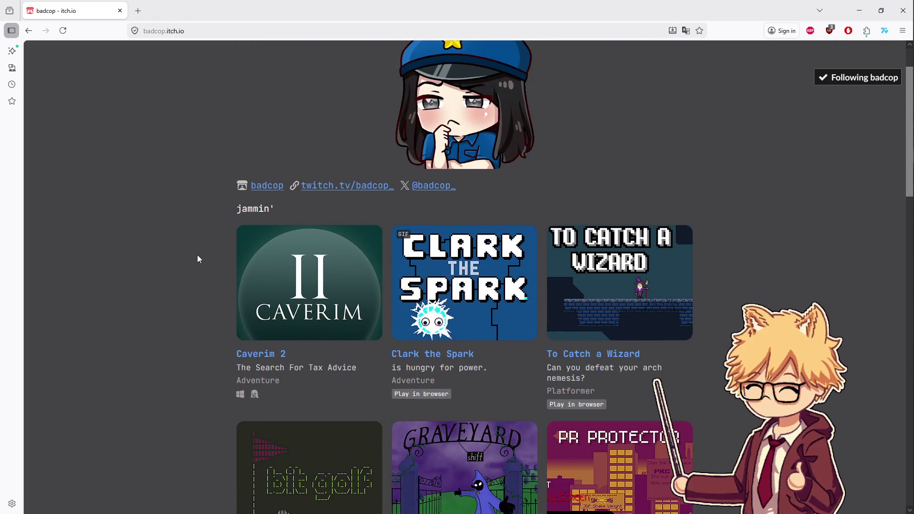
pyautogui.scroll(-2, 757, 293)
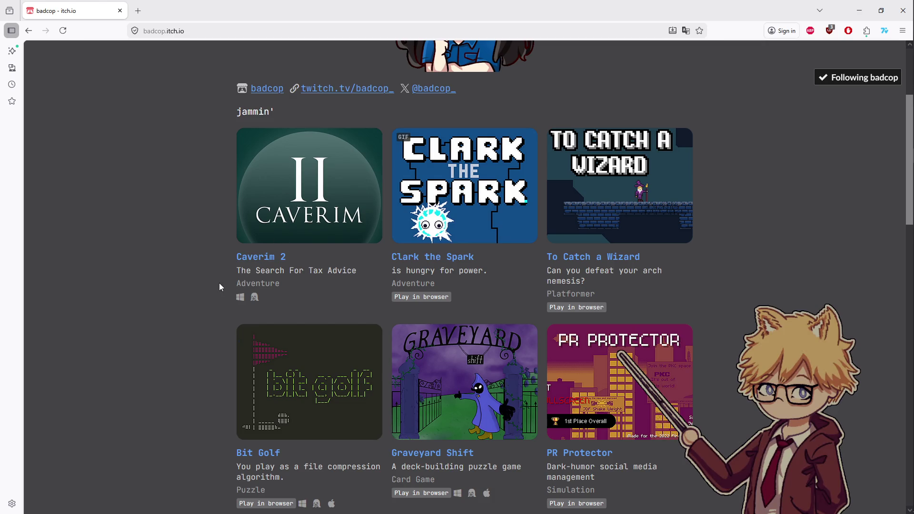
pyautogui.scroll(-2, 202, 285)
pyautogui.scroll(5, 202, 284)
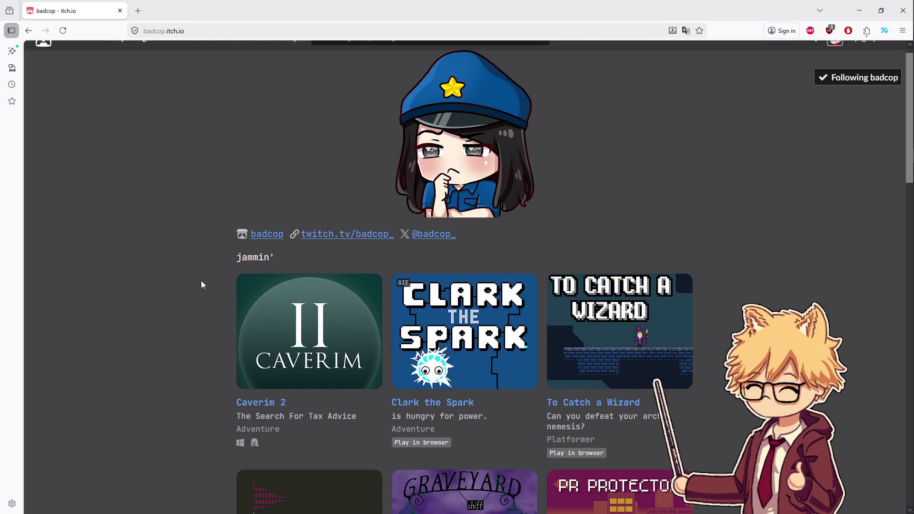
pyautogui.scroll(-6, 200, 286)
pyautogui.scroll(-2, 204, 306)
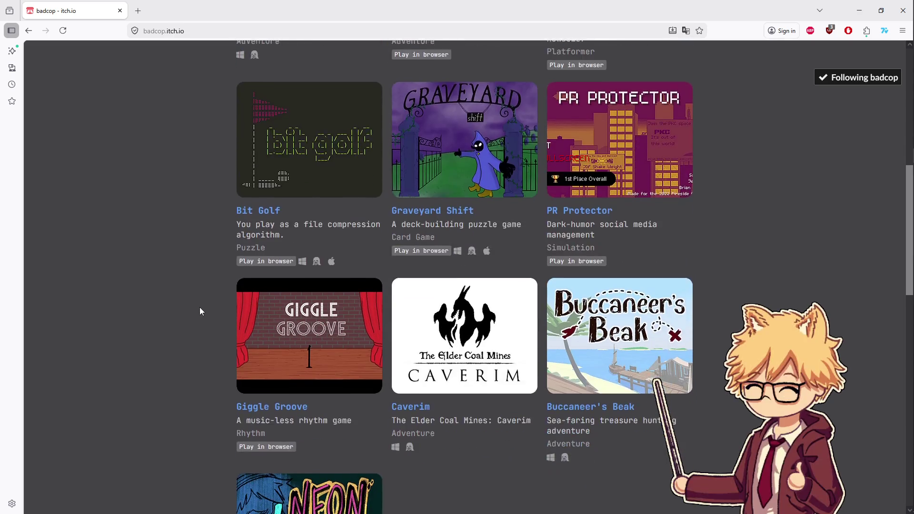
pyautogui.scroll(-2, 200, 310)
pyautogui.scroll(-1, 200, 310)
pyautogui.scroll(3, 200, 307)
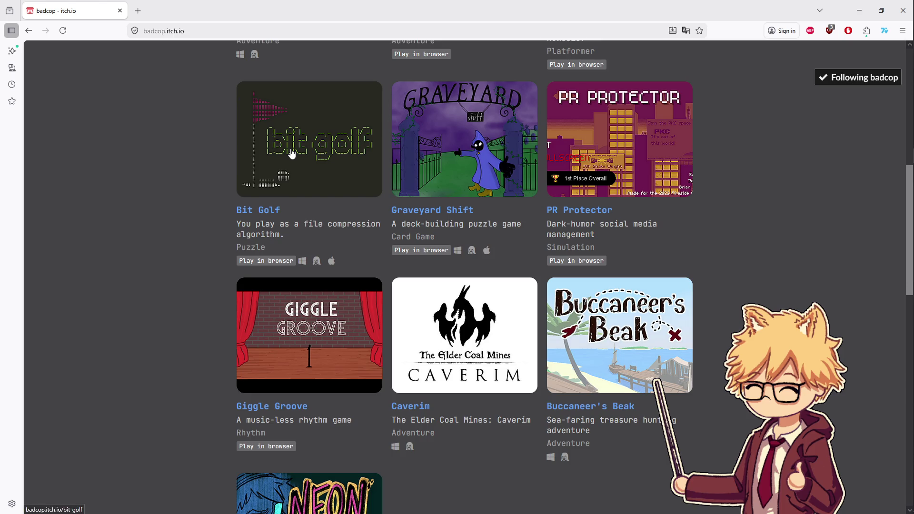
pyautogui.scroll(-4, 211, 289)
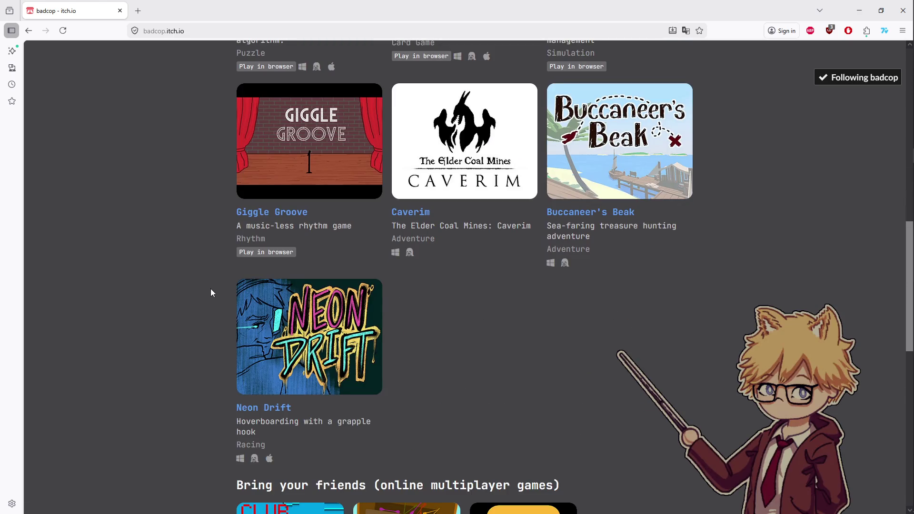
pyautogui.scroll(-10, 211, 290)
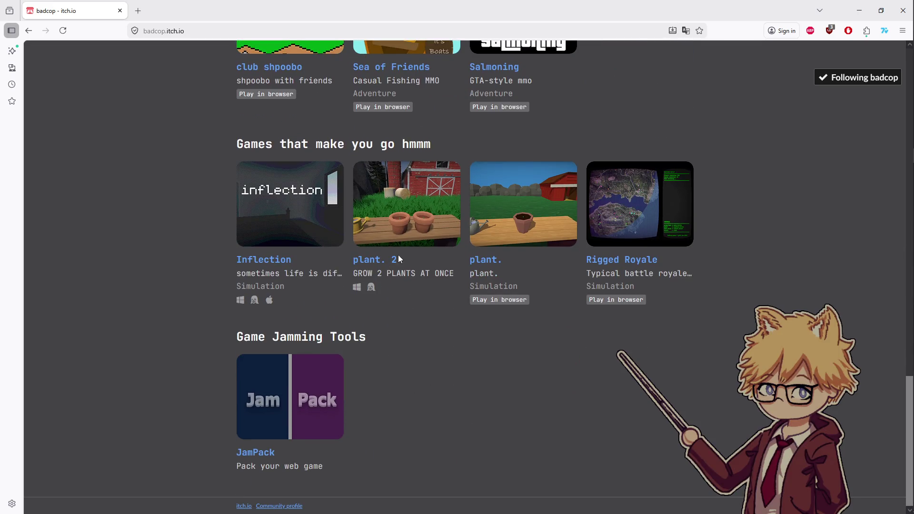
pyautogui.click(402, 220)
# Read the plant. 2 description, highlighting the lines about two plants, homage and visual style.
pyautogui.scroll(-2, 369, 325)
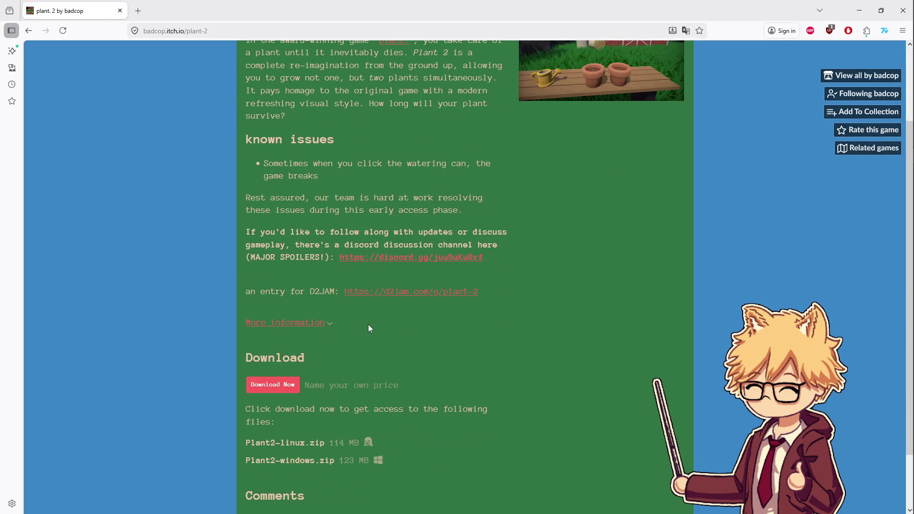
pyautogui.scroll(2, 379, 347)
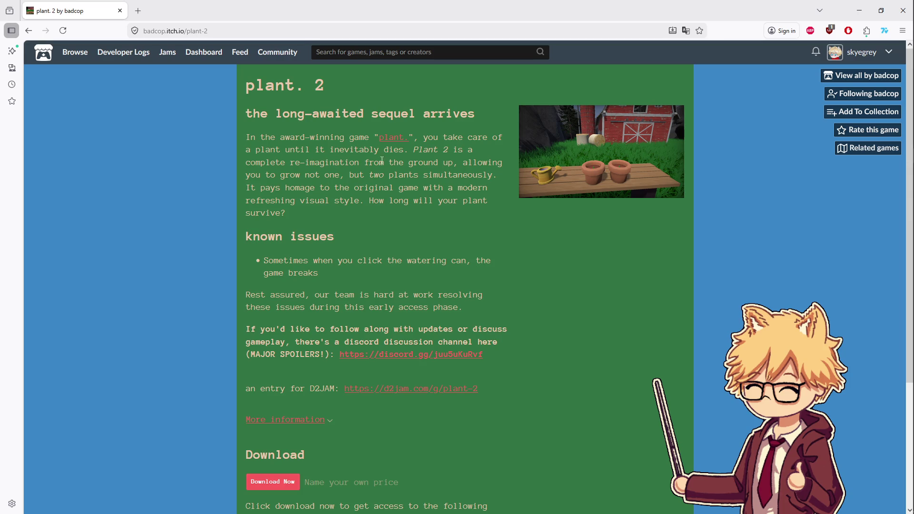
pyautogui.moveTo(339, 175); pyautogui.dragTo(485, 172)
pyautogui.click(380, 204)
pyautogui.moveTo(245, 188); pyautogui.dragTo(487, 188)
pyautogui.moveTo(270, 203); pyautogui.dragTo(373, 204)
pyautogui.click(373, 204)
pyautogui.scroll(-2, 379, 249)
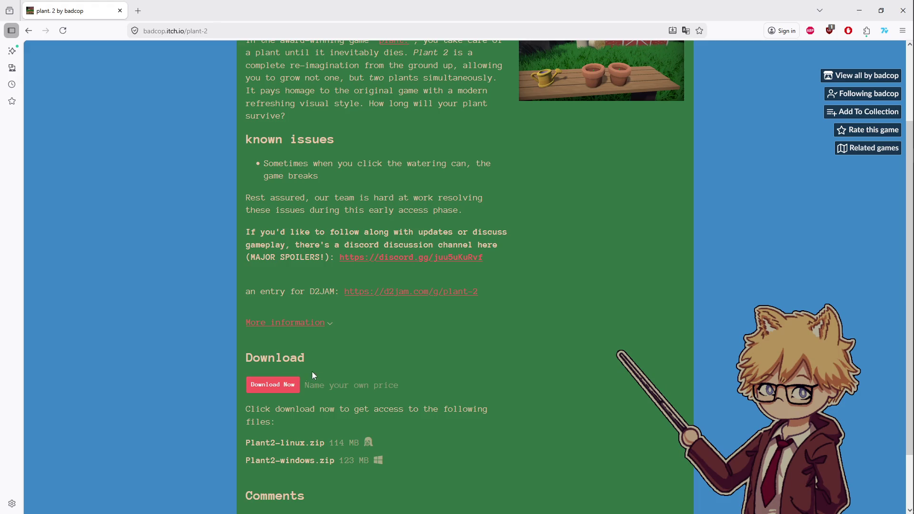
# Download Plant2-windows.zip via Download Now, skipping payment, and open the file.
pyautogui.click(292, 381)
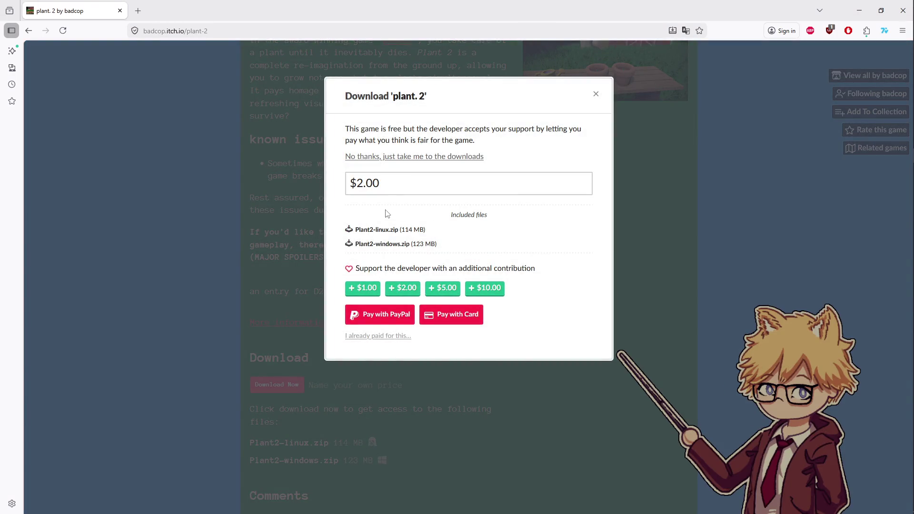
pyautogui.click(422, 159)
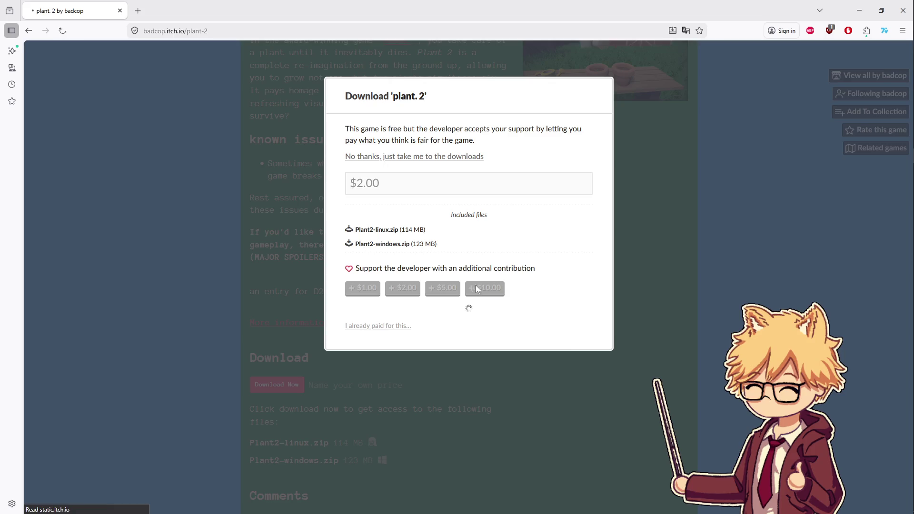
pyautogui.click(293, 188)
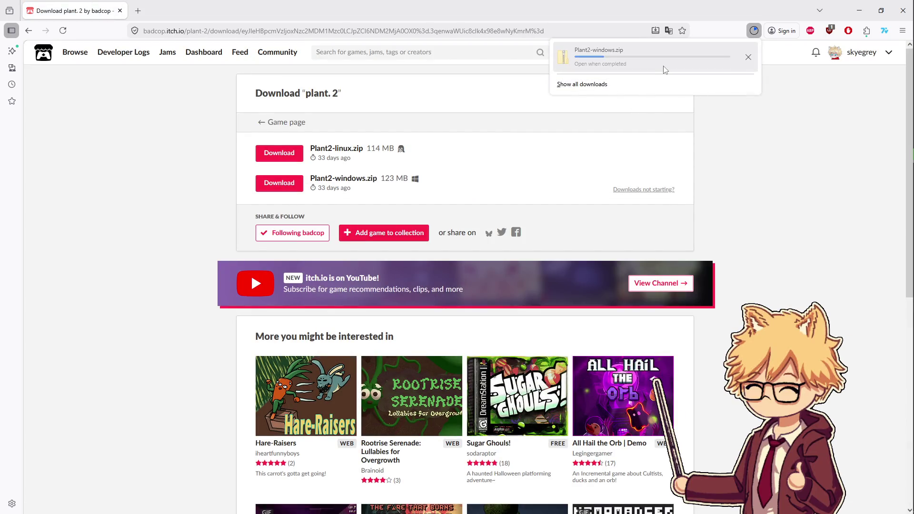
pyautogui.click(667, 62)
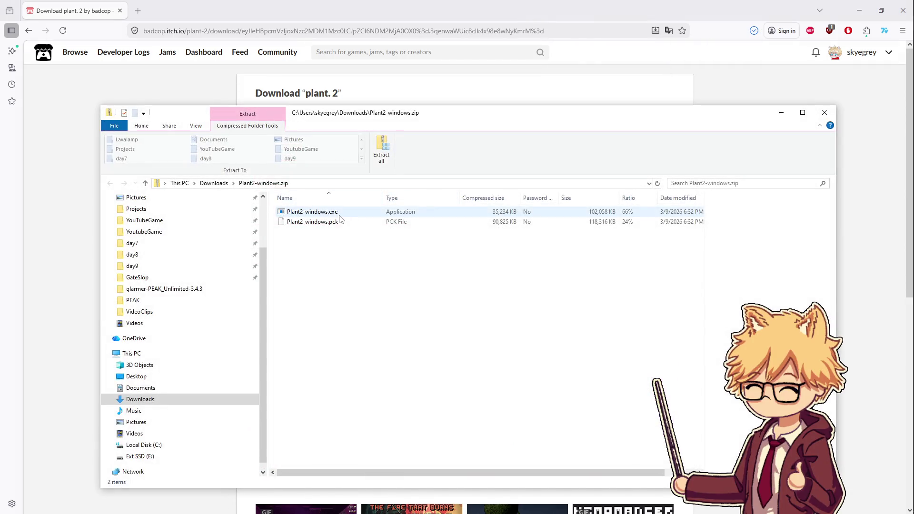
# Extract all files from Plant2-windows.zip.
pyautogui.doubleClick(339, 215)
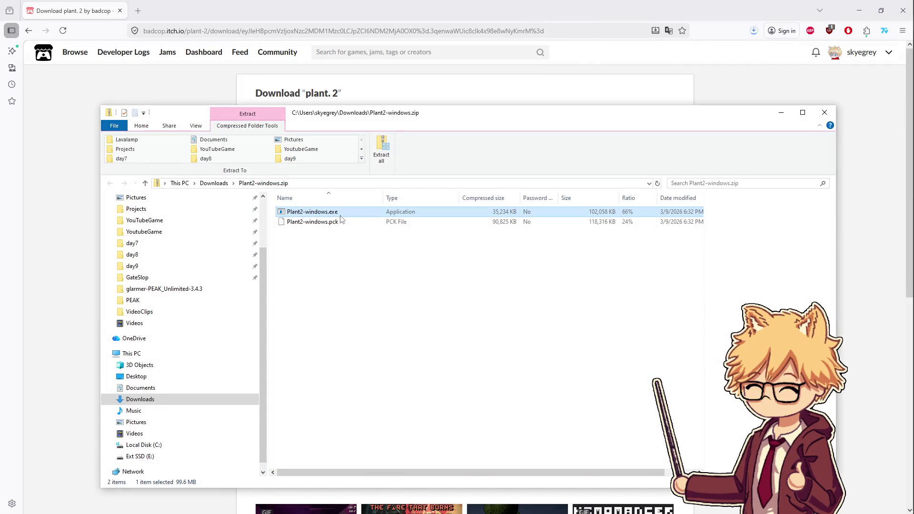
pyautogui.click(431, 284)
pyautogui.click(541, 356)
# Launch Plant2-windows.exe from the extracted folder, allowing it with Run anyway.
pyautogui.click(225, 184)
pyautogui.doubleClick(325, 230)
pyautogui.doubleClick(322, 211)
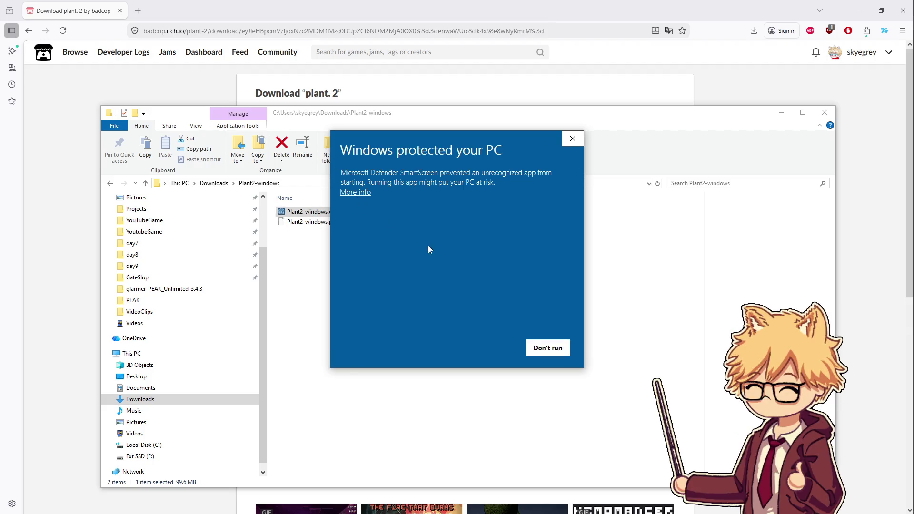
pyautogui.click(355, 193)
pyautogui.click(491, 347)
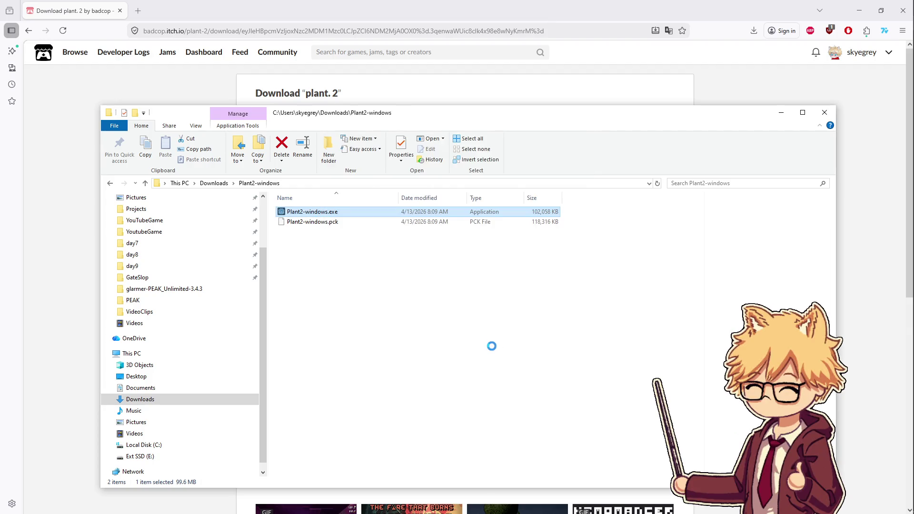
pyautogui.click(782, 112)
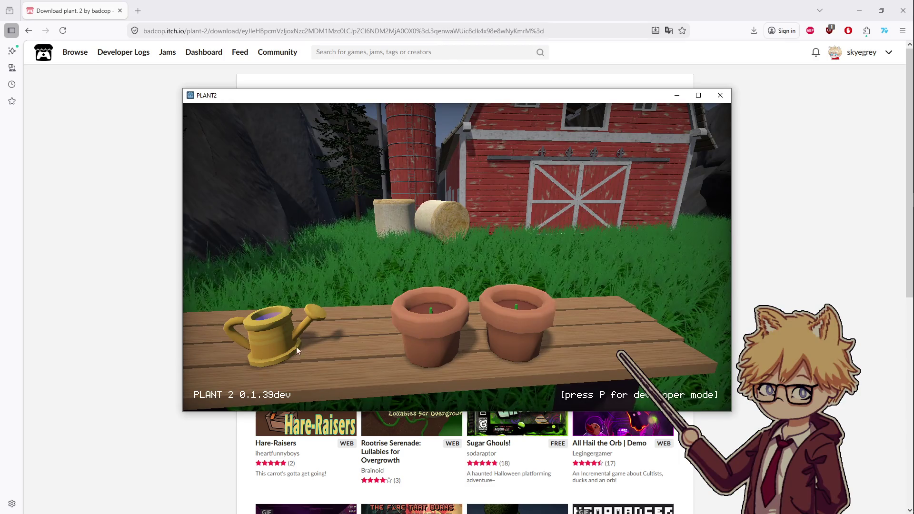
# Pick up and drop the watering can, then capture the mouse and walk to the fallen tree.
pyautogui.click(275, 347)
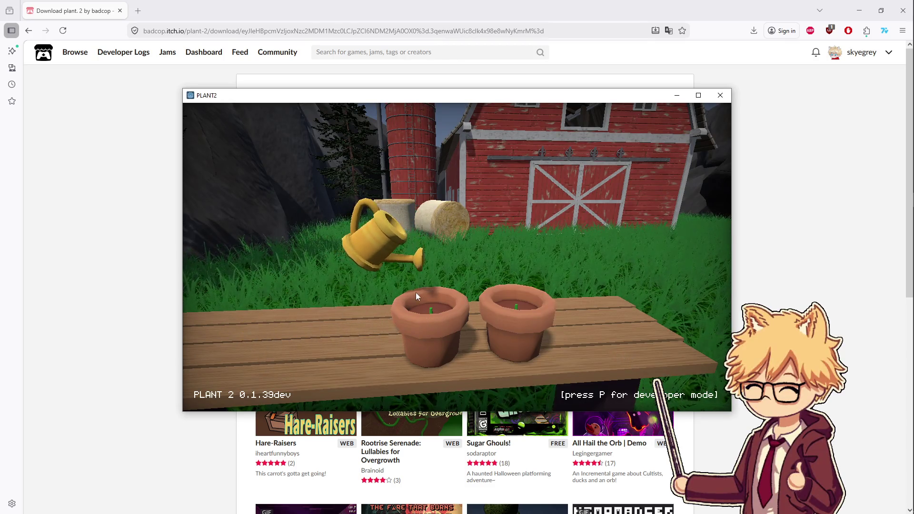
pyautogui.click(382, 311)
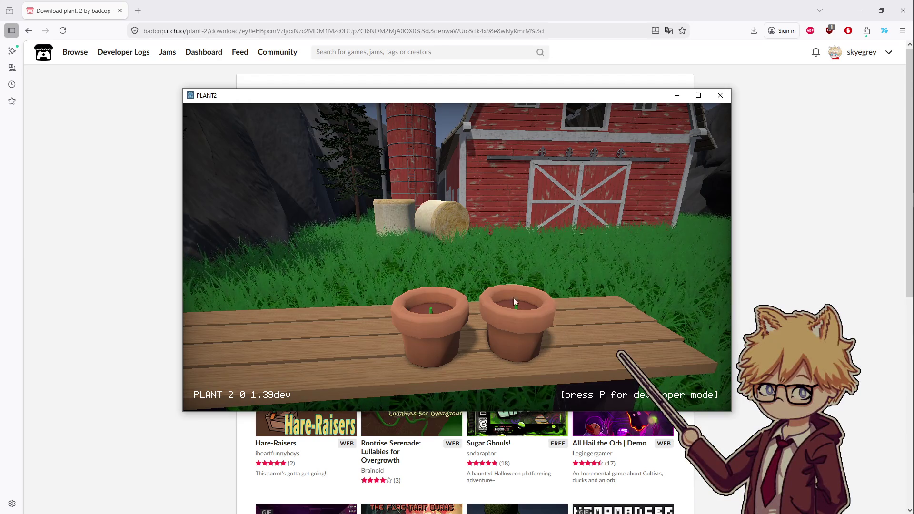
pyautogui.click(329, 339)
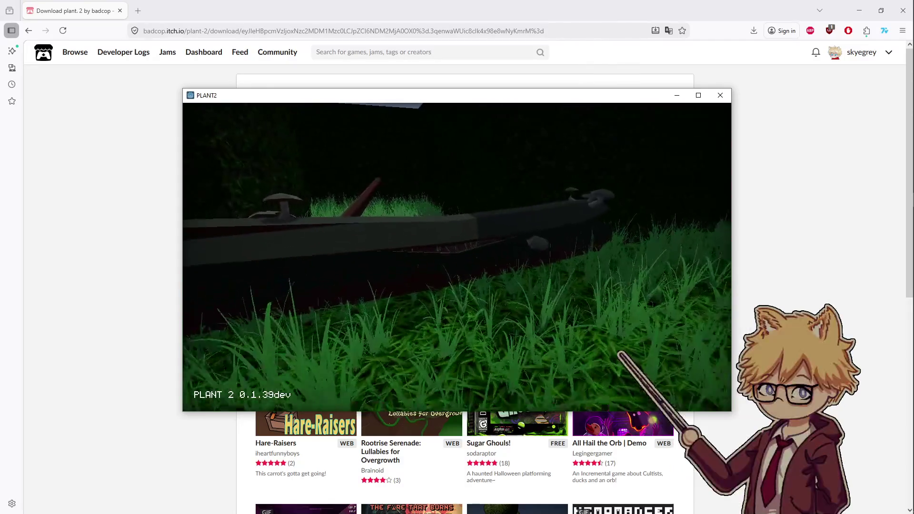
pyautogui.press('e')
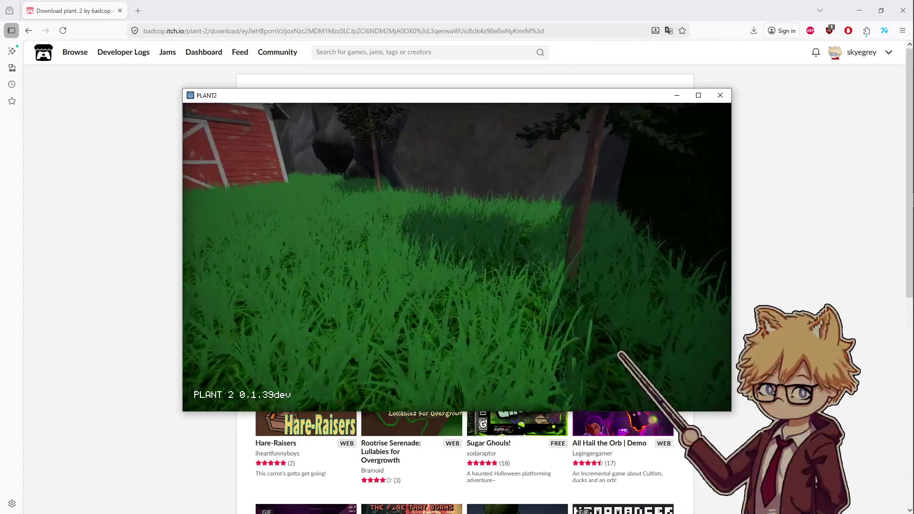
# Walk back to the two clay pots, then quit Plant 2 with Alt+F4.
pyautogui.press('e')
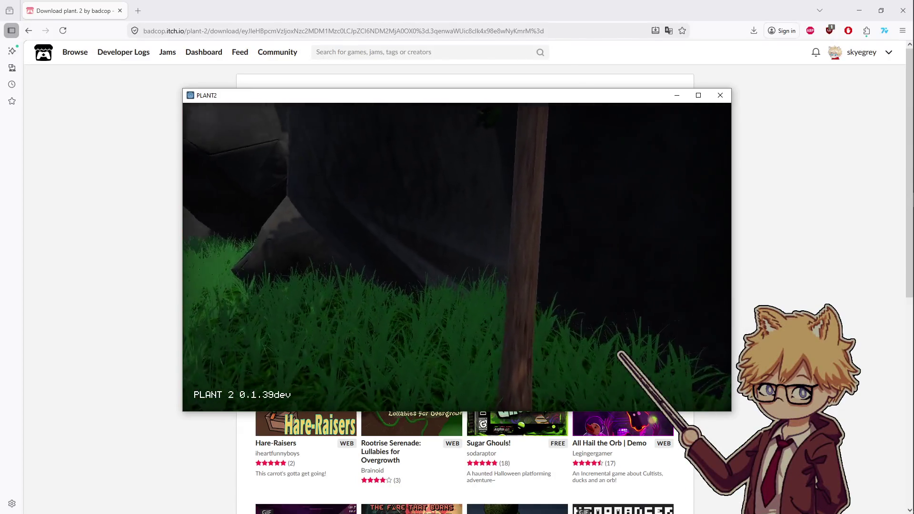
pyautogui.hotkey('alt', 'F4')
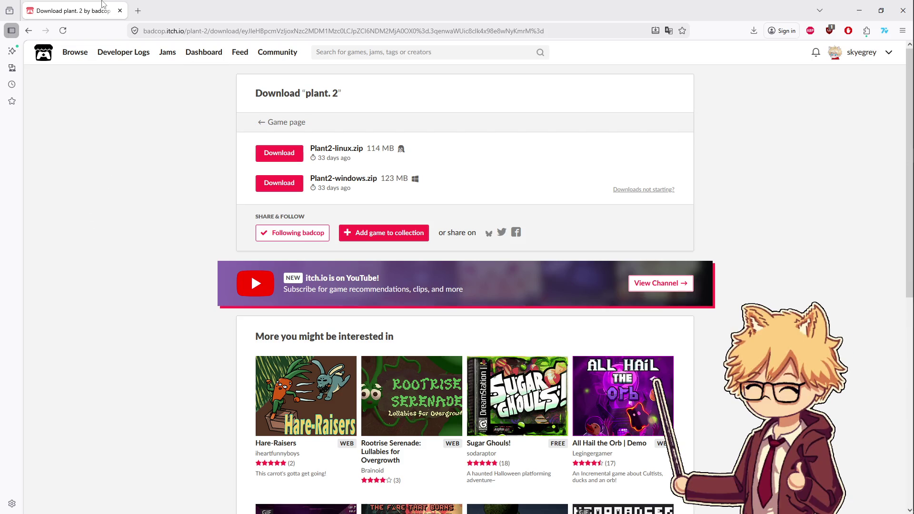
pyautogui.hotkey('alt', 'Tab')
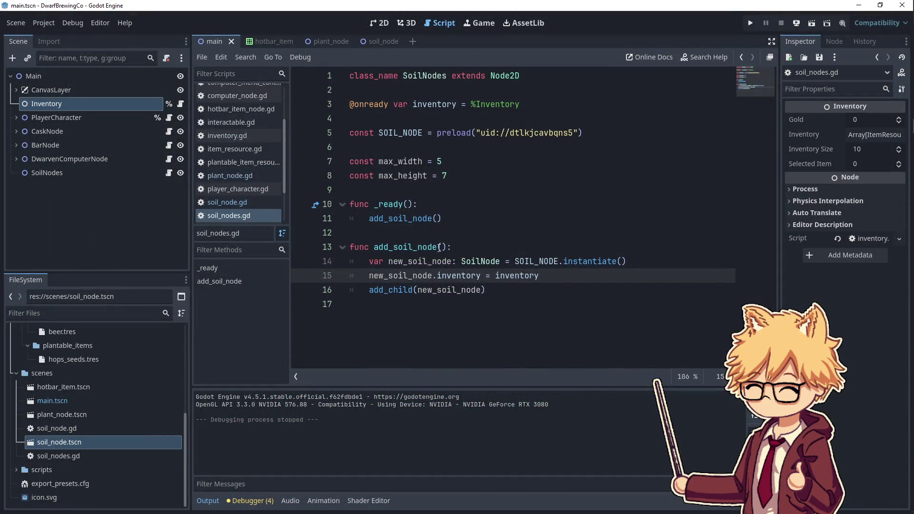
pyautogui.click(439, 247)
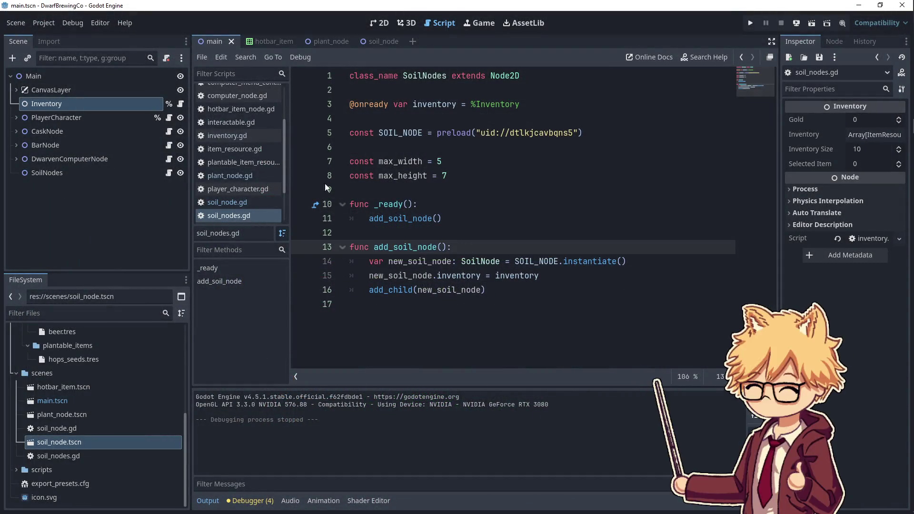
pyautogui.click(373, 25)
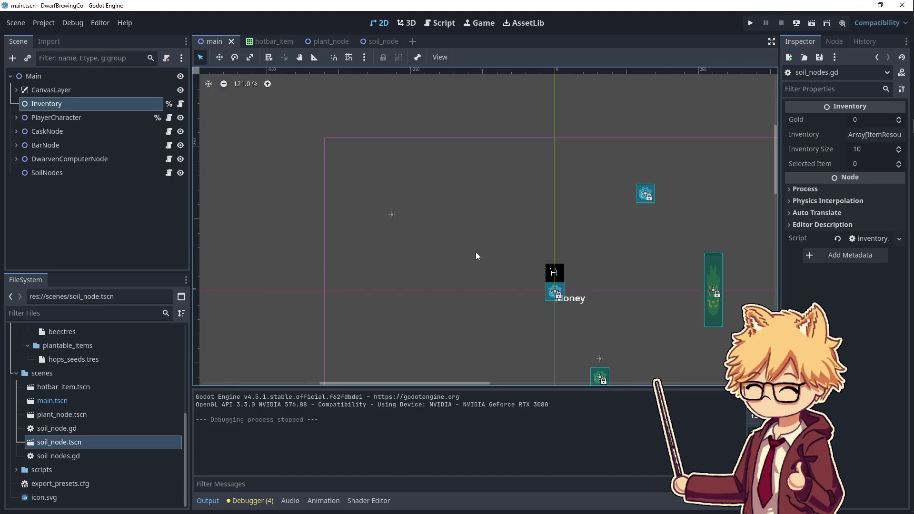
pyautogui.click(441, 25)
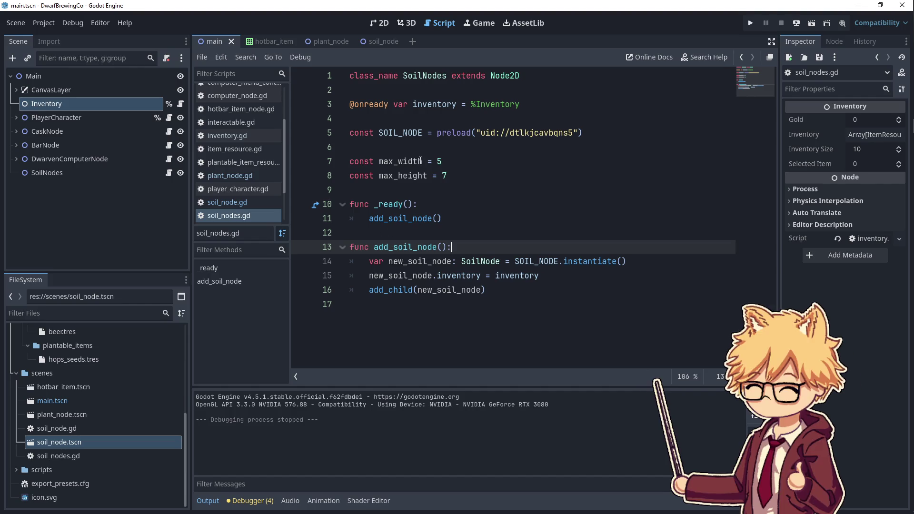
pyautogui.doubleClick(399, 162)
pyautogui.doubleClick(410, 176)
pyautogui.doubleClick(400, 161)
pyautogui.click(476, 174)
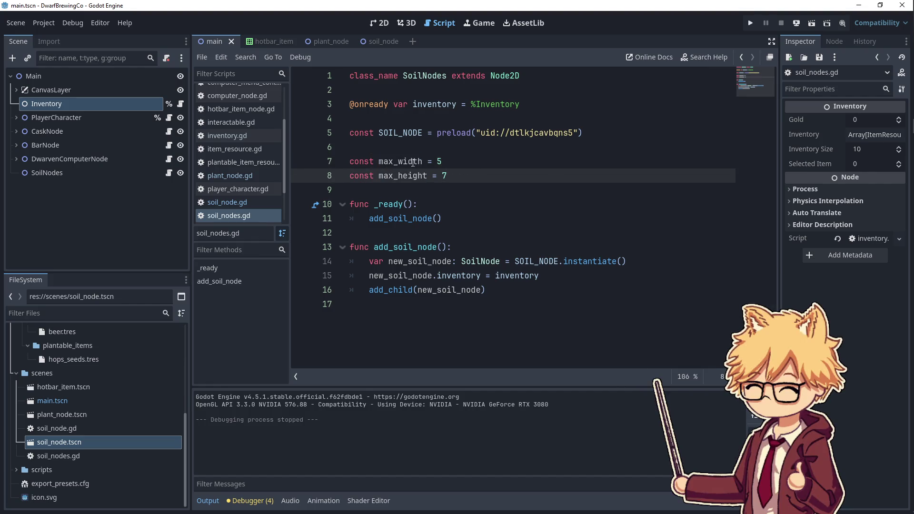
pyautogui.doubleClick(413, 162)
pyautogui.doubleClick(440, 162)
pyautogui.click(443, 162)
pyautogui.doubleClick(442, 177)
pyautogui.click(444, 176)
pyautogui.click(445, 162)
pyautogui.click(448, 176)
pyautogui.click(457, 246)
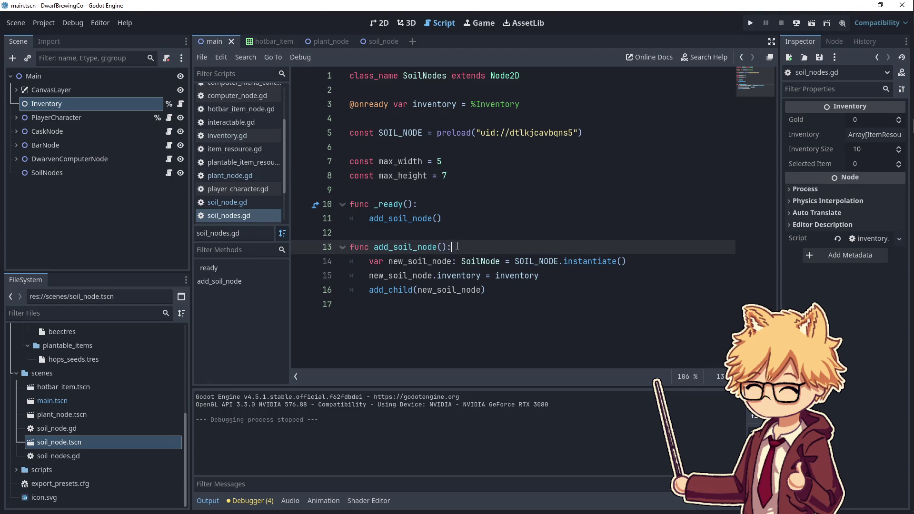
pyautogui.press('Return')
# In add_soil_node, begin 'var node_position = Vector2(' with x as 'self.get_child_count() % max_width *'.
pyautogui.write('var posi')
pyautogui.press('BackSpace')
pyautogui.press('BackSpace')
pyautogui.press('BackSpace')
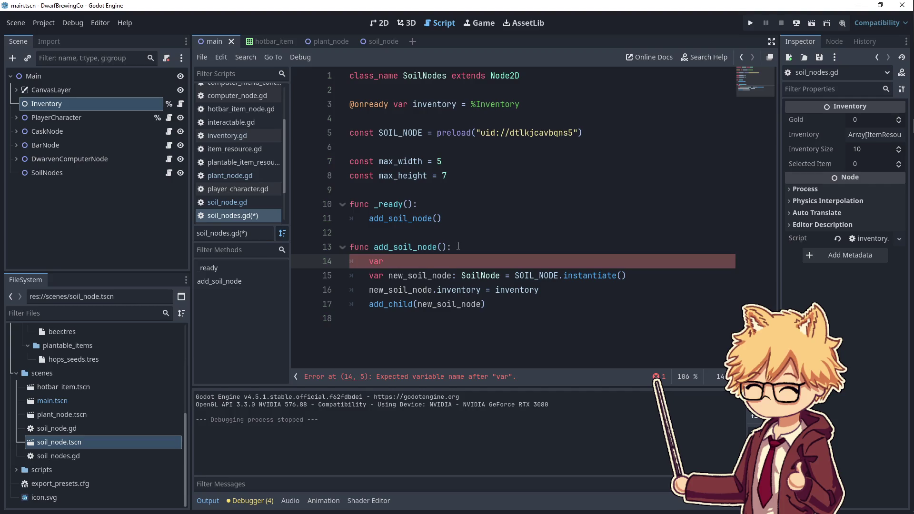
pyautogui.write('node_position = Vec')
pyautogui.write('tor2(')
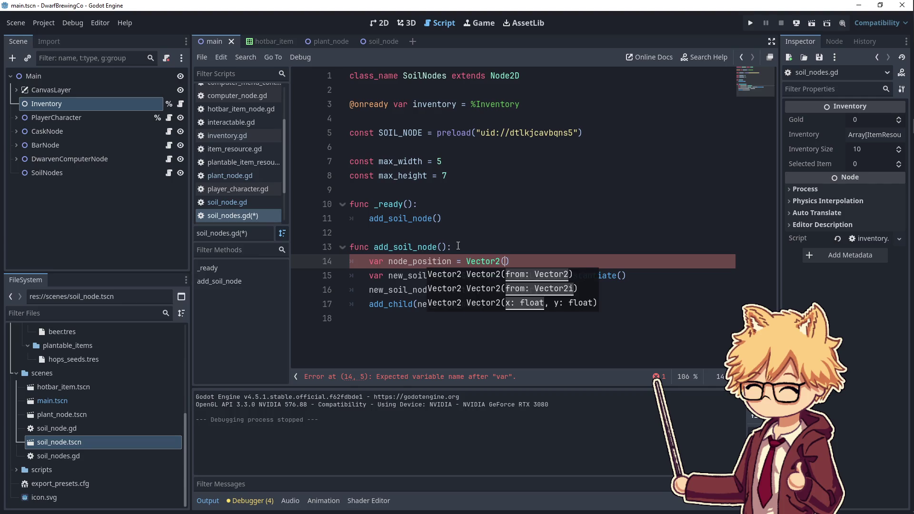
pyautogui.press('Return')
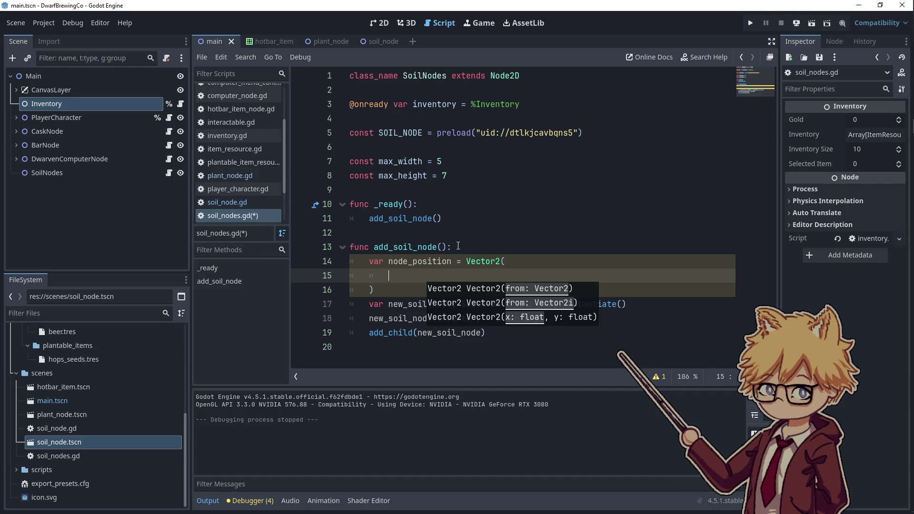
pyautogui.write('self.get')
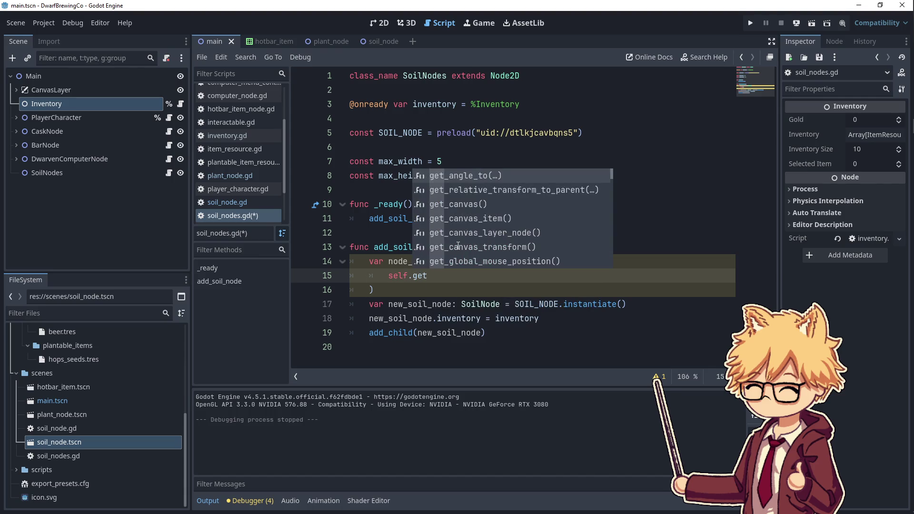
pyautogui.write('_chil')
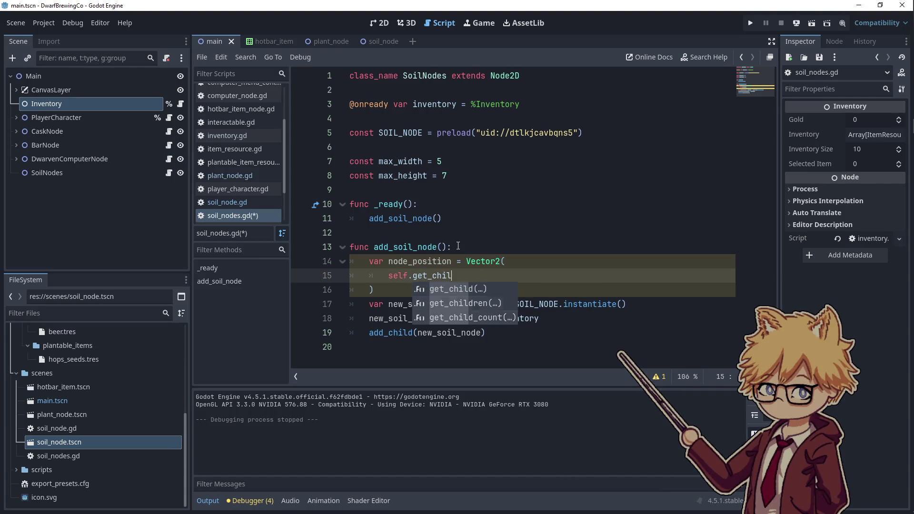
pyautogui.press('Down')
pyautogui.press('Down')
pyautogui.press('Return')
pyautogui.write(')')
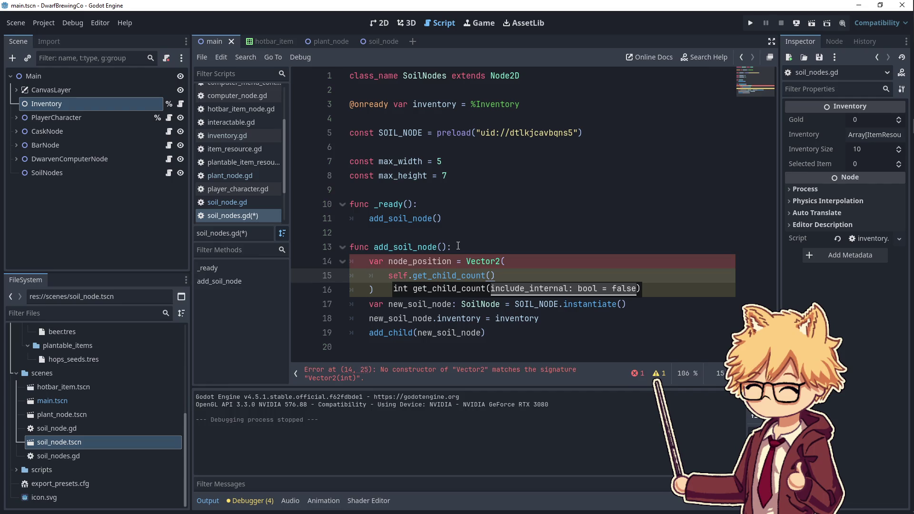
pyautogui.write(' % max')
pyautogui.press('Down')
pyautogui.press('Return')
pyautogui.write('*')
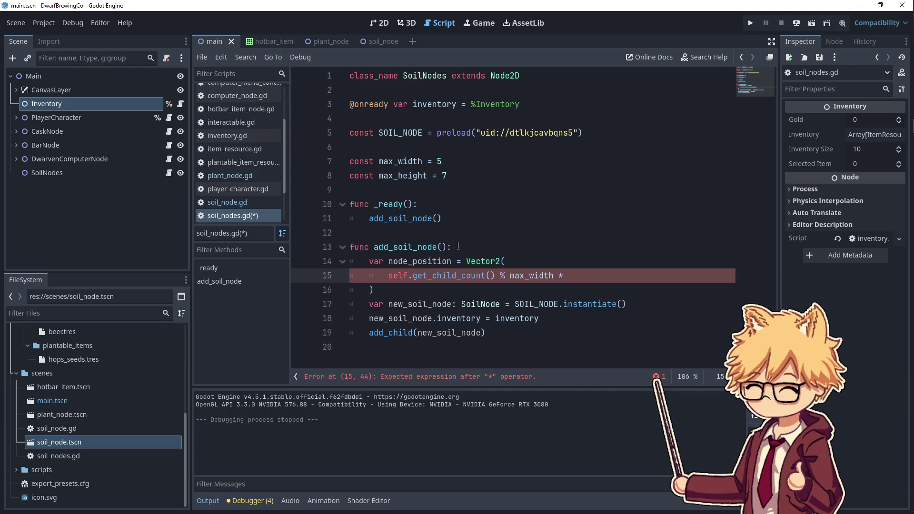
pyautogui.click(469, 172)
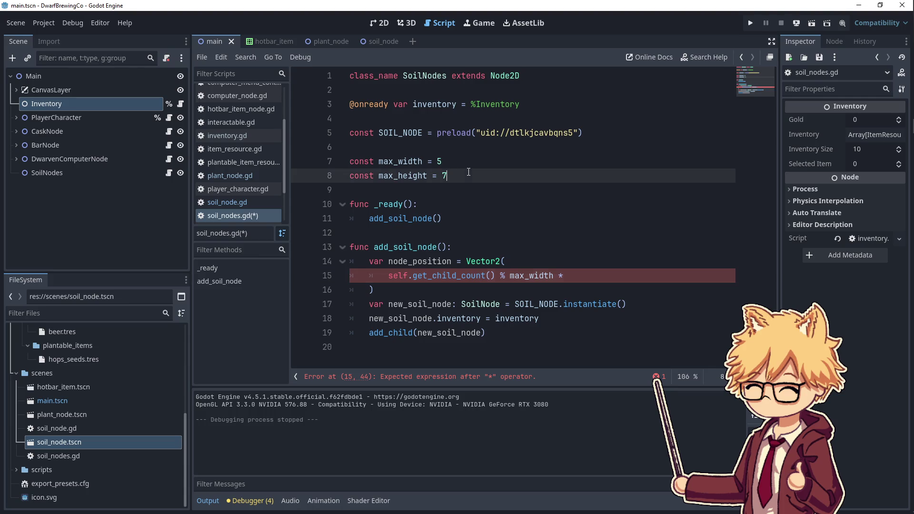
# Add 'const soil_spacing = 50' below max_height and finish the x argument with '* soil_spacing,'.
pyautogui.press('Return')
pyautogui.write('const')
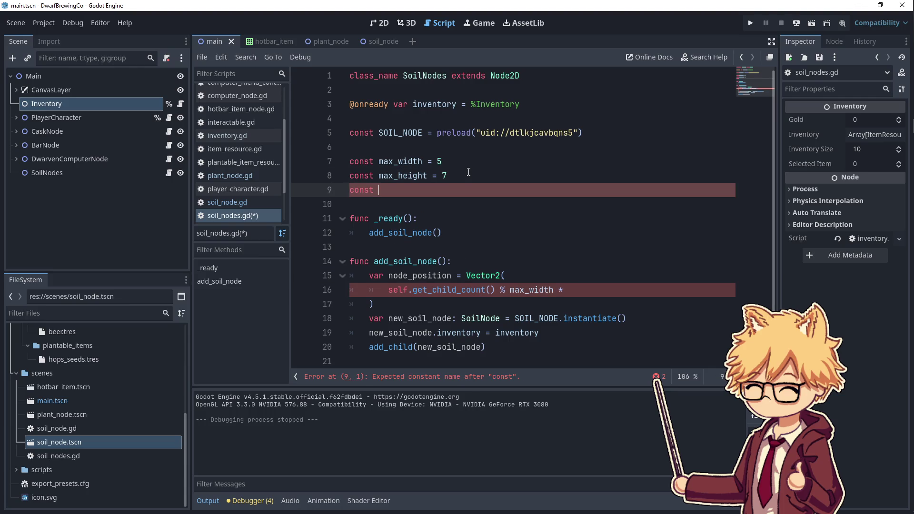
pyautogui.write(' soil_spacing ')
pyautogui.write('= 50')
pyautogui.doubleClick(407, 190)
pyautogui.hotkey('ctrl', 'c')
pyautogui.click(635, 290)
pyautogui.hotkey('ctrl', 'v')
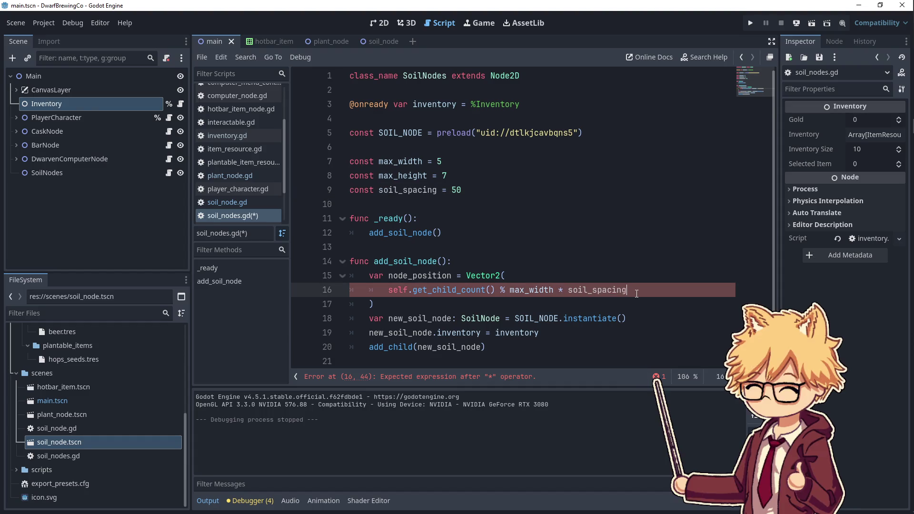
pyautogui.write(',')
# Add the y argument 'self.get_child_count() / 7 * soil_spacing' to the Vector2.
pyautogui.press('Return')
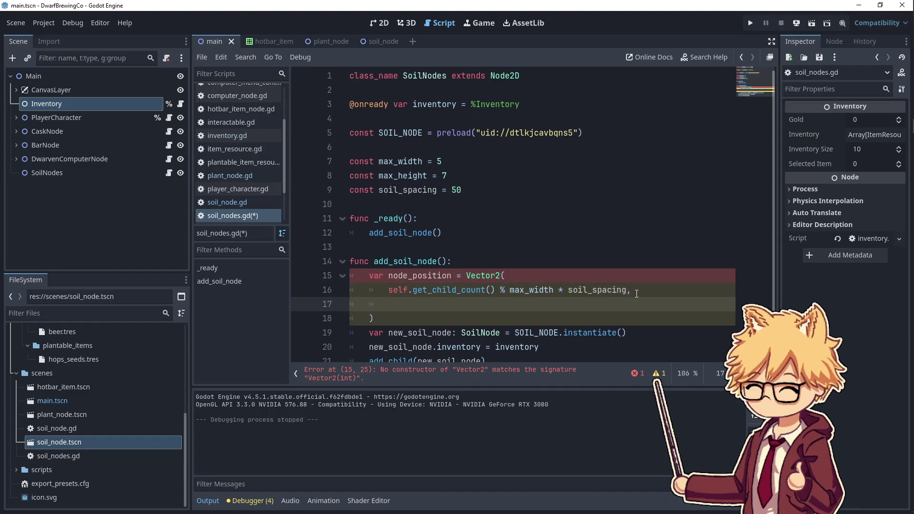
pyautogui.write('self.get')
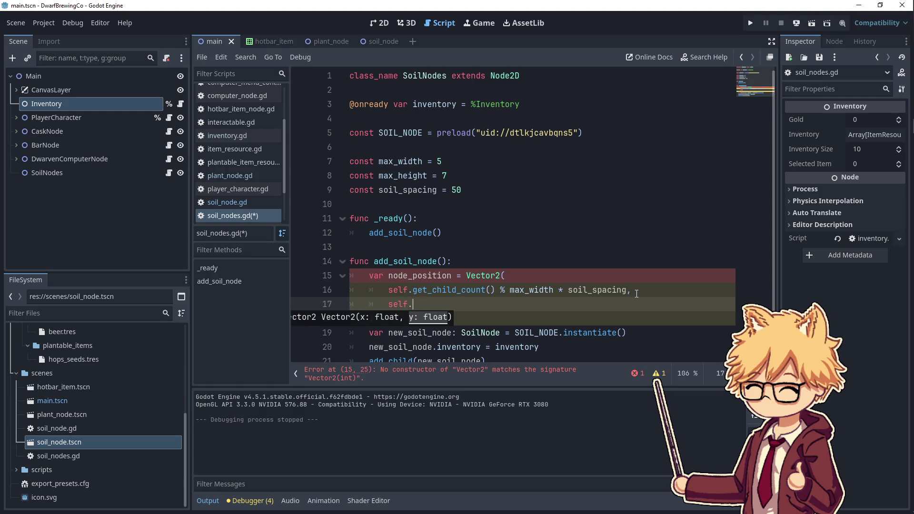
pyautogui.write('_child')
pyautogui.press('Down')
pyautogui.press('Down')
pyautogui.press('Return')
pyautogui.press('Right')
pyautogui.write('// 7')
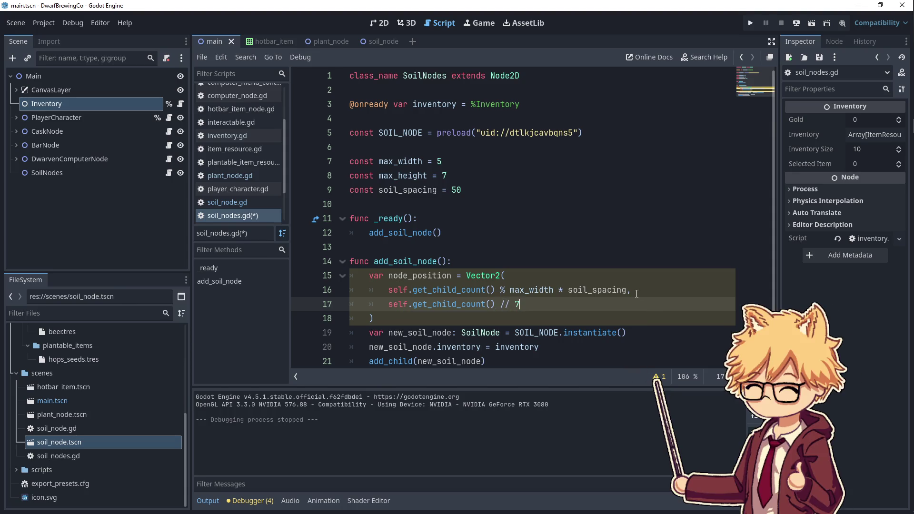
pyautogui.write(' * soi')
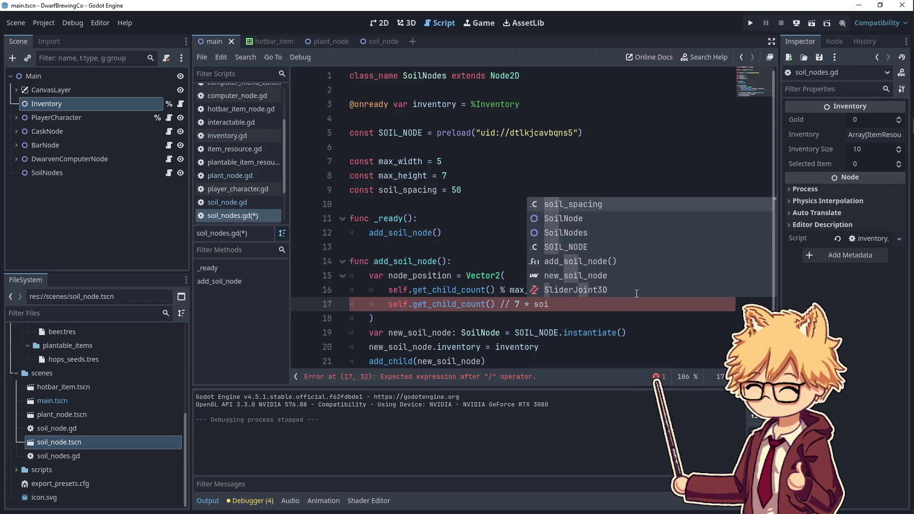
pyautogui.press('Return')
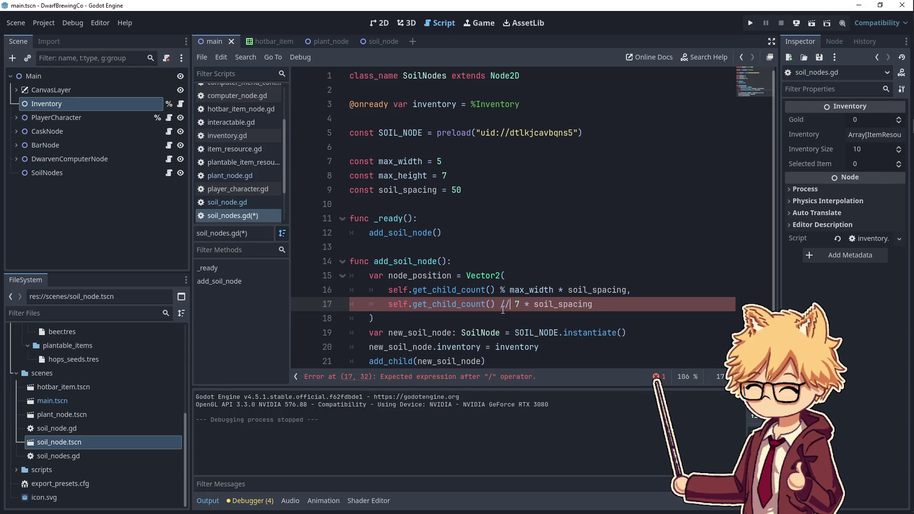
pyautogui.press('BackSpace')
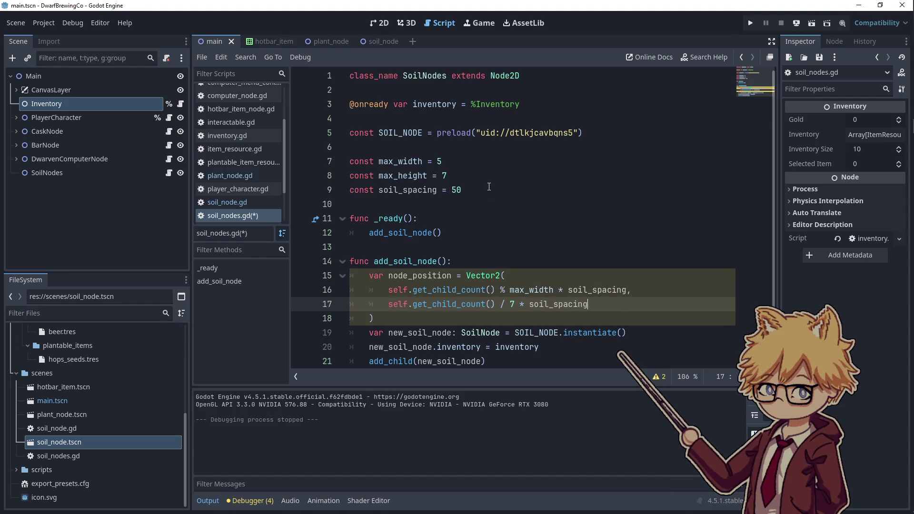
# Type soil_spacing as ': float' and append '* soil_spacing' to the y expression.
pyautogui.click(464, 190)
pyautogui.click(439, 190)
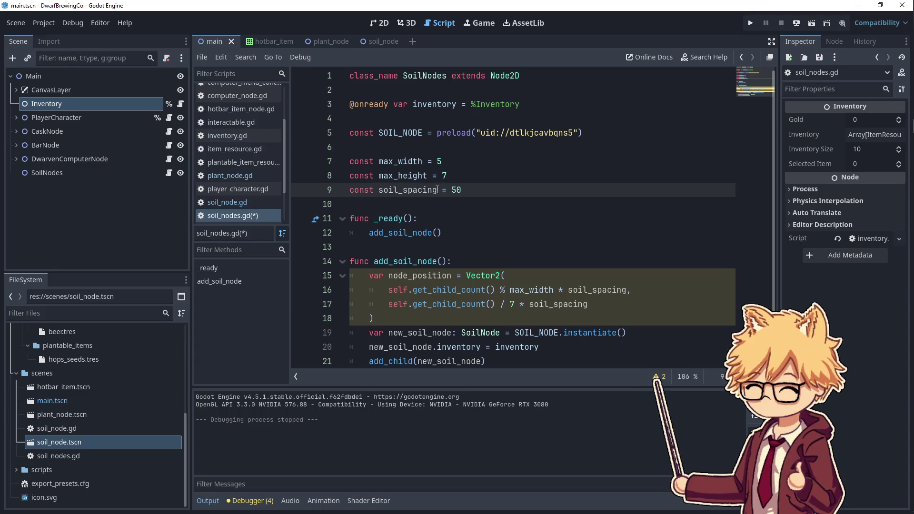
pyautogui.write(': float')
pyautogui.click(527, 161)
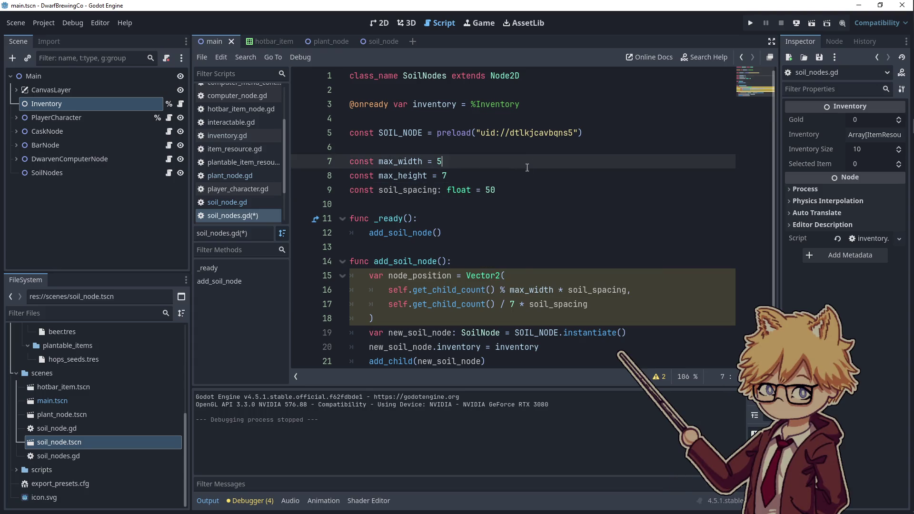
pyautogui.click(606, 302)
pyautogui.write('* ')
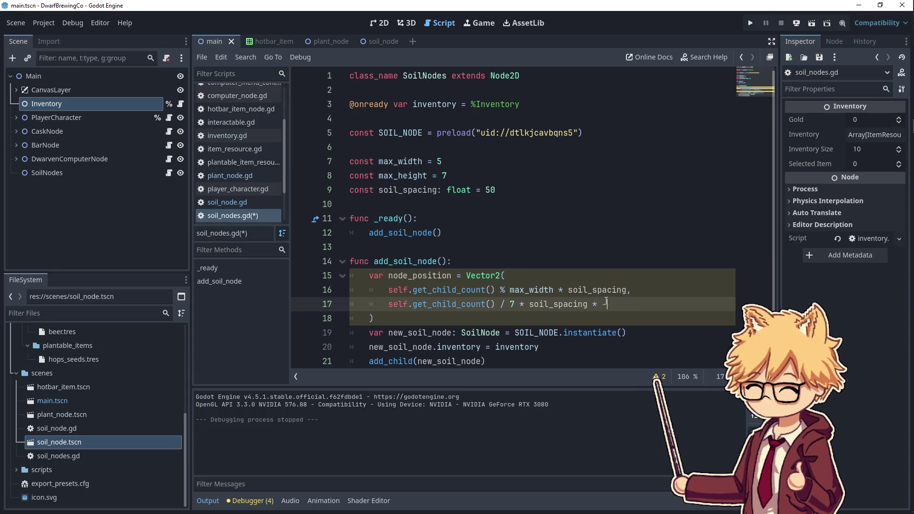
pyautogui.write('soil_s')
pyautogui.press('Return')
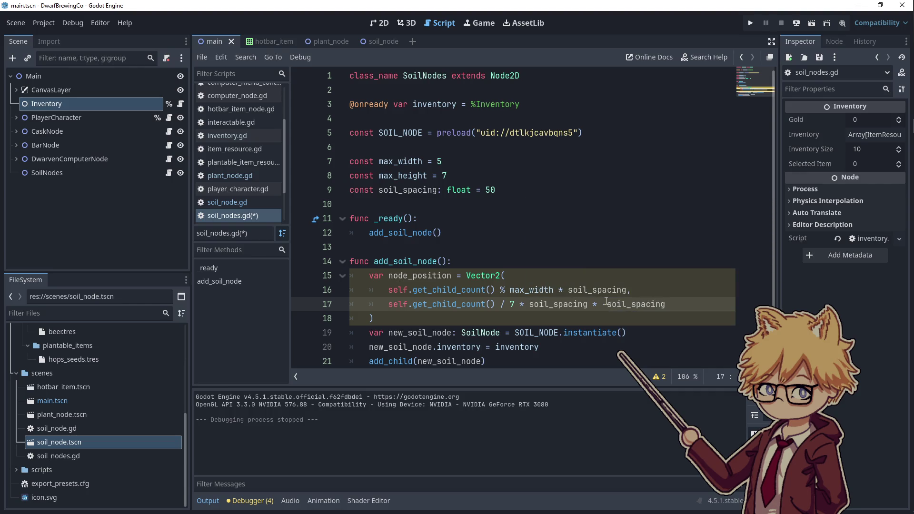
# Add 'node_position.position = node_position' before add_child and save soil_nodes.gd.
pyautogui.scroll(-1, 609, 312)
pyautogui.doubleClick(420, 247)
pyautogui.click(573, 318)
pyautogui.press('Return')
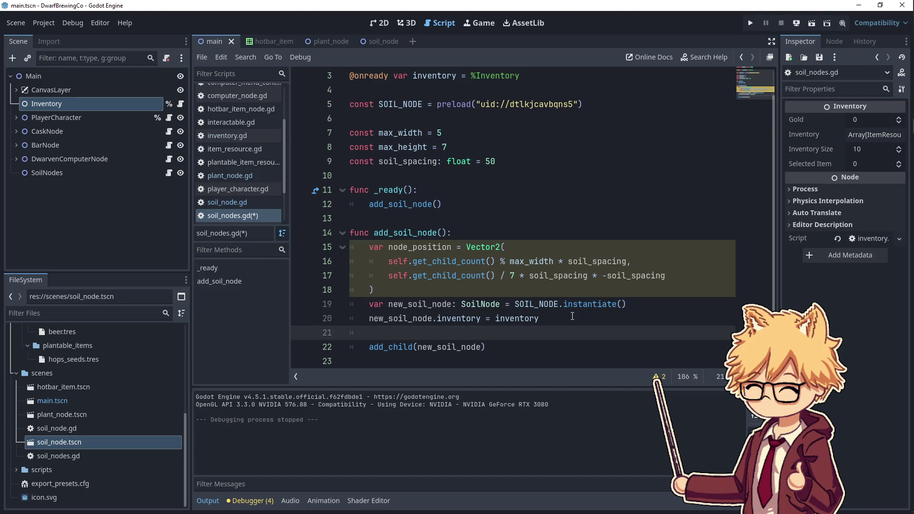
pyautogui.write('node_position.position = no')
pyautogui.press('Return')
pyautogui.click(541, 208)
pyautogui.hotkey('ctrl', 's')
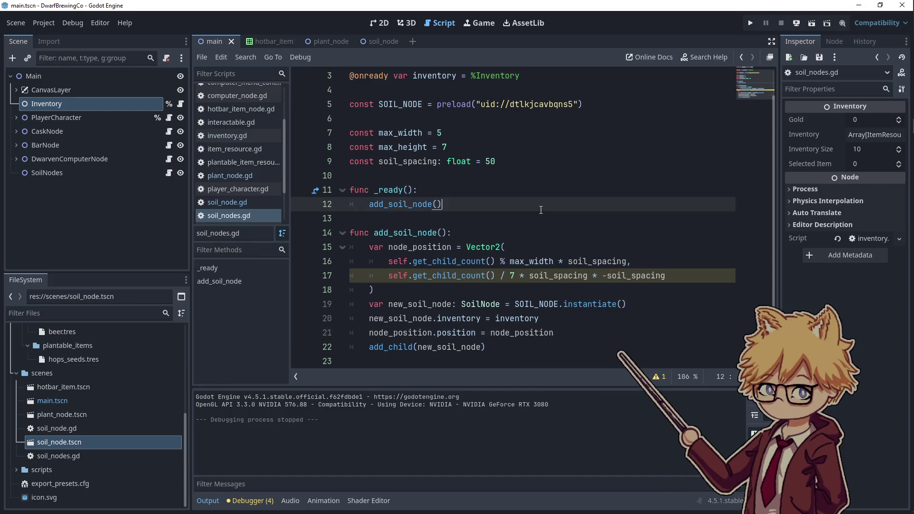
# Undo the extra spacing factor on y and suppress the integer division warning.
pyautogui.hotkey('ctrl', 'z')
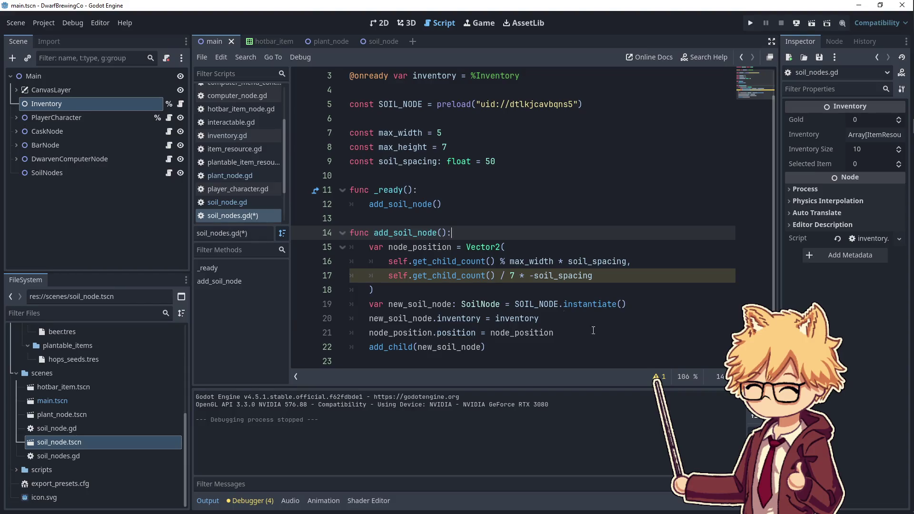
pyautogui.click(658, 377)
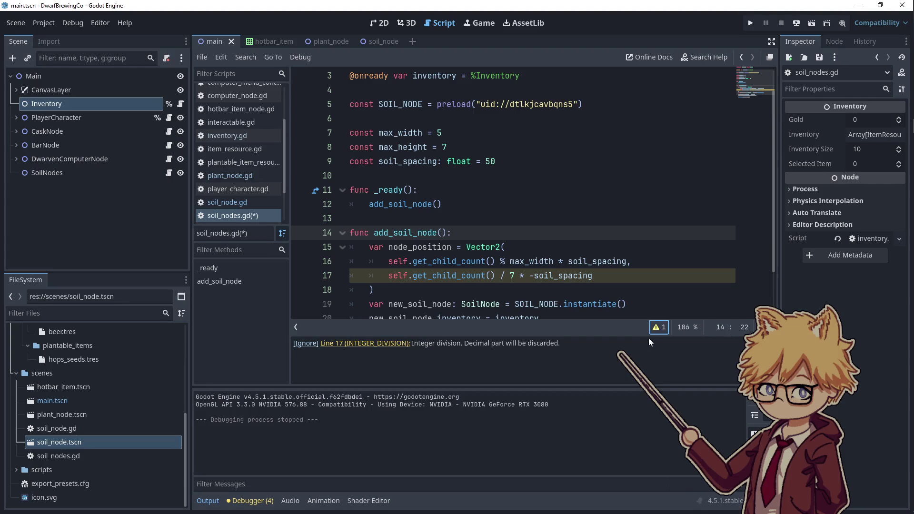
pyautogui.click(659, 327)
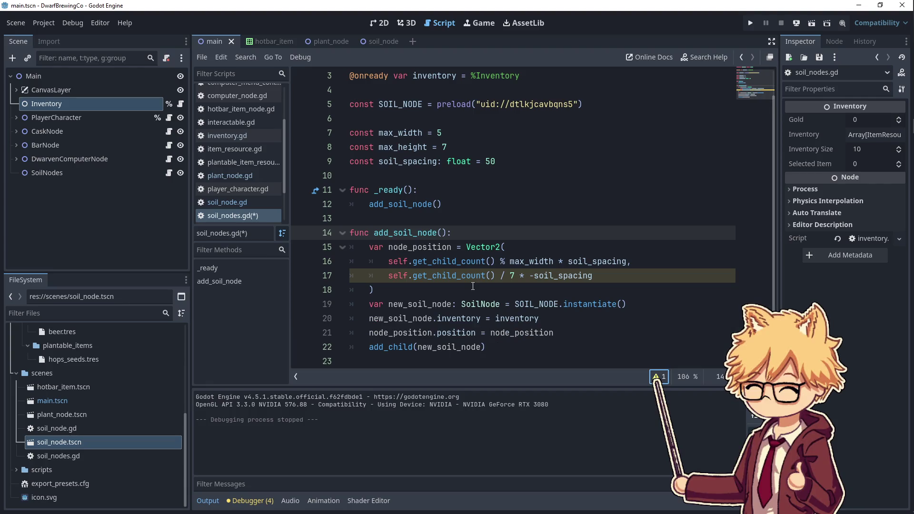
pyautogui.click(659, 377)
pyautogui.click(511, 333)
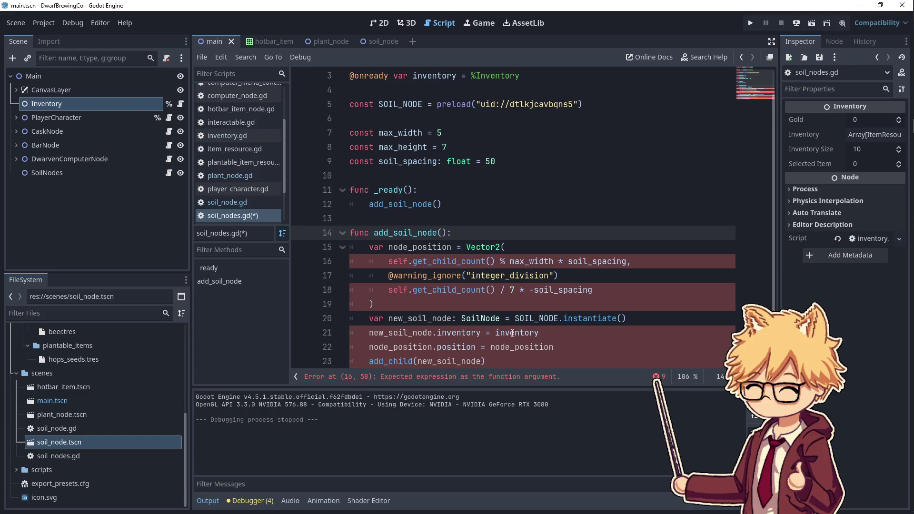
pyautogui.click(512, 333)
pyautogui.scroll(-1, 513, 329)
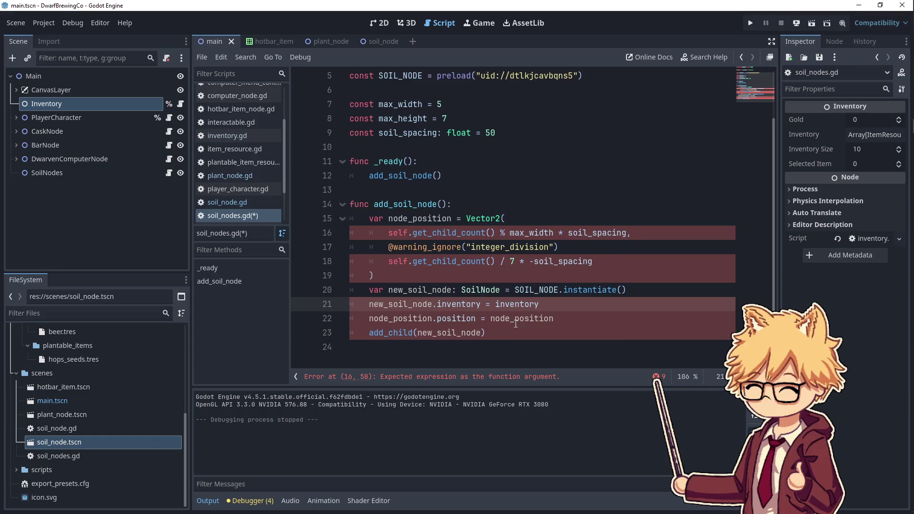
pyautogui.click(482, 281)
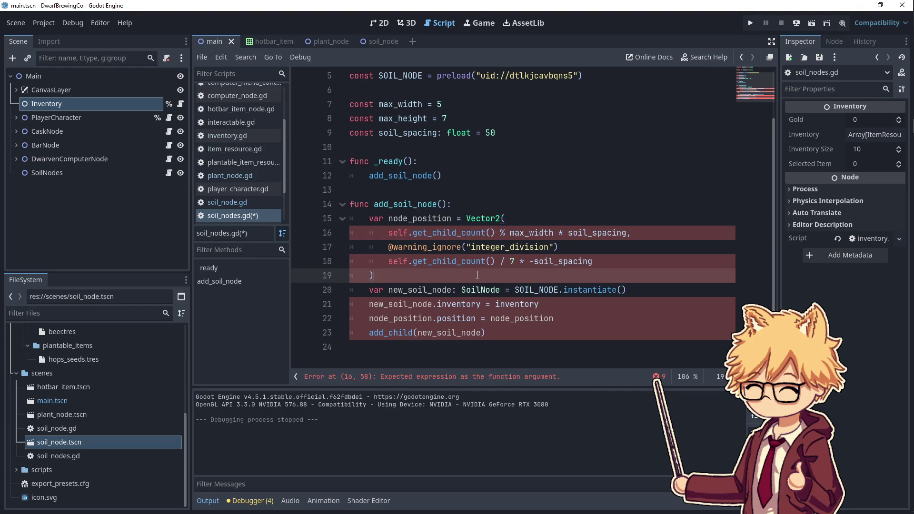
pyautogui.tripleClick(452, 246)
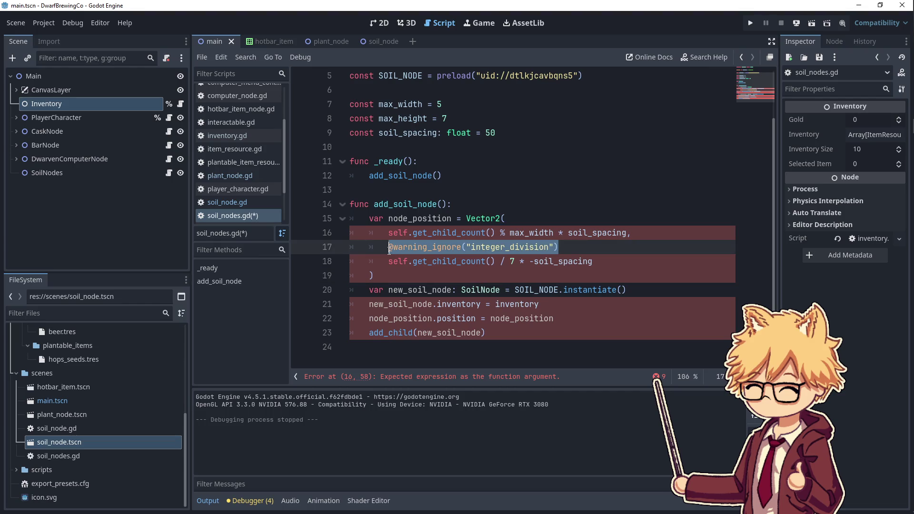
pyautogui.press('Delete')
pyautogui.click(563, 217)
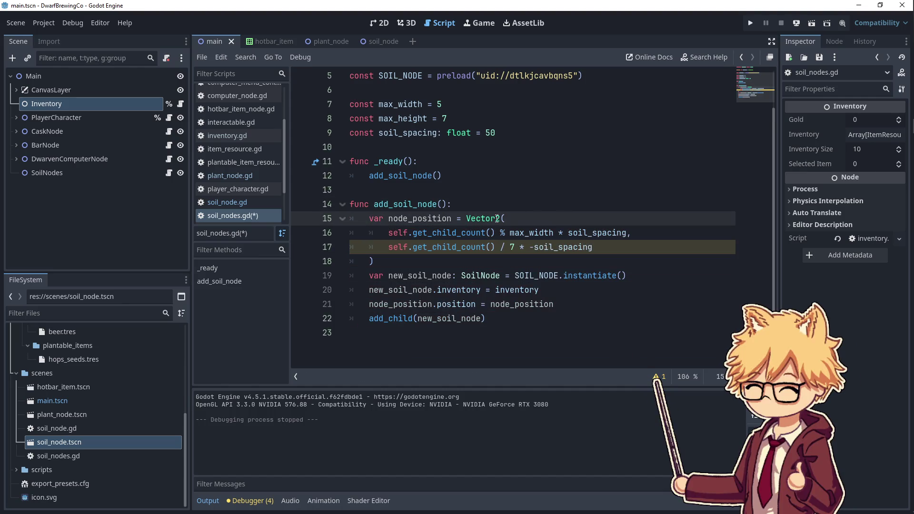
pyautogui.click(751, 23)
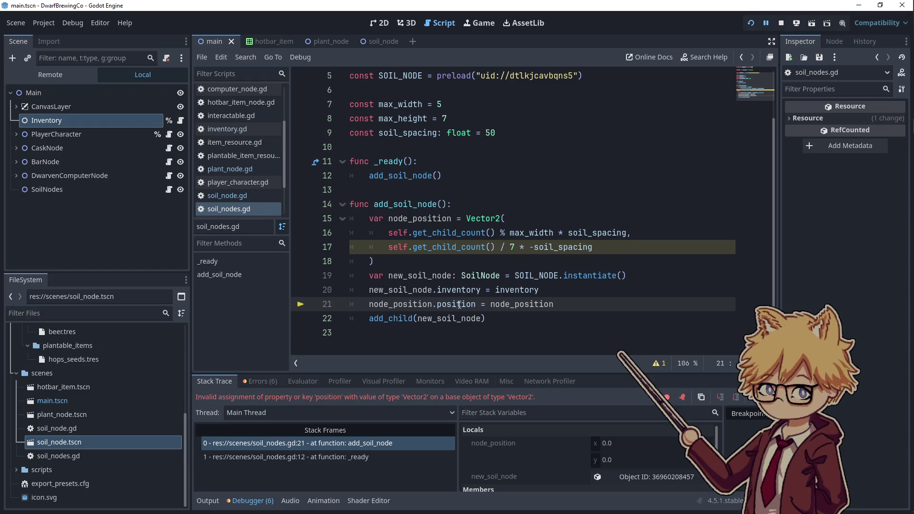
# Change line 21 to 'new_soil_node.position = node_position', rerun the game, walk around, then close it.
pyautogui.doubleClick(417, 304)
pyautogui.hotkey('ctrl', 'v')
pyautogui.doubleClick(539, 276)
pyautogui.click(539, 276)
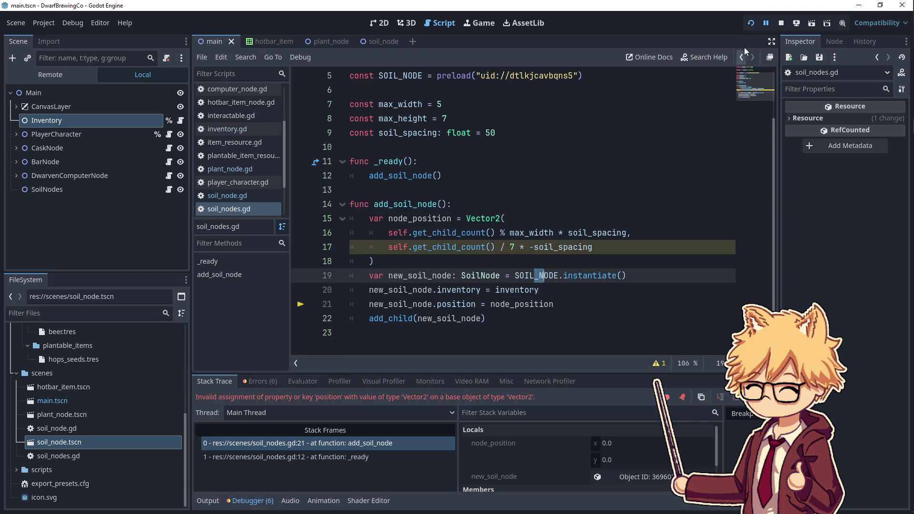
pyautogui.click(751, 23)
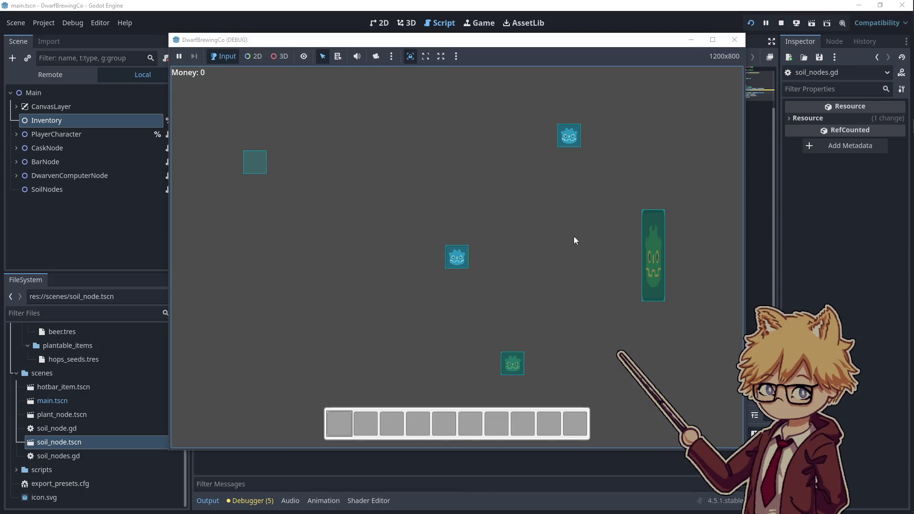
pyautogui.press('w')
pyautogui.press('a')
pyautogui.click(735, 40)
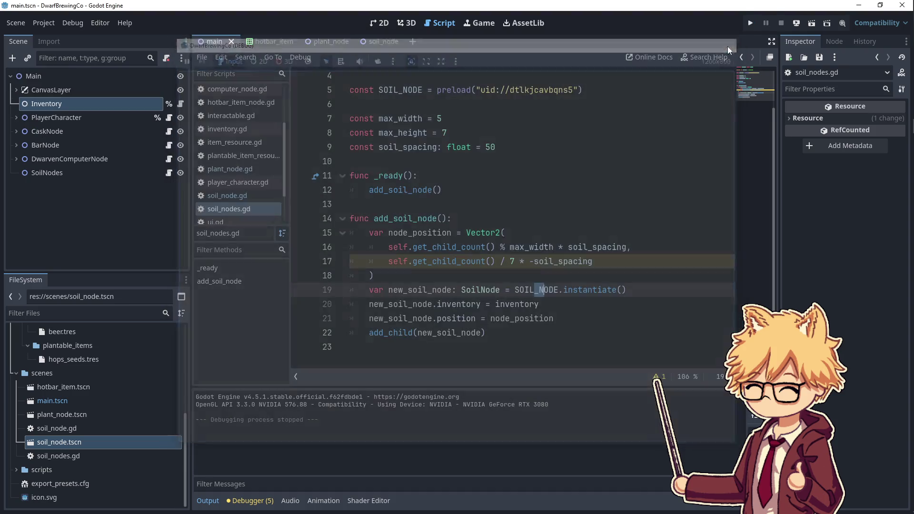
# Add two more add_soil_node() calls in _ready for three soil plots and relaunch the game.
pyautogui.click(461, 190)
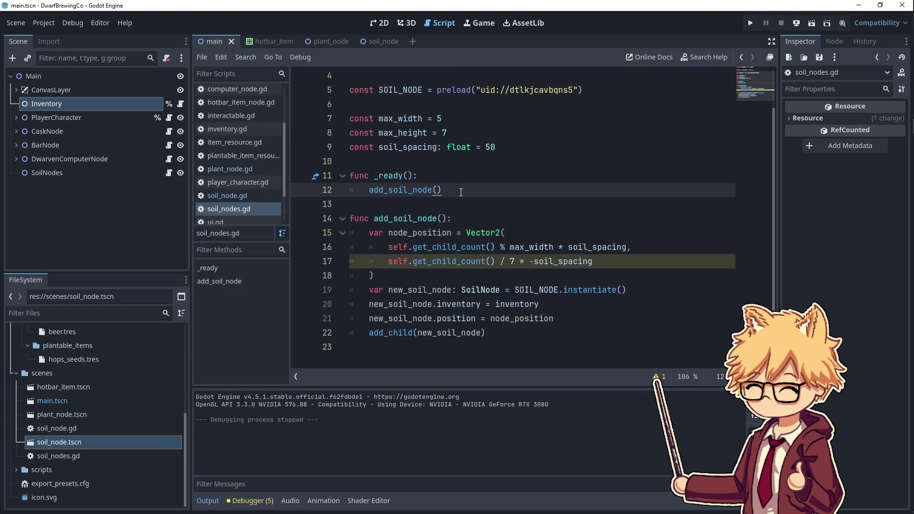
pyautogui.press('Left')
pyautogui.press('Left')
pyautogui.hotkey('ctrl', 'shift', 'Left')
pyautogui.hotkey('ctrl', 'c')
pyautogui.press('End')
pyautogui.press('Return')
pyautogui.hotkey('ctrl', 'v')
pyautogui.write('()')
pyautogui.press('Return')
pyautogui.hotkey('ctrl', 'v')
pyautogui.write('()')
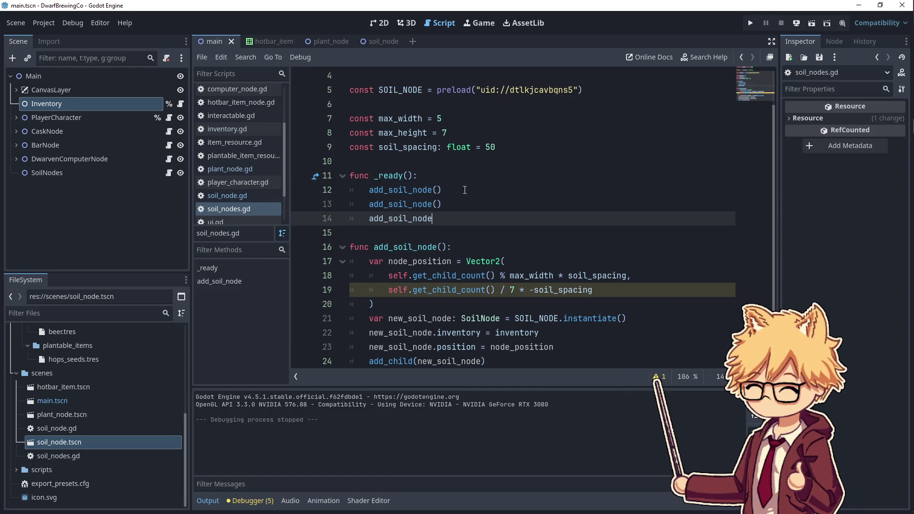
pyautogui.click(749, 30)
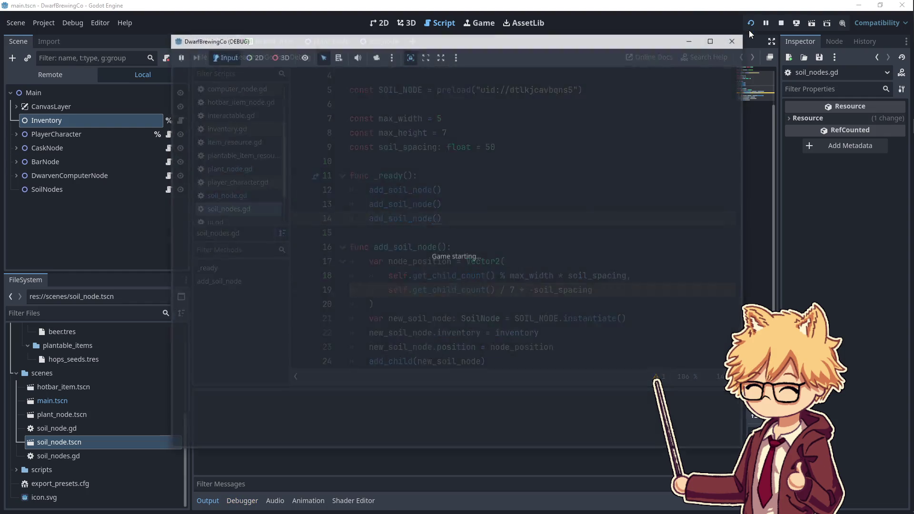
# Plant hops seeds in the three soil plots and harvest the grown hops.
pyautogui.press('Up')
pyautogui.press('Left')
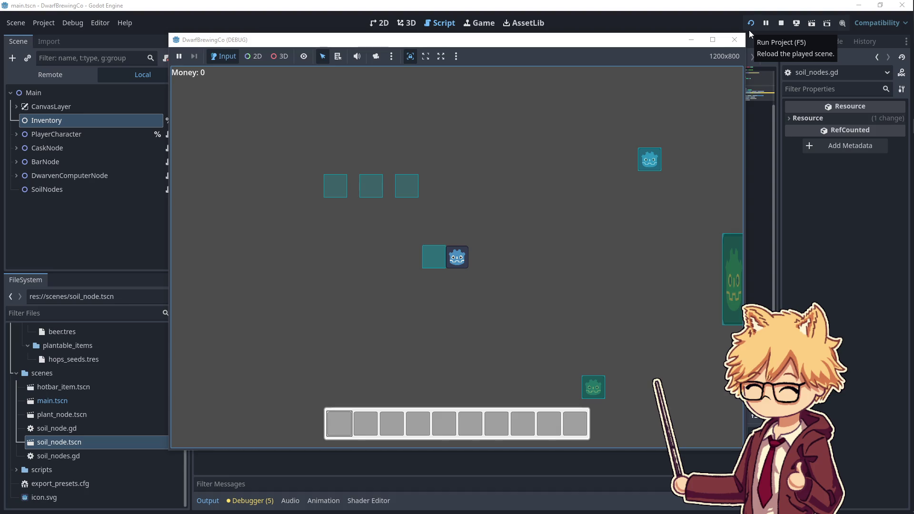
pyautogui.press('Up')
pyautogui.press('Left')
pyautogui.press('e')
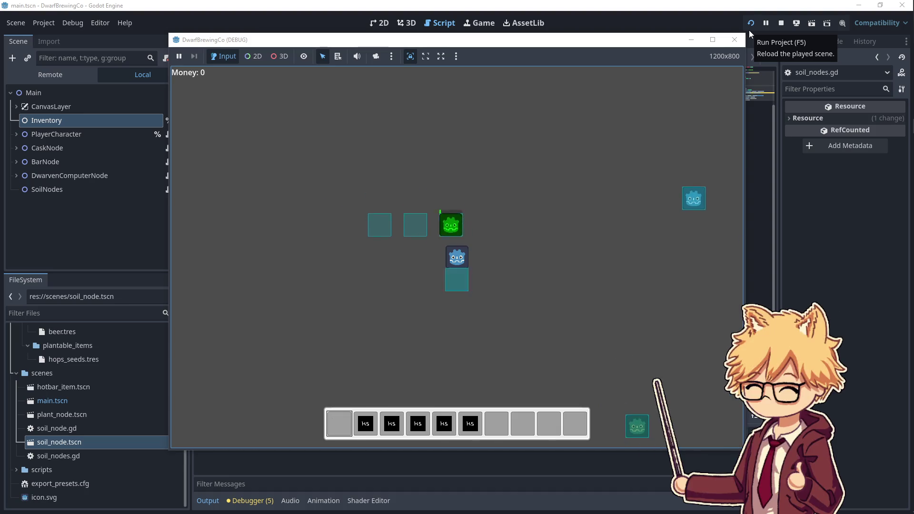
pyautogui.press('Left')
pyautogui.press('e')
pyautogui.press('e')
pyautogui.press('Right')
pyautogui.press('Down')
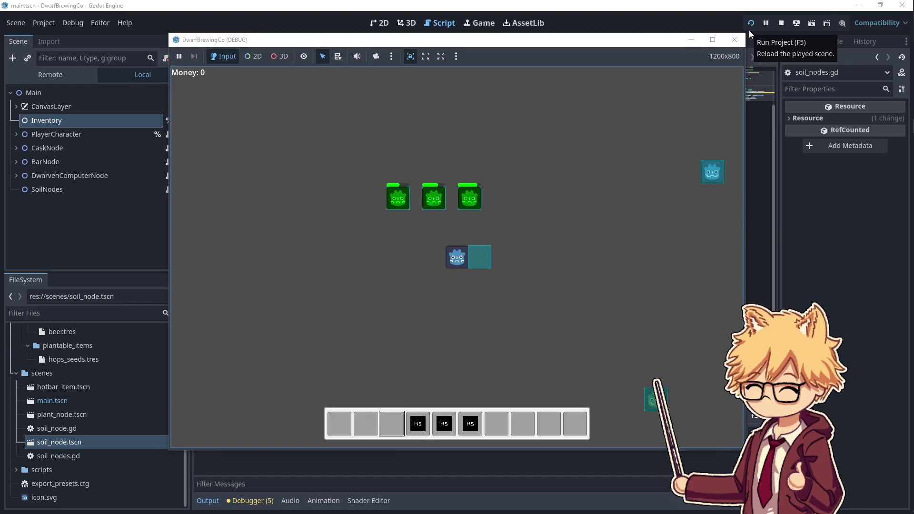
pyautogui.press('Up')
pyautogui.press('e')
pyautogui.press('Left')
pyautogui.press('e')
pyautogui.press('Left')
pyautogui.press('e')
# Use the hops from the first hotbar slot and collect the finished B items.
pyautogui.press('1')
pyautogui.press('Down')
pyautogui.press('Right')
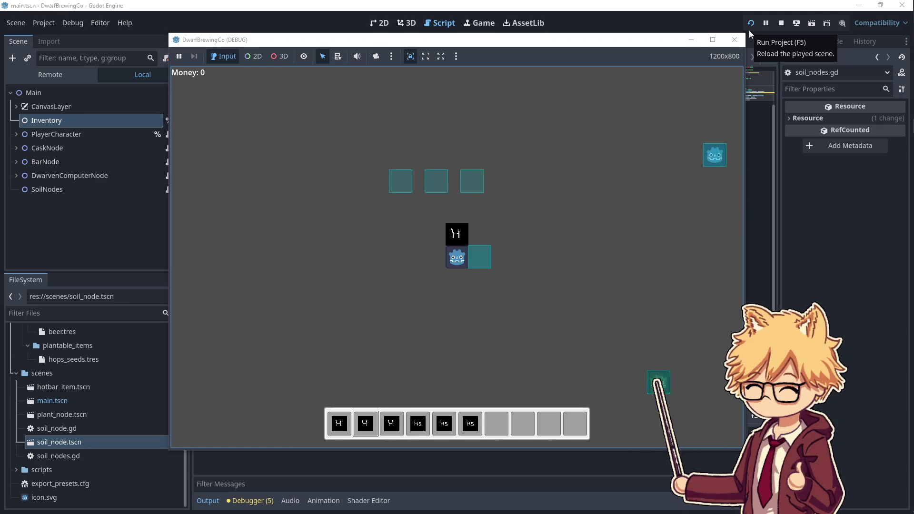
pyautogui.press('e')
pyautogui.press('Left')
pyautogui.press('Right')
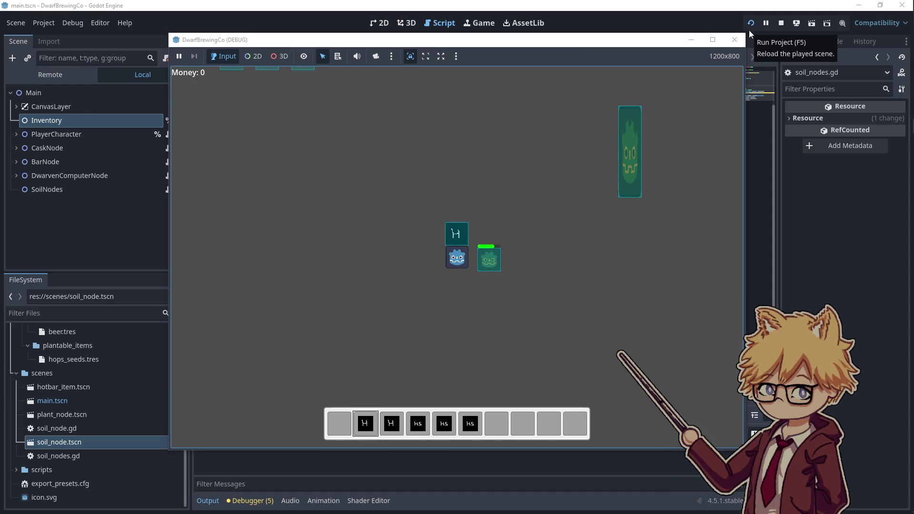
pyautogui.press('Right')
pyautogui.press('e')
pyautogui.press('3')
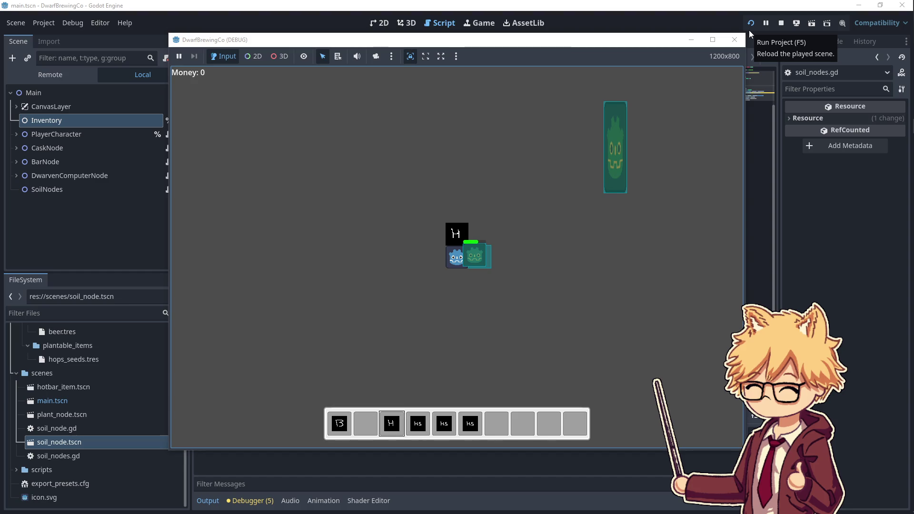
pyautogui.press('e')
pyautogui.press('e')
# Replant hops seeds in the soil plots and collect the third B item.
pyautogui.press('4')
pyautogui.press('Left')
pyautogui.press('Up')
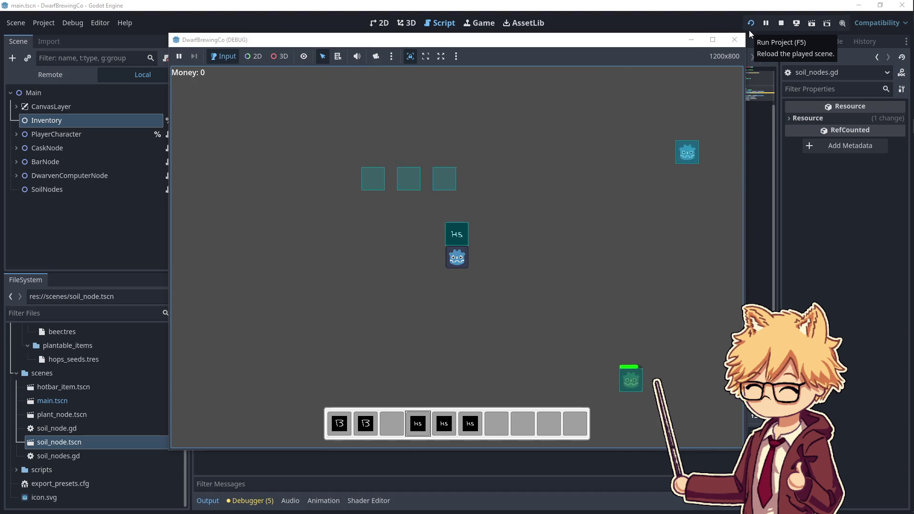
pyautogui.press('e')
pyautogui.press('Left')
pyautogui.press('5')
pyautogui.press('e')
pyautogui.press('e')
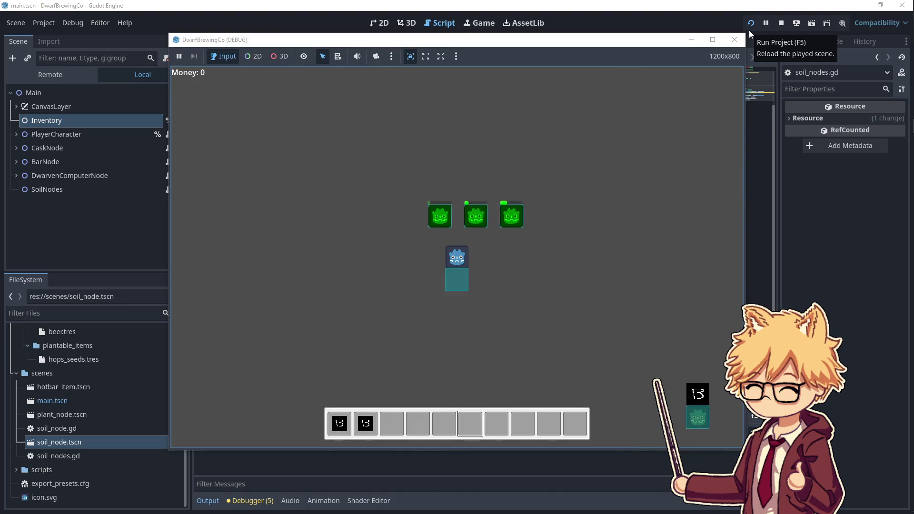
pyautogui.press('Down')
pyautogui.press('Right')
pyautogui.press('Right')
pyautogui.press('Down')
pyautogui.press('1')
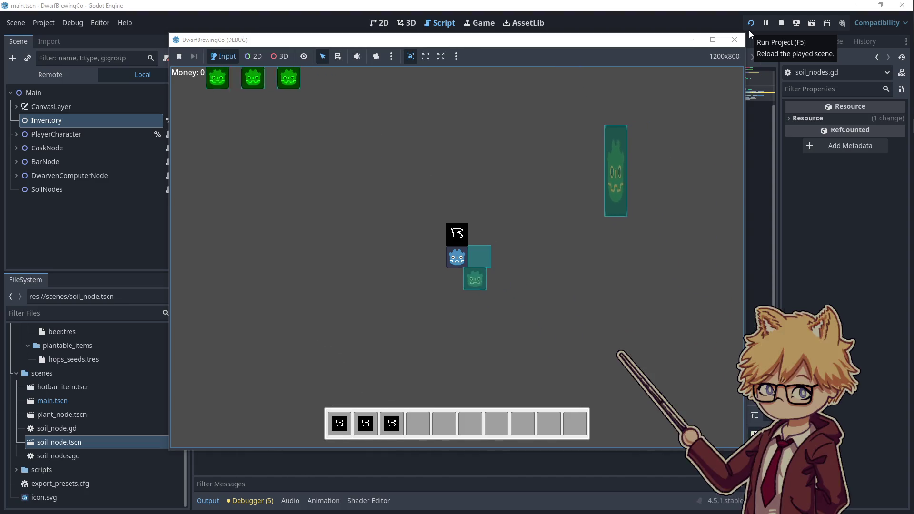
# Sell the three B items for money.
pyautogui.press('Up')
pyautogui.press('Right')
pyautogui.press('e')
pyautogui.press('2')
pyautogui.press('e')
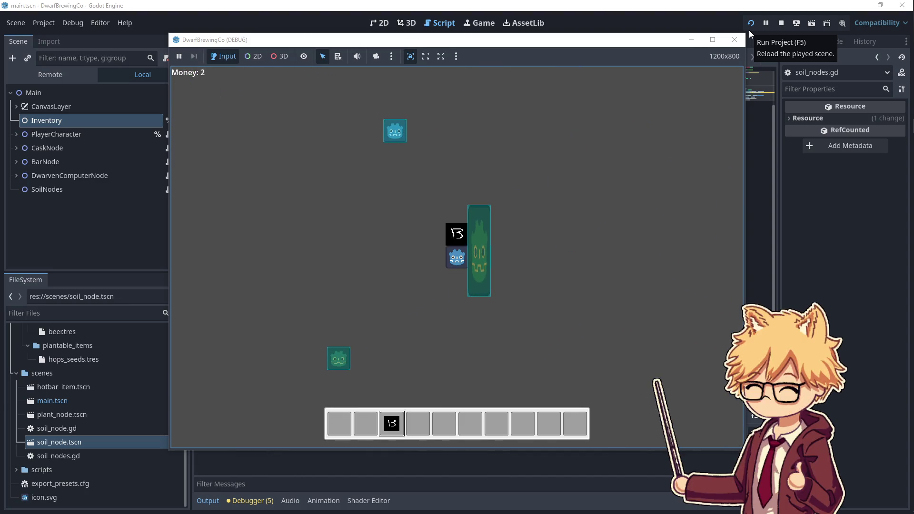
pyautogui.press('3')
pyautogui.press('e')
pyautogui.press('Left')
pyautogui.press('Left')
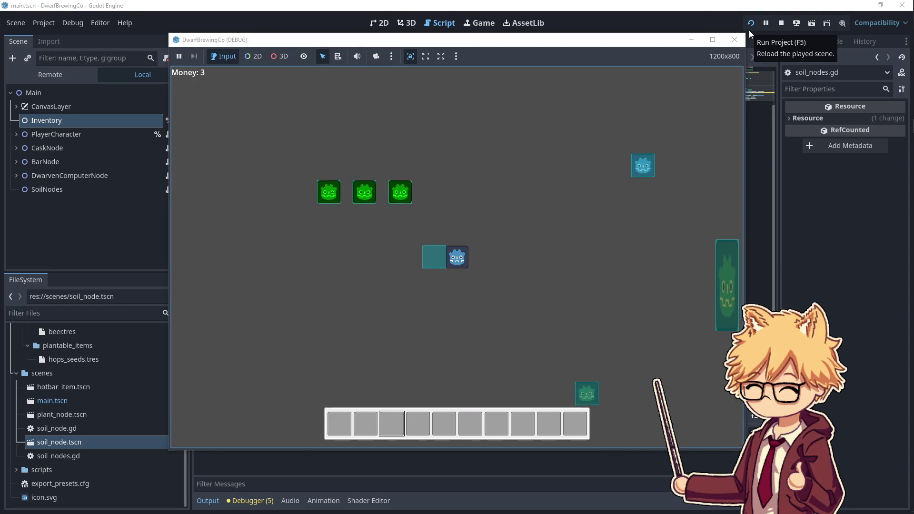
# Harvest the three hops plants and plant hops in the soil again.
pyautogui.press('Up')
pyautogui.press('e')
pyautogui.press('Left')
pyautogui.press('e')
pyautogui.press('Left')
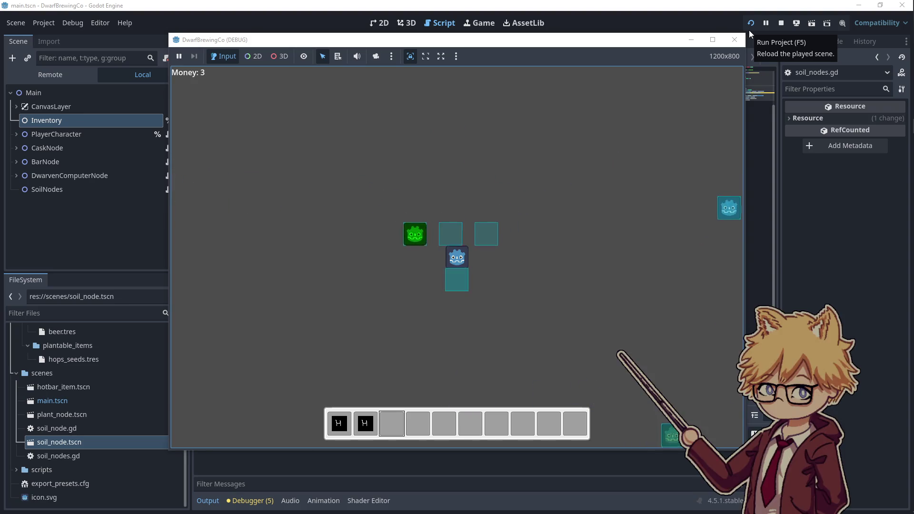
pyautogui.press('Right')
pyautogui.press('e')
pyautogui.press('1')
pyautogui.press('Right')
pyautogui.press('Down')
pyautogui.press('Right')
pyautogui.press('Down')
pyautogui.press('e')
pyautogui.press('Left')
# Harvest the grown plant, use the held hops, then stop the running game.
pyautogui.press('Right')
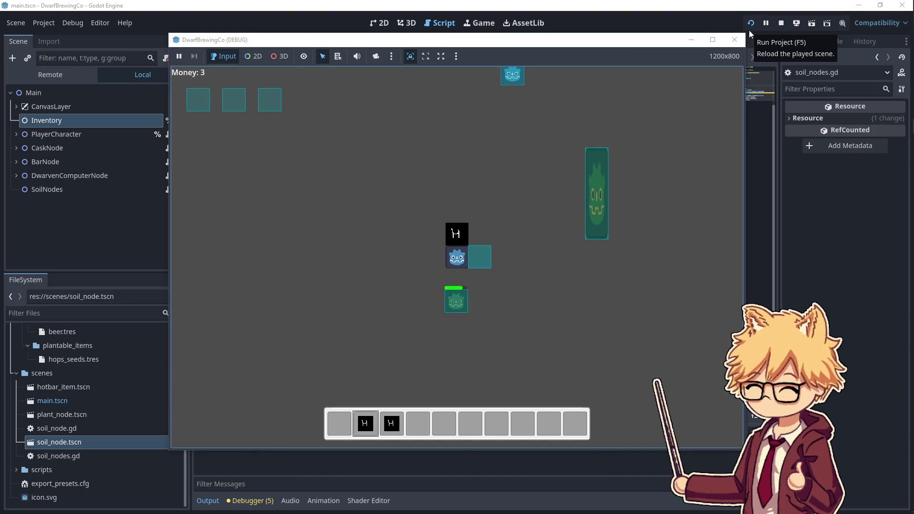
pyautogui.press('Down')
pyautogui.press('e')
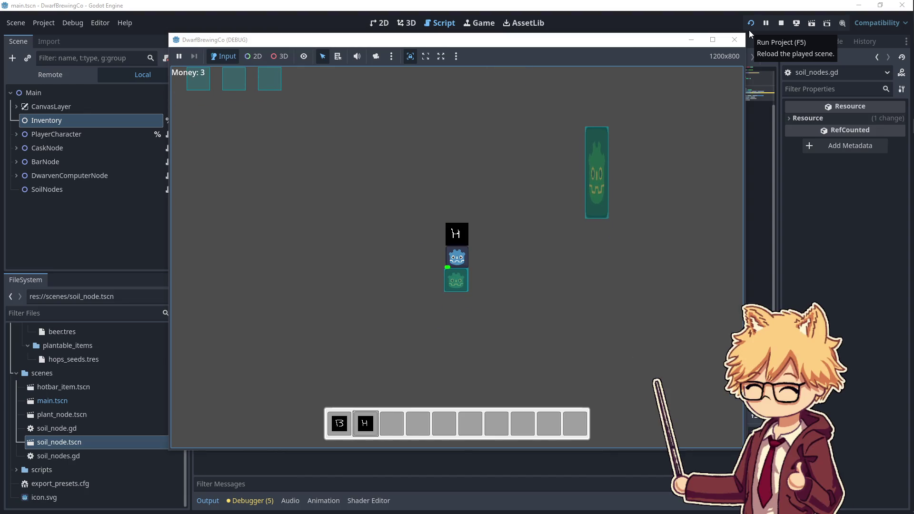
pyautogui.press('e')
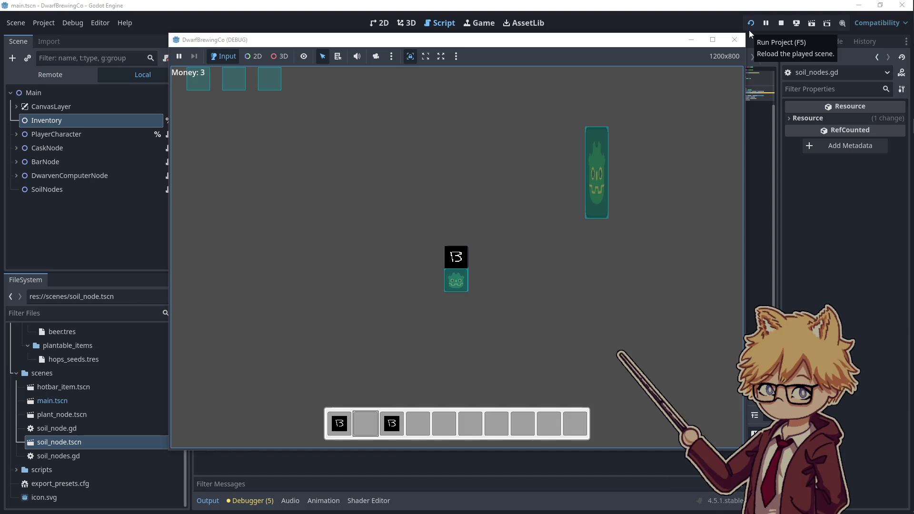
pyautogui.press('e')
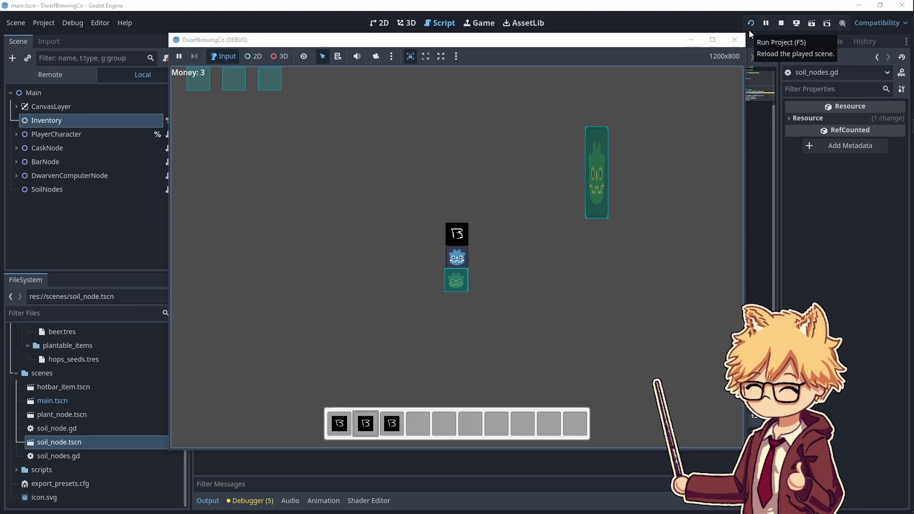
pyautogui.click(734, 39)
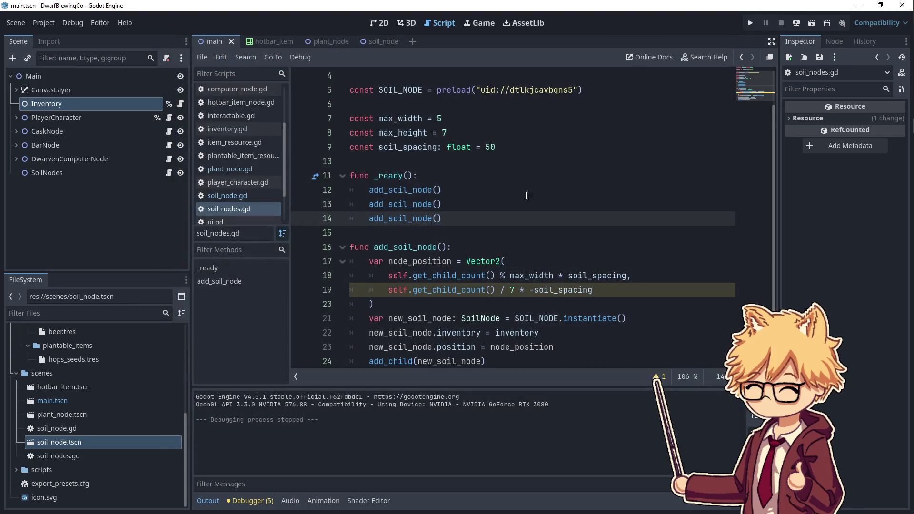
# Change the soil_spacing value from 50 to 37.
pyautogui.scroll(-1, 509, 240)
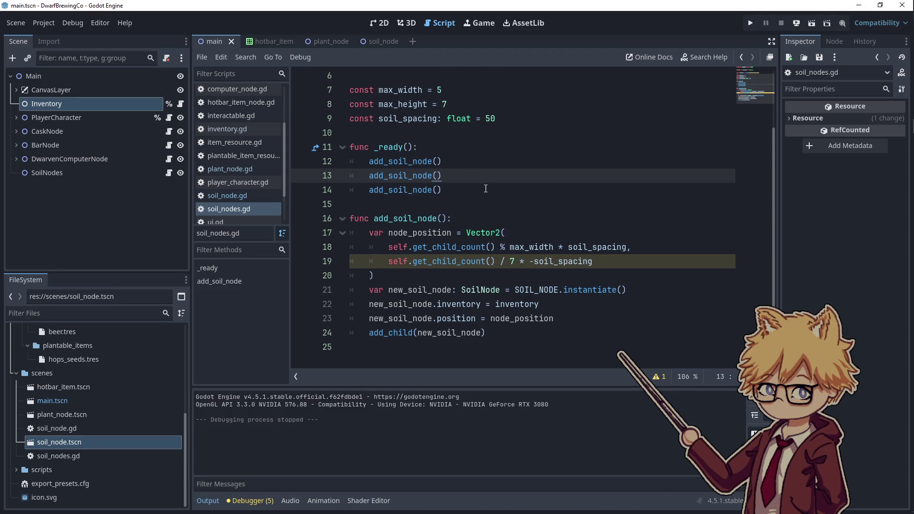
pyautogui.scroll(3, 486, 189)
pyautogui.doubleClick(486, 190)
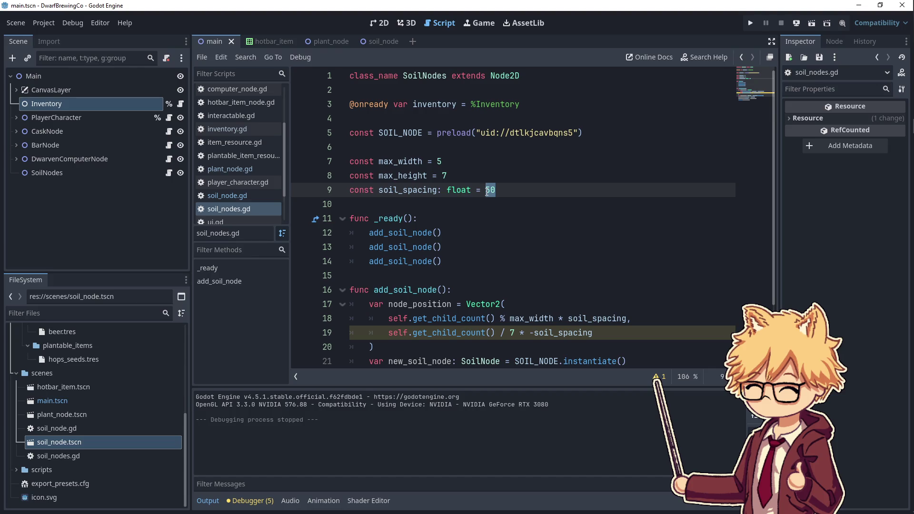
pyautogui.write('37')
pyautogui.click(489, 219)
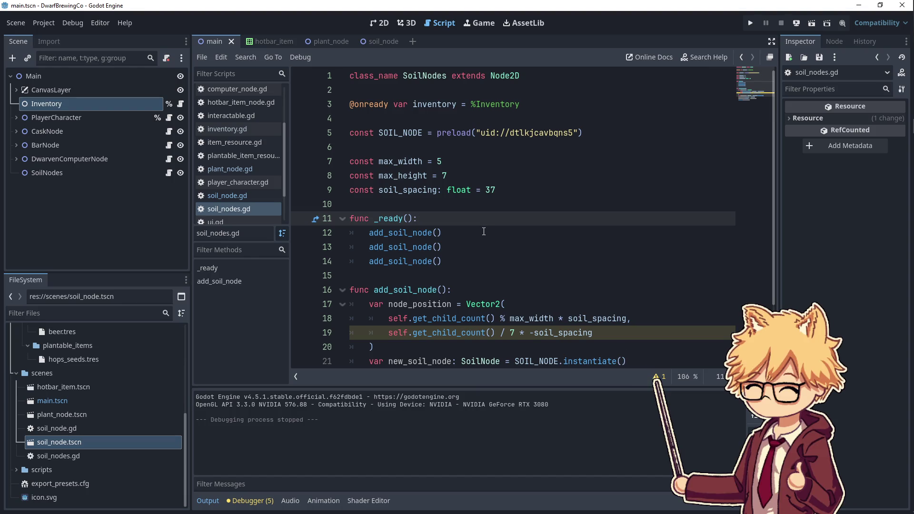
# Replace the hard-coded 7 in the row formula on line 19 with max_height.
pyautogui.scroll(-2, 482, 231)
pyautogui.scroll(2, 476, 267)
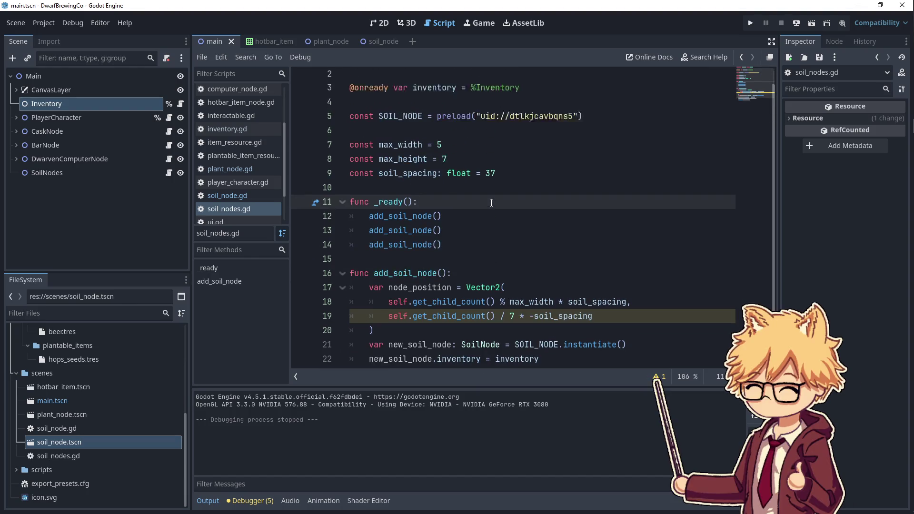
pyautogui.scroll(-2, 473, 287)
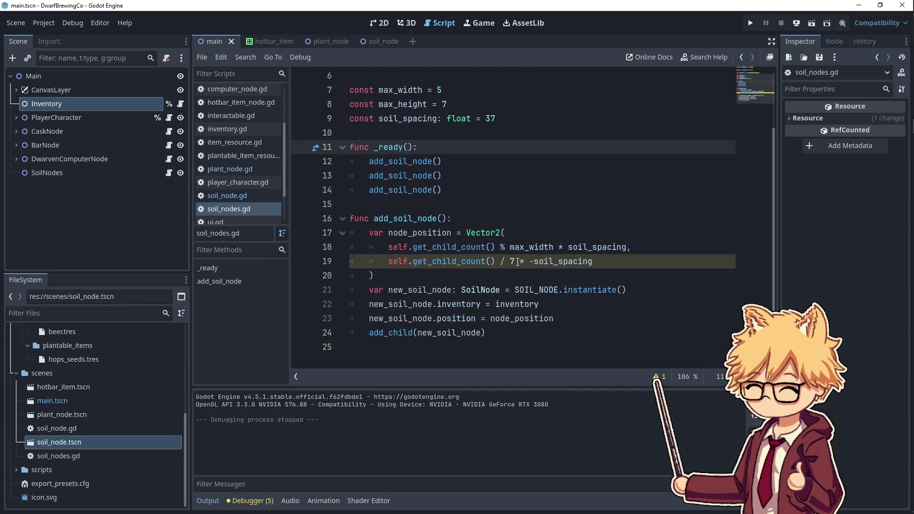
pyautogui.doubleClick(510, 261)
pyautogui.doubleClick(397, 105)
pyautogui.hotkey('ctrl', 'c')
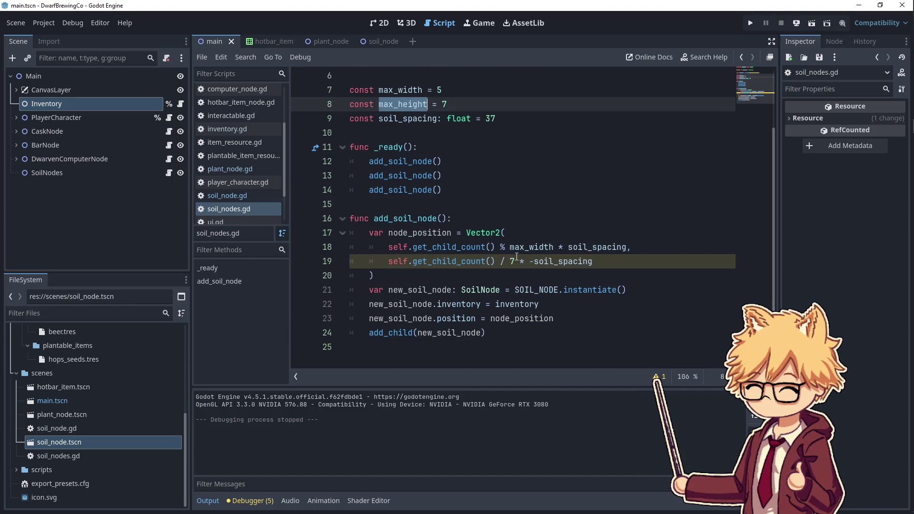
pyautogui.doubleClick(513, 261)
pyautogui.hotkey('ctrl', 'v')
# Review the _ready calls, position calculation and SoilNode type on lines 14–21.
pyautogui.click(531, 205)
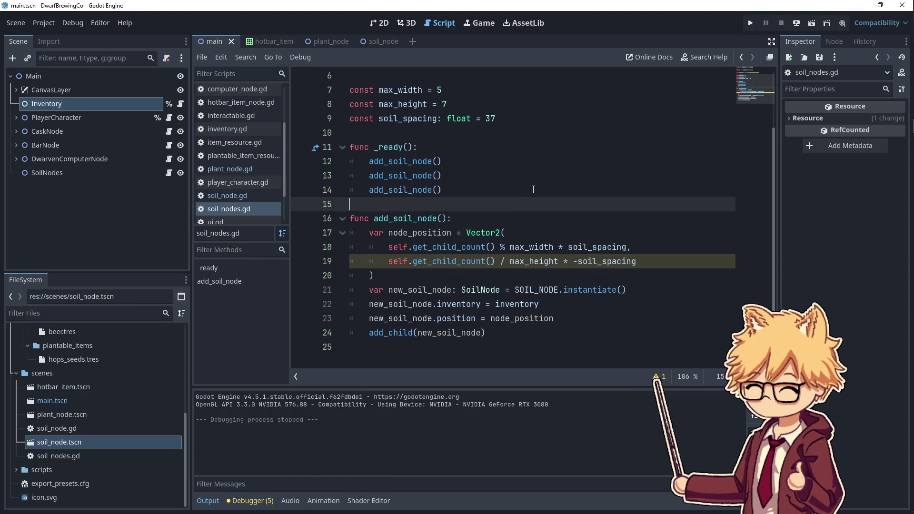
pyautogui.click(533, 189)
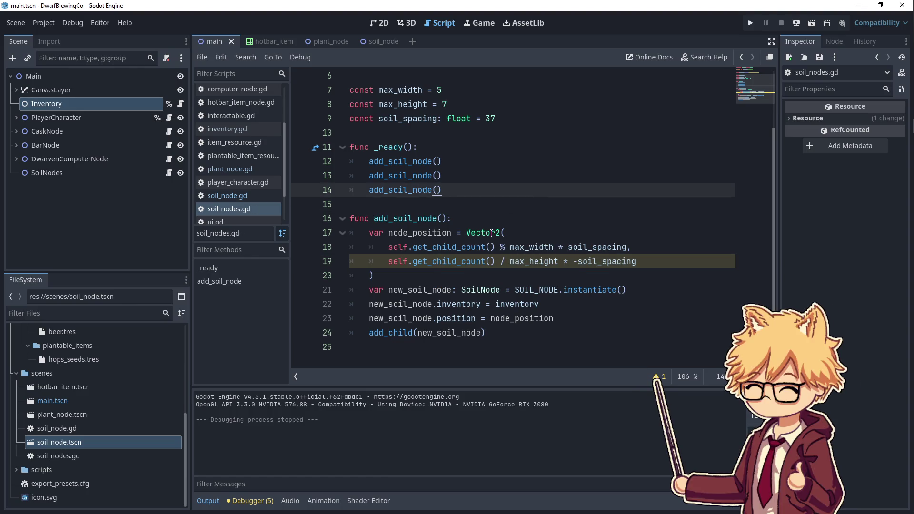
pyautogui.click(468, 232)
pyautogui.click(429, 282)
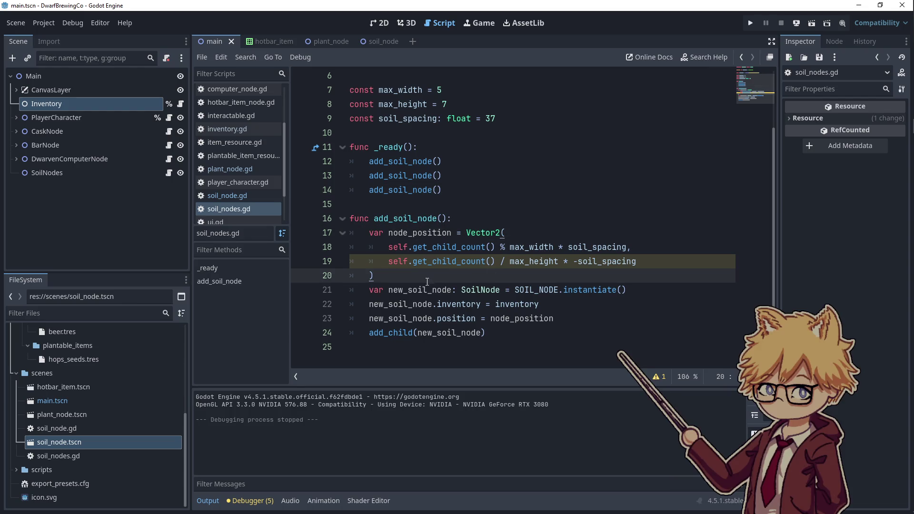
pyautogui.click(475, 284)
pyautogui.doubleClick(475, 286)
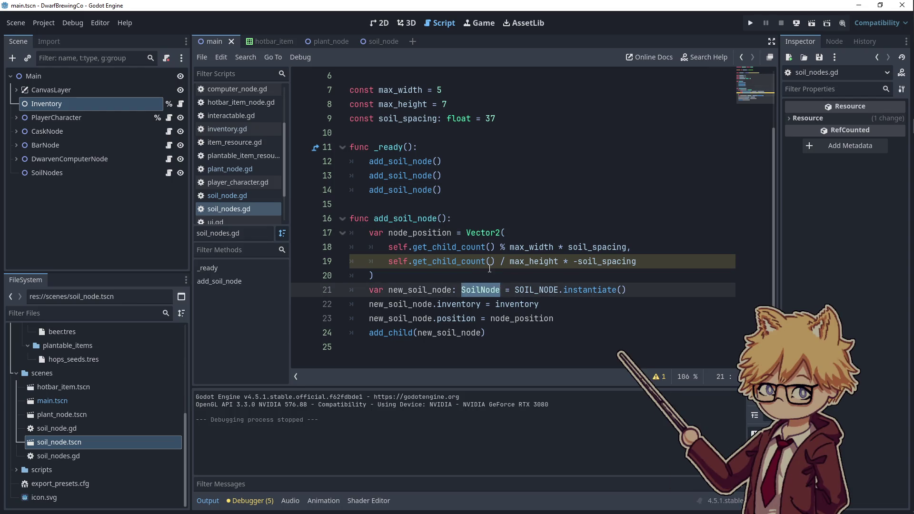
pyautogui.click(490, 262)
pyautogui.scroll(2, 494, 248)
pyautogui.scroll(-1, 493, 233)
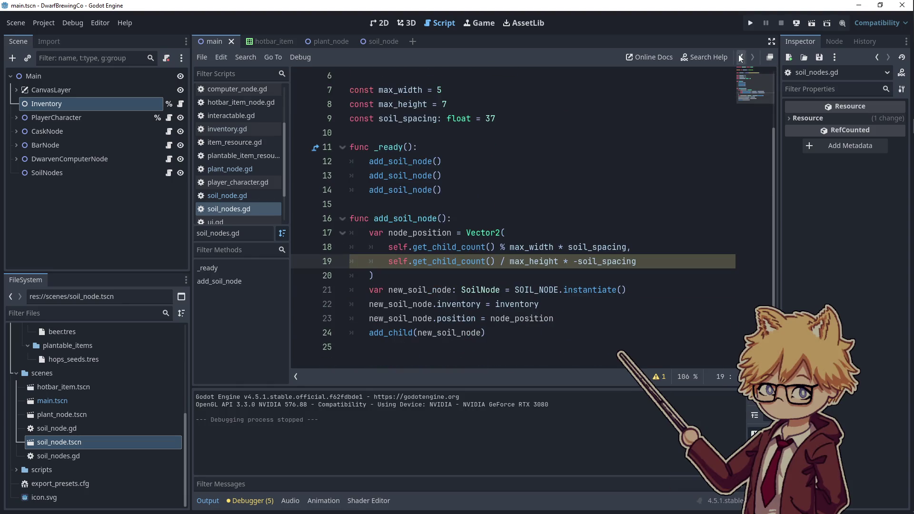
# Run the game, walk the player around to check the soil layout, then close it.
pyautogui.click(747, 27)
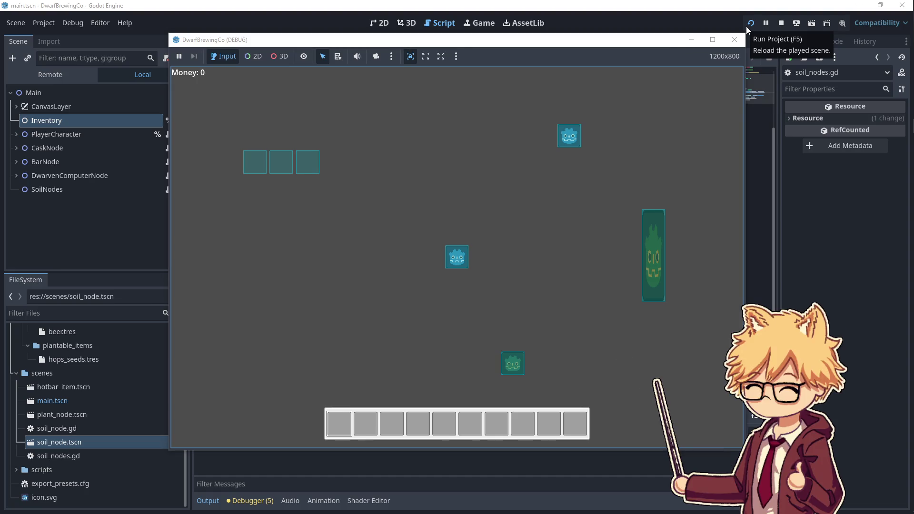
pyautogui.press('Down')
pyautogui.press('Up')
pyautogui.press('Left')
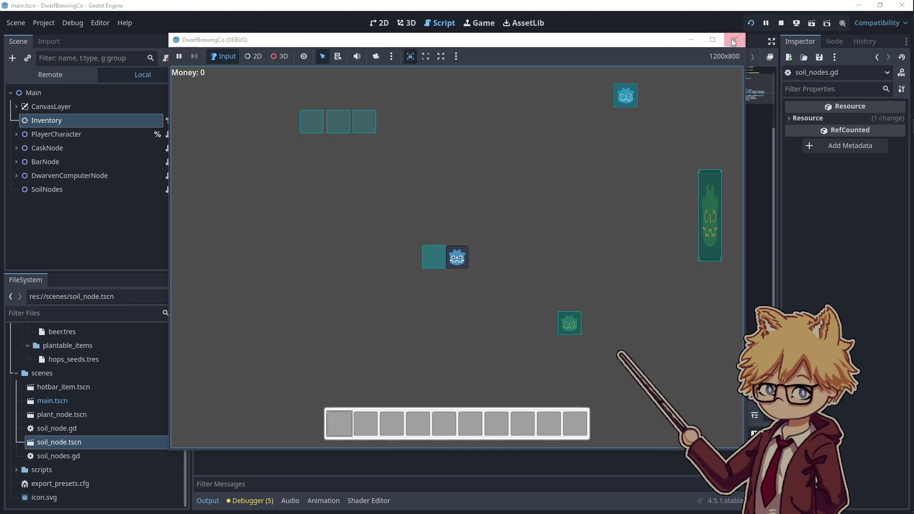
pyautogui.click(734, 42)
# Add a new empty line after the three add_soil_node calls in _ready.
pyautogui.click(471, 187)
pyautogui.press('Return')
pyautogui.write('max_height')
pyautogui.hotkey('ctrl', 'BackSpace')
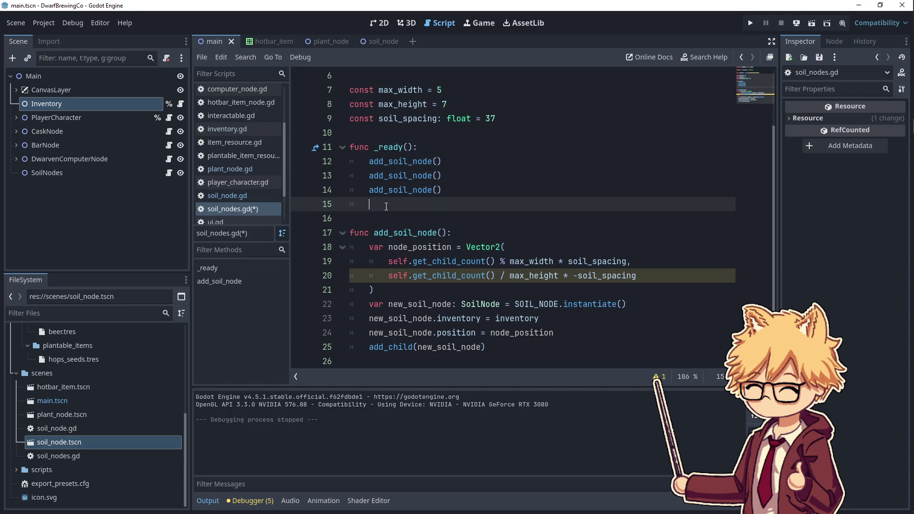
# Paste add_soil_node() calls until _ready holds twelve, then save soil_nodes.gd.
pyautogui.write('add_soil_node()')
pyautogui.press('Return')
pyautogui.press('Tab')
pyautogui.write('add_soil_node()')
pyautogui.hotkey('shift', 'Tab')
pyautogui.press('Return')
pyautogui.write('add_soil_node()')
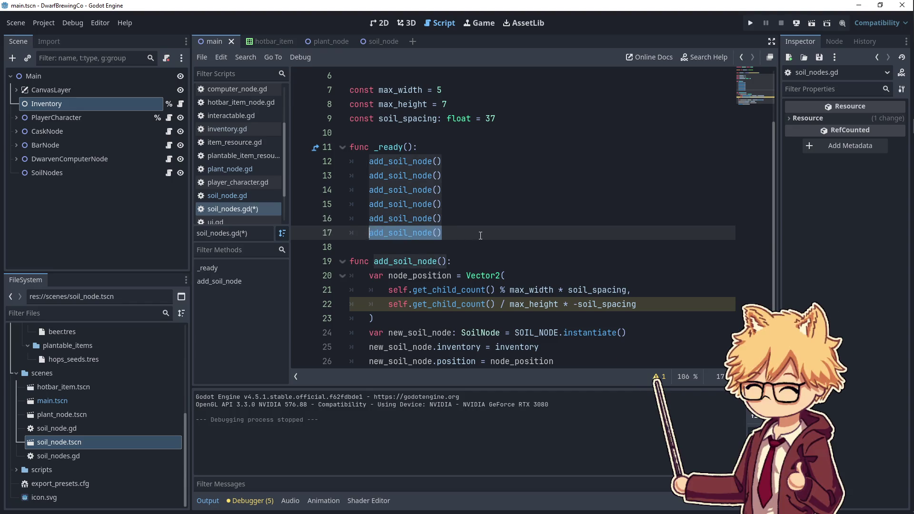
pyautogui.press('Return')
pyautogui.hotkey('ctrl', 'v')
pyautogui.press('Return')
pyautogui.write('add_soil_node()')
pyautogui.press('Return')
pyautogui.write('add_soil_node()')
pyautogui.press('Return')
pyautogui.write('add_soil_node()')
pyautogui.press('Return')
pyautogui.hotkey('ctrl', 'v')
pyautogui.press('Return')
pyautogui.hotkey('ctrl', 'v')
pyautogui.hotkey('ctrl', 's')
# Run the game, stock the hotbar with hops seeds and walk toward the soil grid.
pyautogui.click(750, 23)
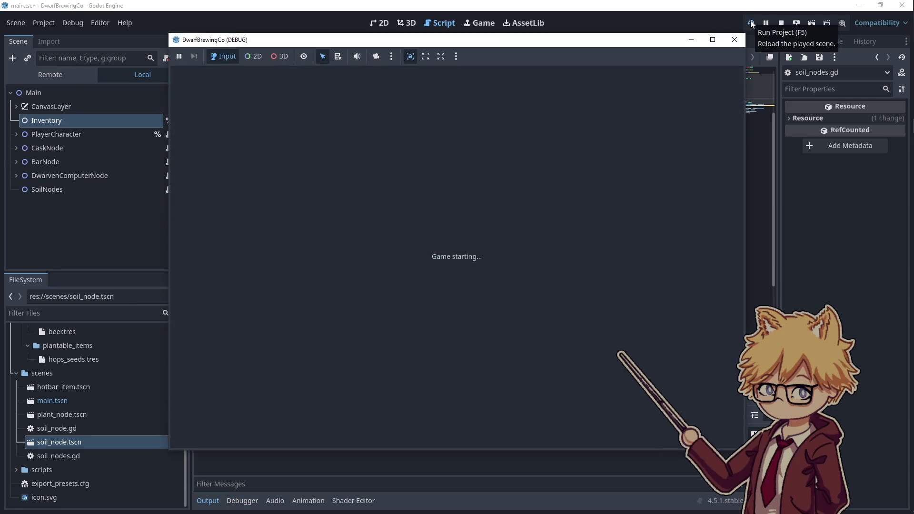
pyautogui.press('Down')
pyautogui.press('Right')
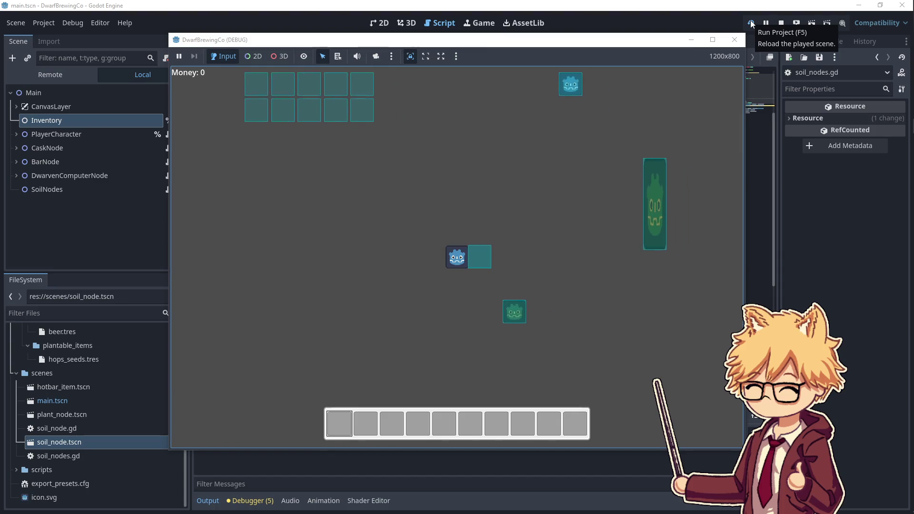
pyautogui.press('Up')
pyautogui.press('e')
pyautogui.press('e')
pyautogui.press('e')
pyautogui.press('Up')
pyautogui.press('Left')
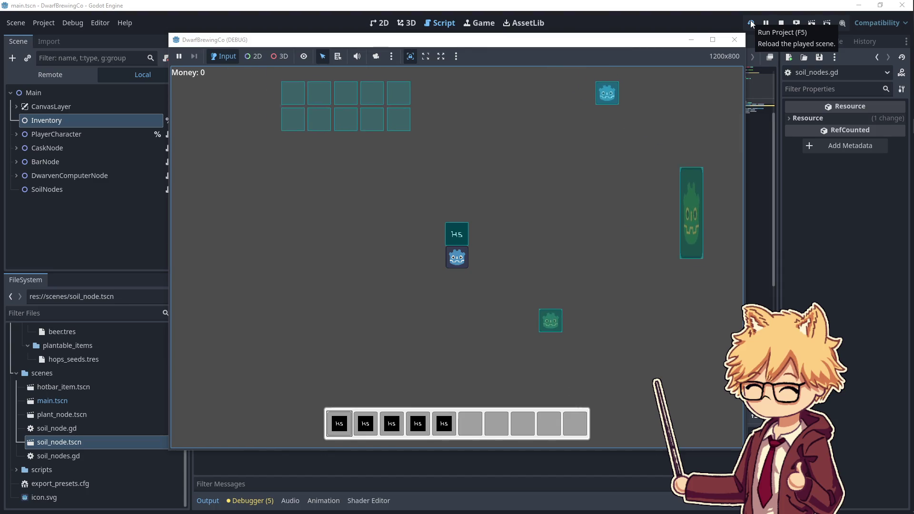
# Plant three hops seeds on neighbouring soil plots.
pyautogui.press('e')
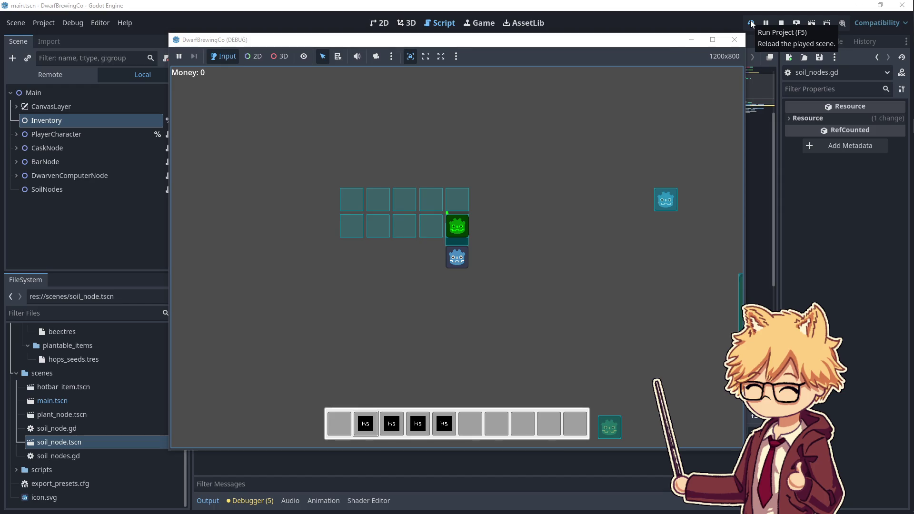
pyautogui.press('Up')
pyautogui.press('Right')
pyautogui.press('Up')
pyautogui.press('Left')
pyautogui.press('e')
pyautogui.press('Right')
pyautogui.press('Down')
pyautogui.press('Down')
pyautogui.press('Left')
pyautogui.press('e')
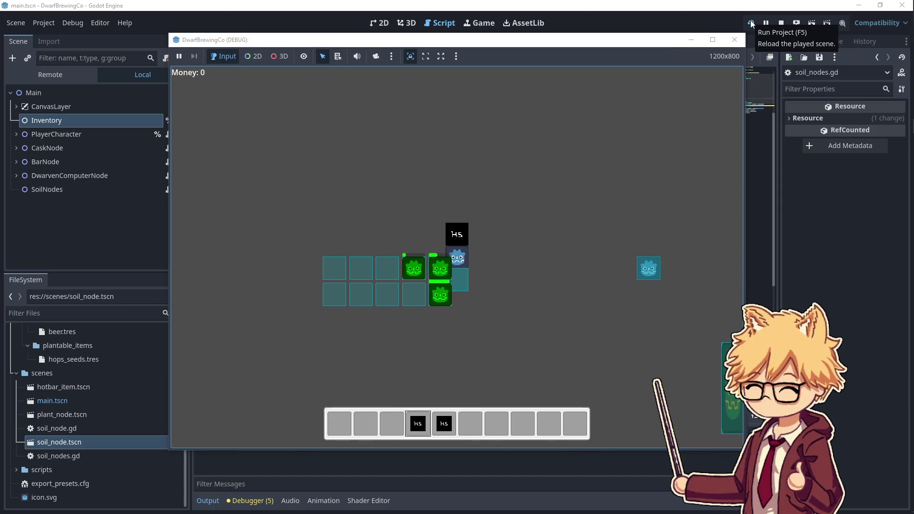
pyautogui.press('Down')
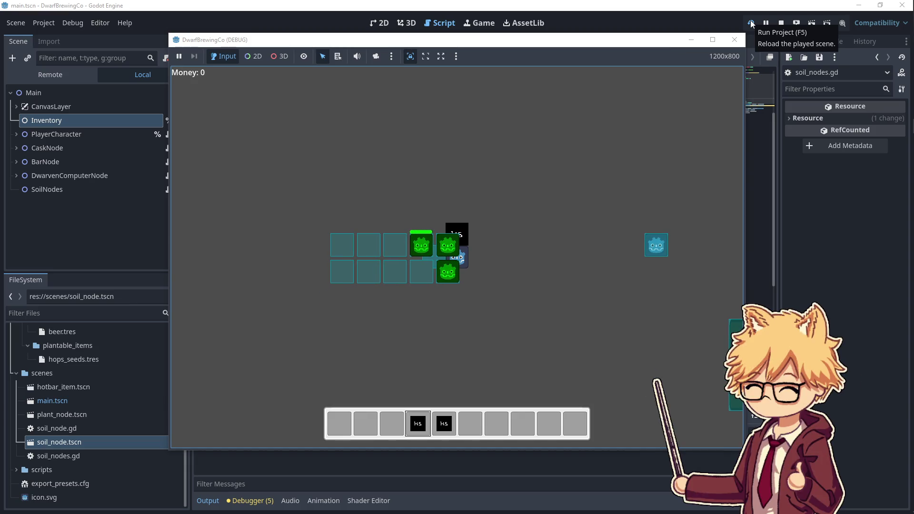
# Harvest the grown hops, plant a few more seeds, then stop the running game.
pyautogui.press('e')
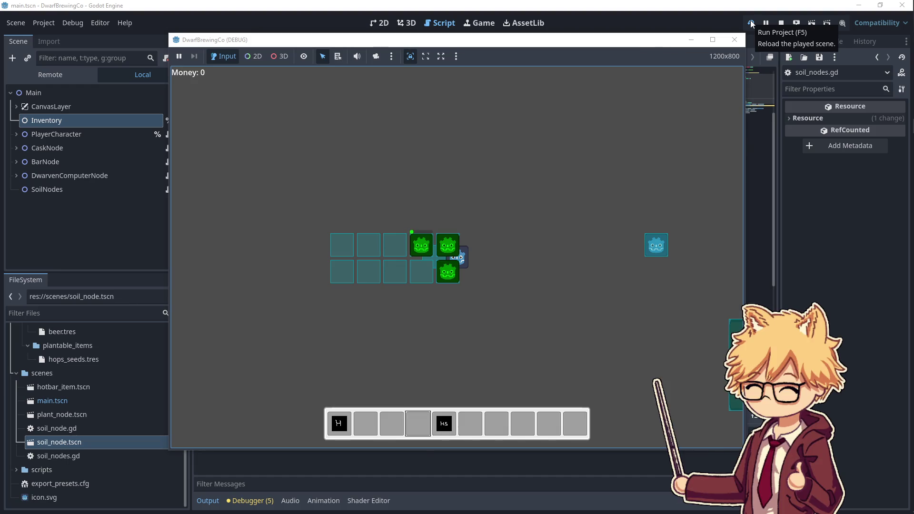
pyautogui.press('Down')
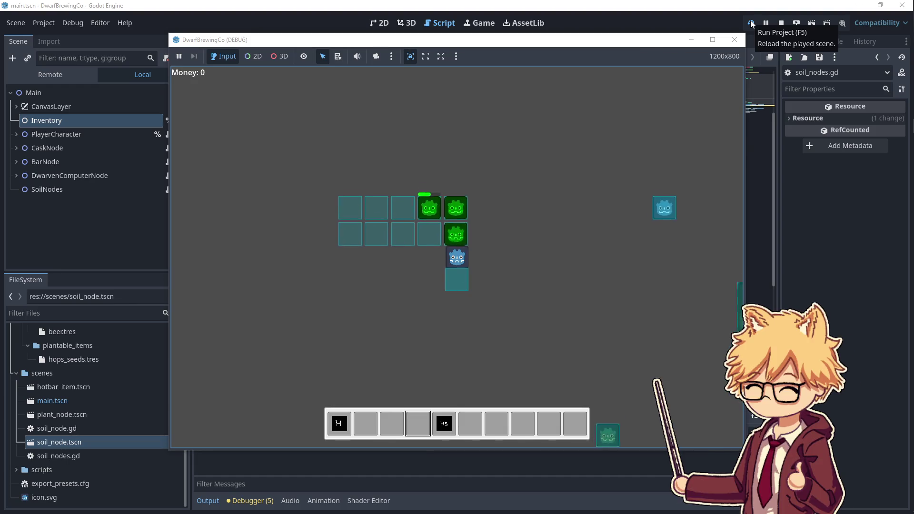
pyautogui.press('Left')
pyautogui.press('e')
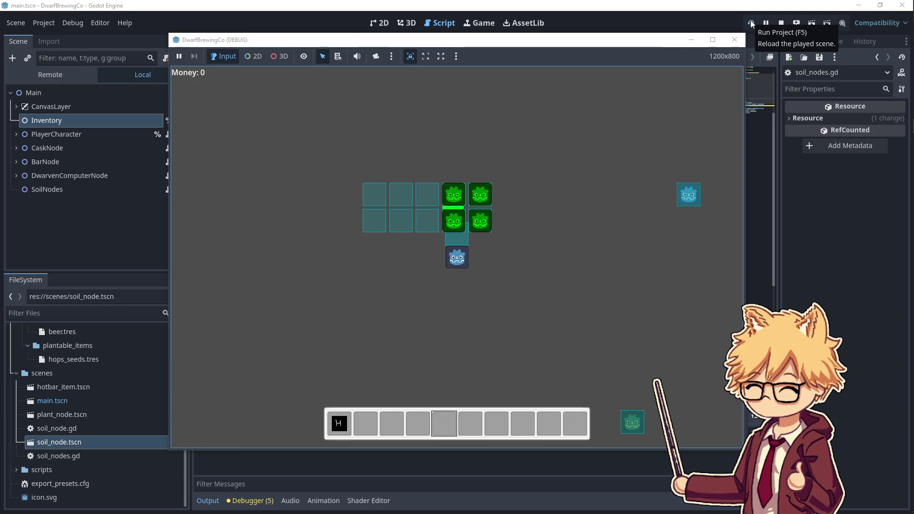
pyautogui.press('w')
pyautogui.press('d')
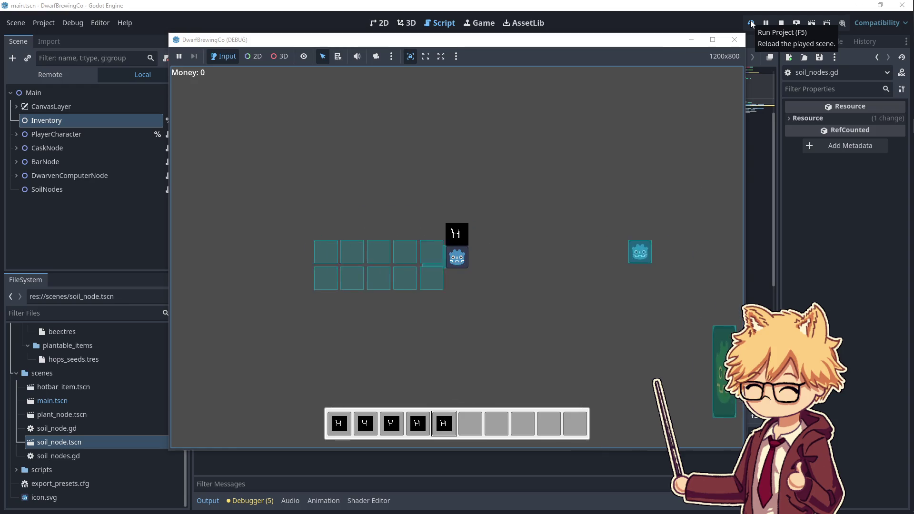
pyautogui.press('s')
pyautogui.press('d')
pyautogui.press('2')
pyautogui.press('e')
pyautogui.press('3')
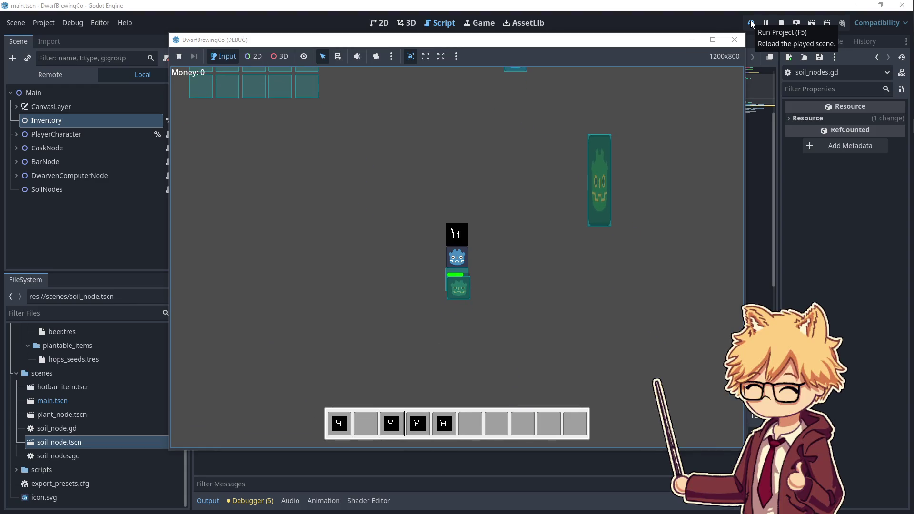
pyautogui.click(735, 39)
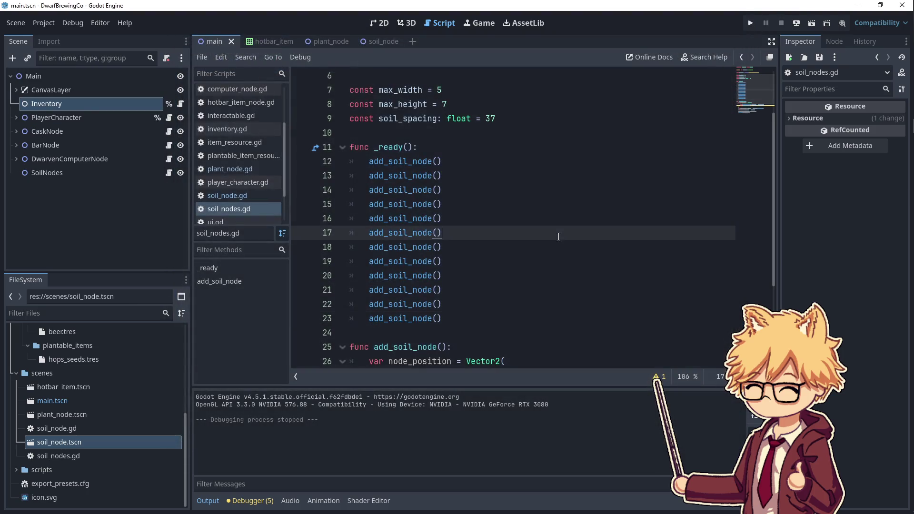
# Delete the nine extra add_soil_node calls on lines 15–23, leaving three, and open player_character.gd.
pyautogui.moveTo(475, 305); pyautogui.dragTo(443, 248)
pyautogui.click(471, 318)
pyautogui.moveTo(471, 318)
pyautogui.mouseDown()
pyautogui.moveTo(333, 218)
pyautogui.moveTo(290, 204)
pyautogui.mouseUp()
pyautogui.press('Delete')
pyautogui.press('BackSpace')
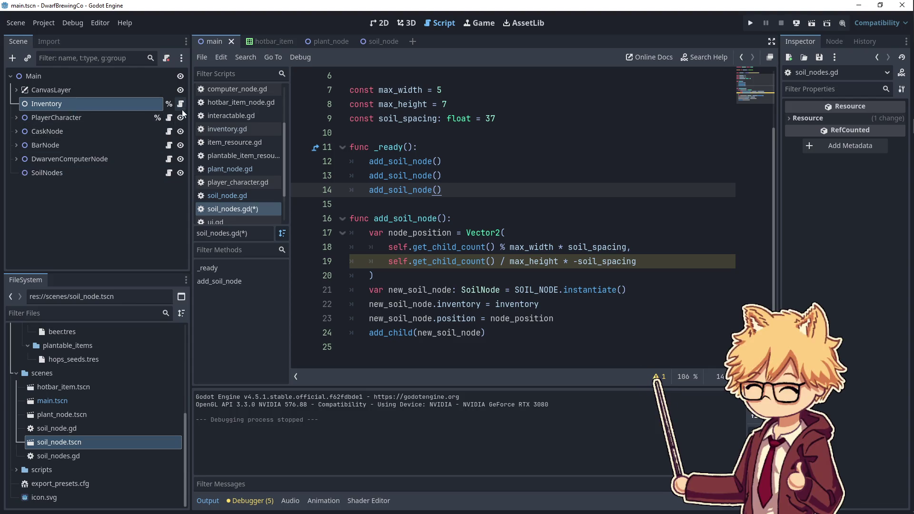
pyautogui.click(169, 118)
# Inspect where the interactable variable is declared and used in player_character.gd.
pyautogui.scroll(7, 465, 258)
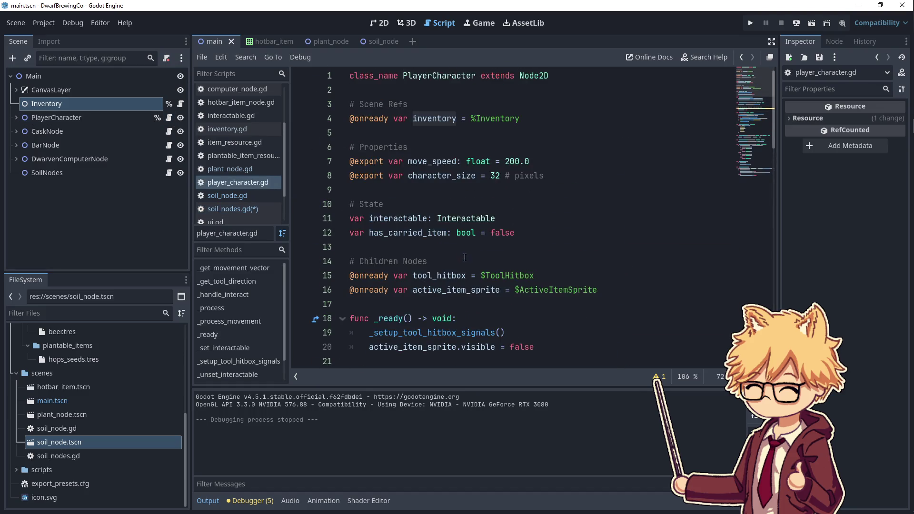
pyautogui.doubleClick(418, 219)
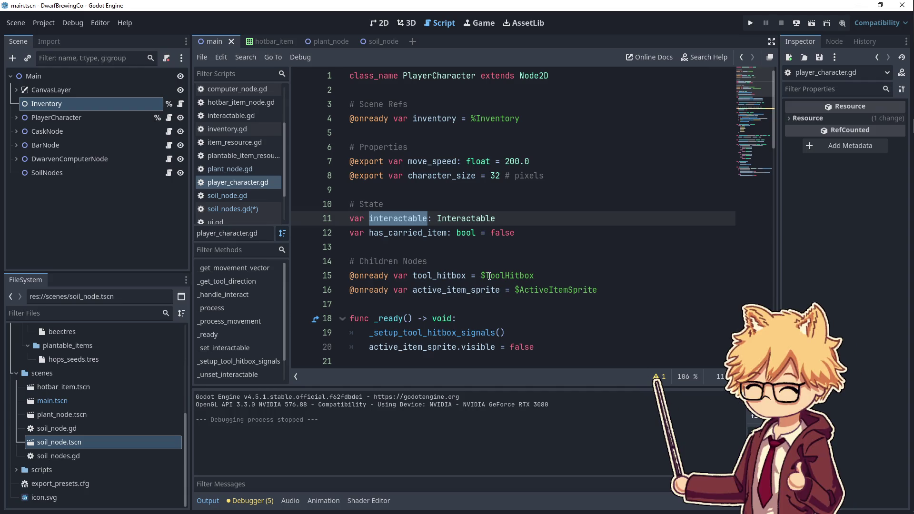
pyautogui.scroll(-1, 473, 243)
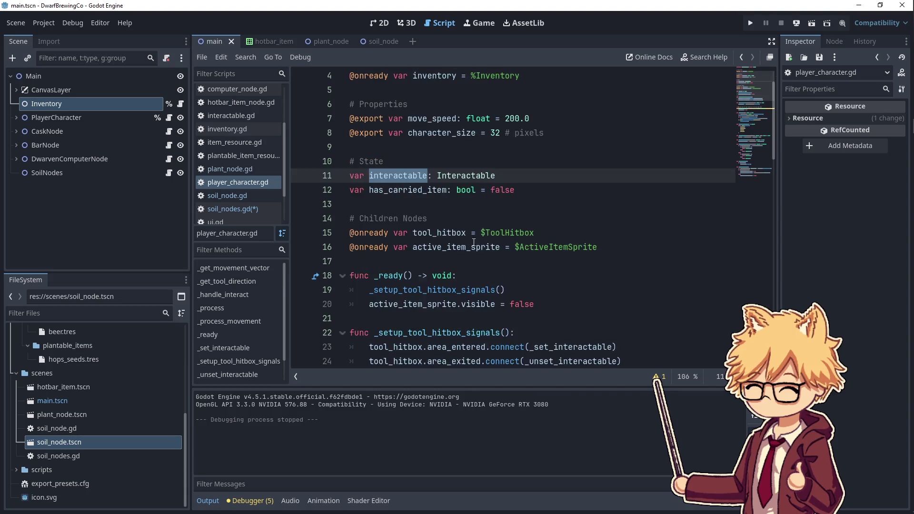
pyautogui.scroll(-1, 474, 242)
pyautogui.doubleClick(404, 147)
pyautogui.doubleClick(407, 135)
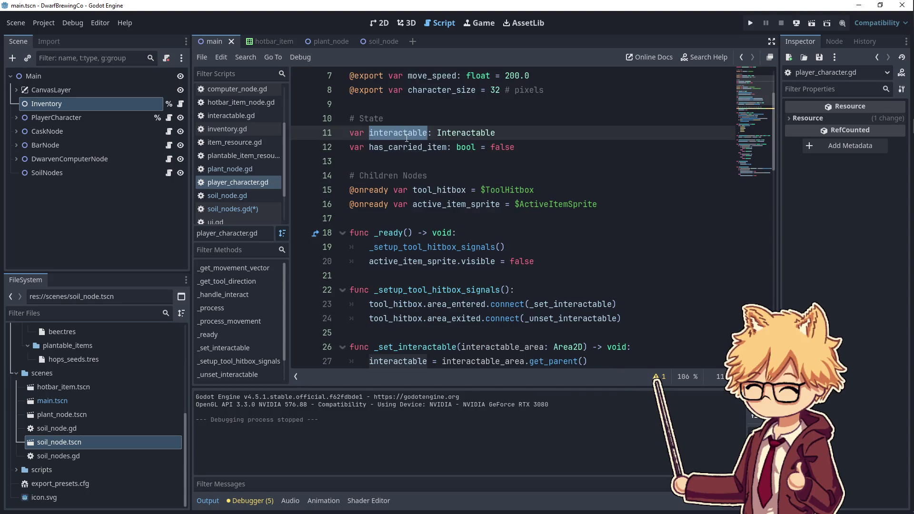
# Examine the get_parent call on line 27 and the State comment in the script.
pyautogui.scroll(-2, 486, 266)
pyautogui.doubleClick(552, 276)
pyautogui.scroll(2, 452, 277)
pyautogui.scroll(-2, 452, 277)
pyautogui.scroll(1, 452, 277)
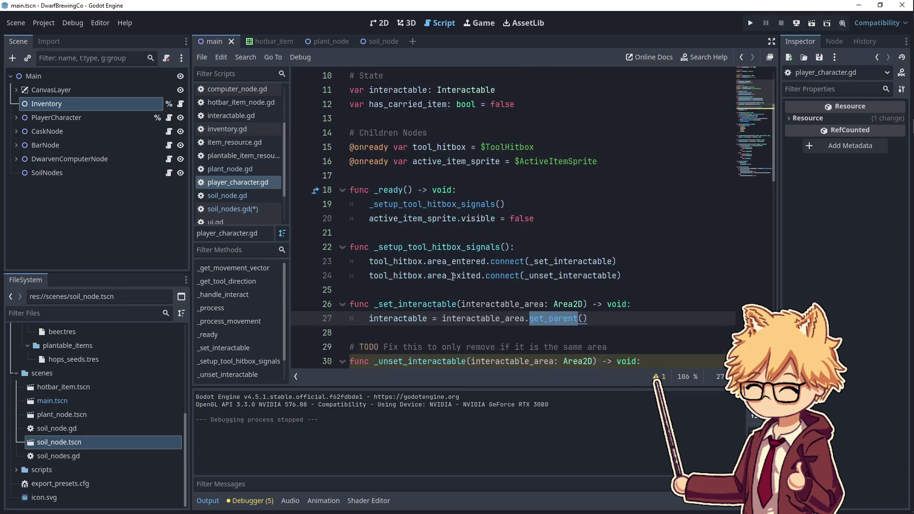
pyautogui.scroll(2, 452, 278)
pyautogui.click(431, 176)
pyautogui.click(406, 162)
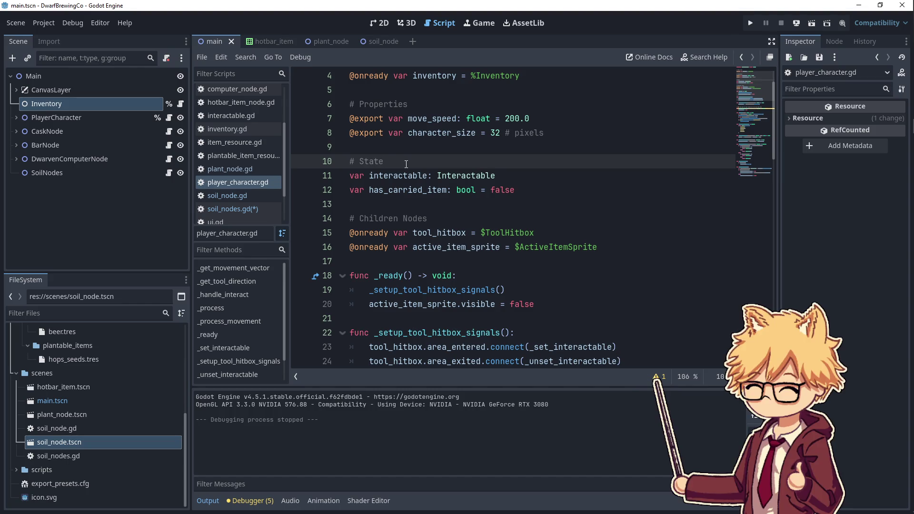
# Leave the player_character.gd script at empty line 17 and switch to the YouTube browser window.
pyautogui.click(453, 261)
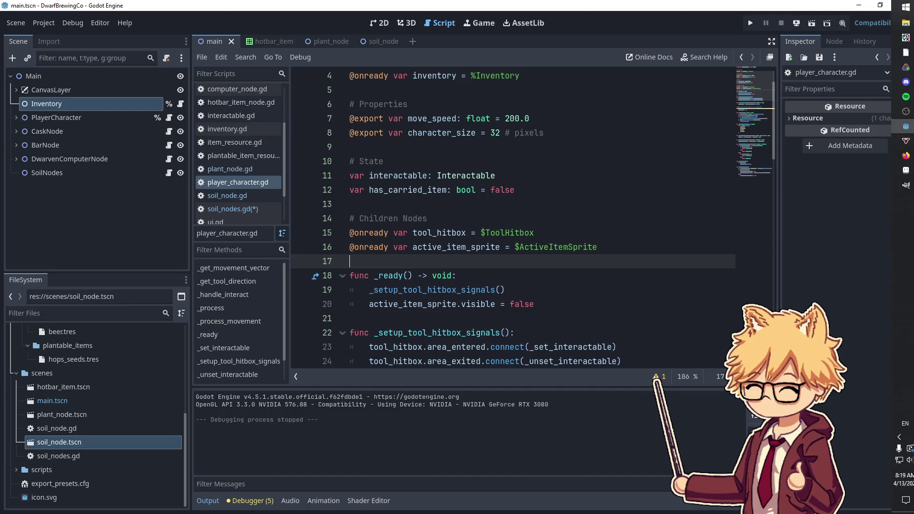
pyautogui.moveTo(899, 156)
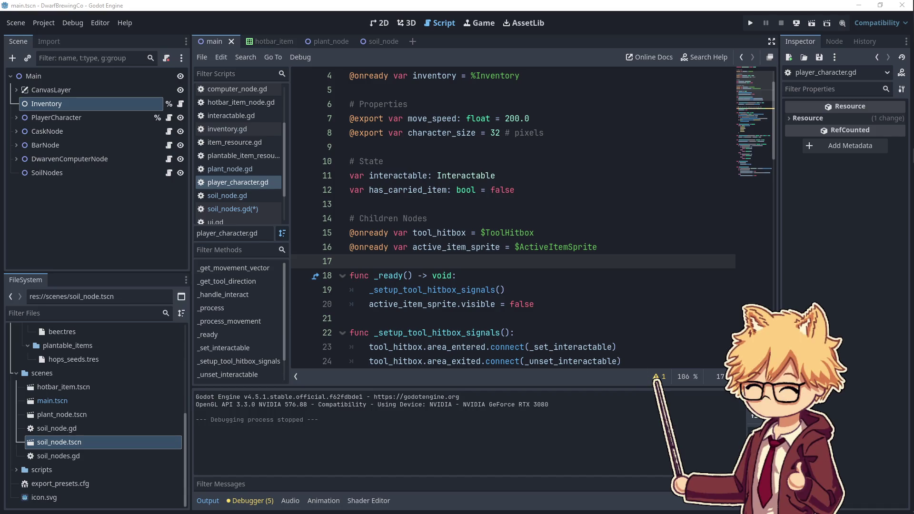
pyautogui.hotkey('alt', 'Tab')
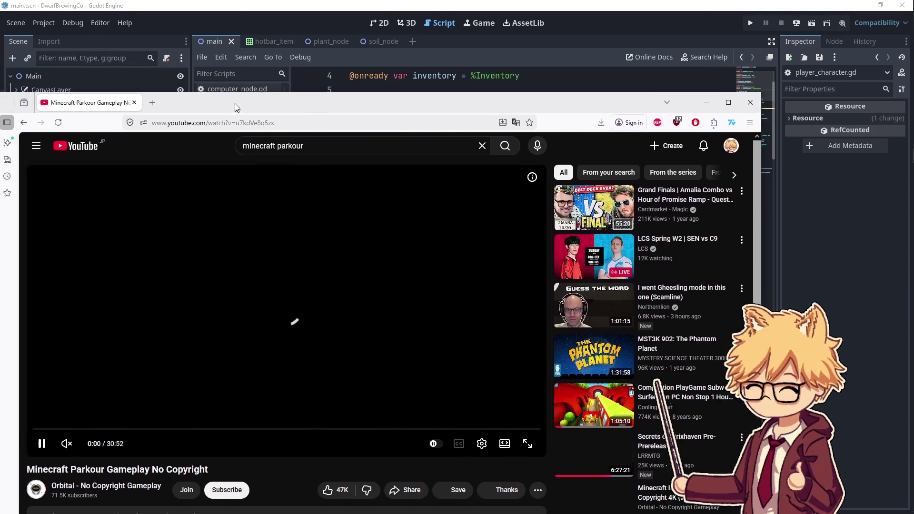
# Maximize the Minecraft parkour YouTube window and launch Paint with a blank canvas.
pyautogui.doubleClick(235, 104)
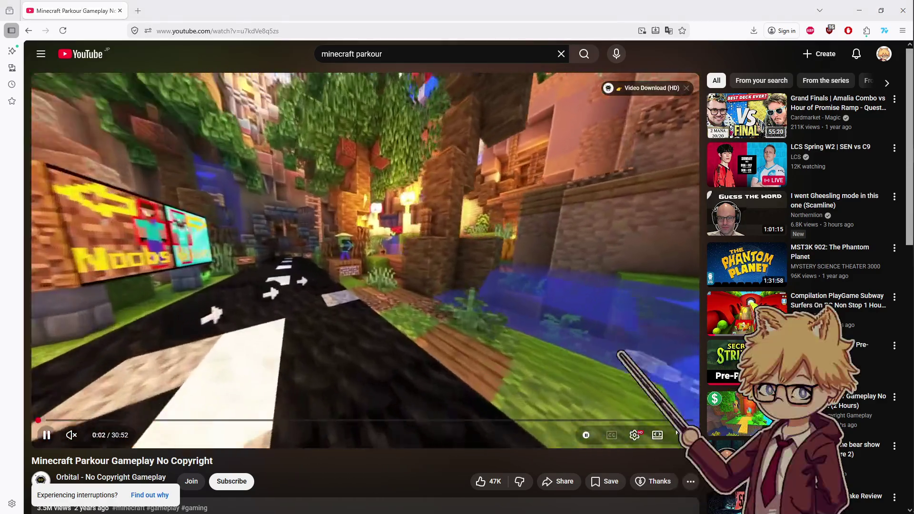
pyautogui.hotkey('alt', 'Tab')
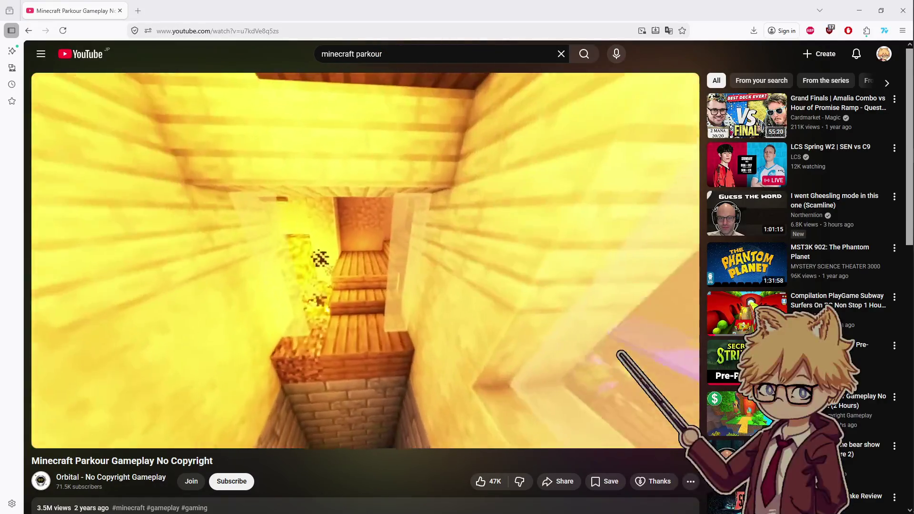
pyautogui.press('super')
pyautogui.write('paint')
pyautogui.press('Return')
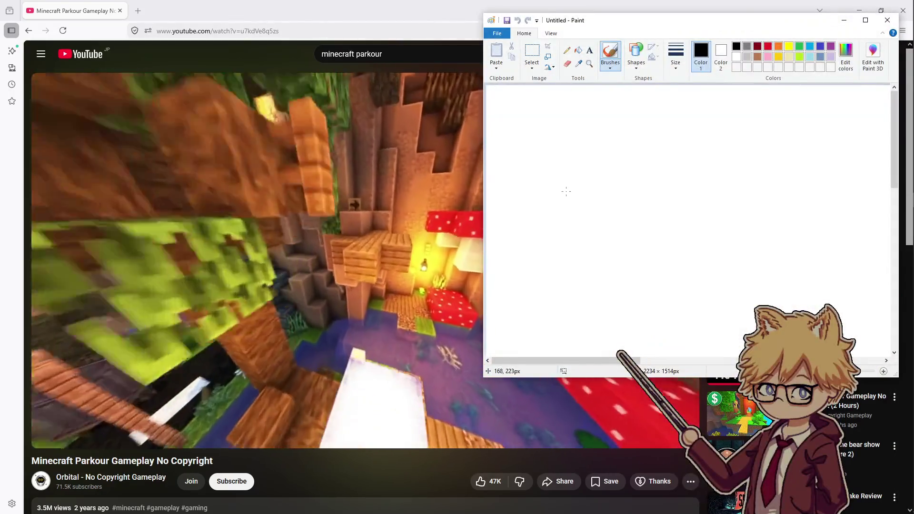
# Handwrite 'Ads & water', 'BRB' and '<3' on the Paint canvas with the brush.
pyautogui.moveTo(567, 191); pyautogui.dragTo(589, 184)
pyautogui.moveTo(571, 174); pyautogui.dragTo(624, 178)
pyautogui.moveTo(702, 166)
pyautogui.mouseDown()
pyautogui.moveTo(703, 182)
pyautogui.moveTo(757, 168)
pyautogui.moveTo(774, 177)
pyautogui.mouseUp()
pyautogui.moveTo(779, 159)
pyautogui.mouseDown()
pyautogui.moveTo(782, 175)
pyautogui.moveTo(791, 165)
pyautogui.mouseUp()
pyautogui.moveTo(792, 173)
pyautogui.mouseDown()
pyautogui.moveTo(801, 179)
pyautogui.moveTo(815, 164)
pyautogui.mouseUp()
pyautogui.moveTo(620, 227); pyautogui.dragTo(622, 250)
pyautogui.moveTo(616, 230)
pyautogui.mouseDown()
pyautogui.moveTo(638, 233)
pyautogui.moveTo(619, 248)
pyautogui.mouseUp()
pyautogui.moveTo(660, 238)
pyautogui.mouseDown()
pyautogui.moveTo(672, 219)
pyautogui.moveTo(679, 236)
pyautogui.mouseUp()
pyautogui.moveTo(703, 217); pyautogui.dragTo(705, 236)
pyautogui.moveTo(670, 268); pyautogui.dragTo(671, 285)
pyautogui.moveTo(681, 267); pyautogui.dragTo(682, 285)
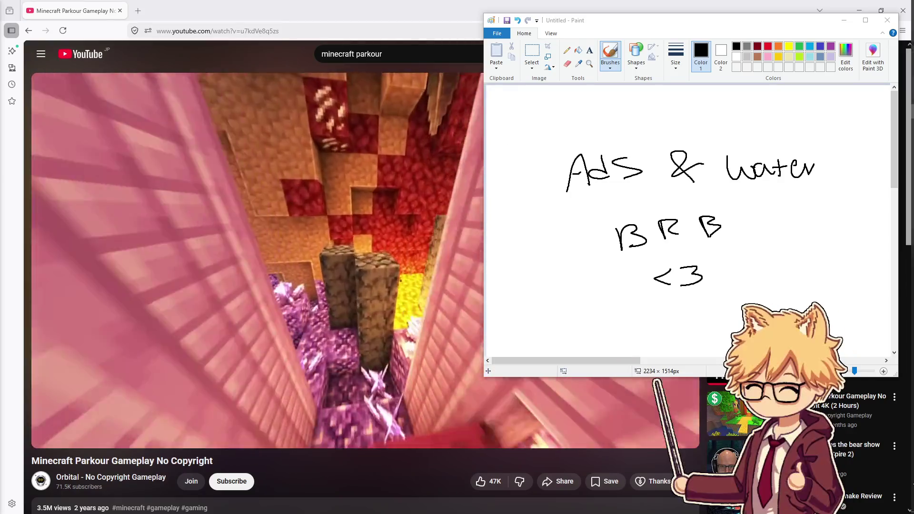
# Minimize the Paint window and return to the Godot editor.
pyautogui.moveTo(892, 153)
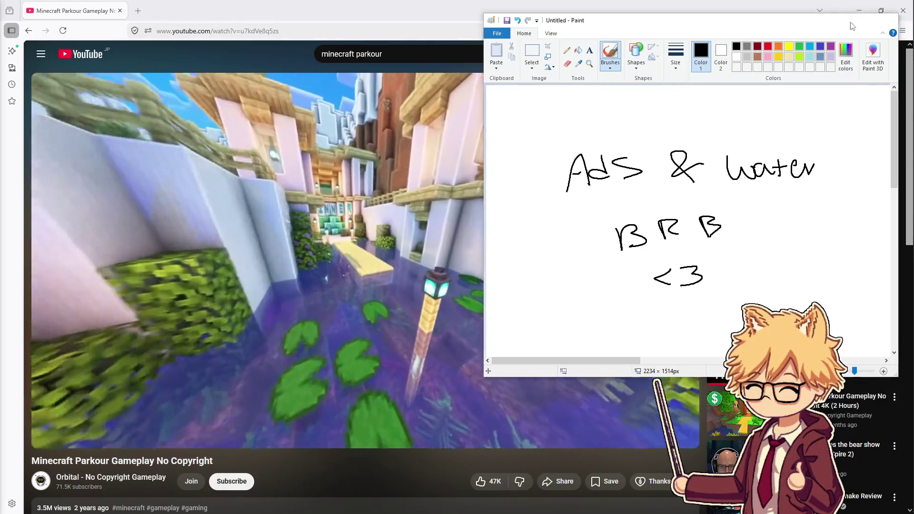
pyautogui.click(342, 296)
pyautogui.hotkey('alt', 'Tab')
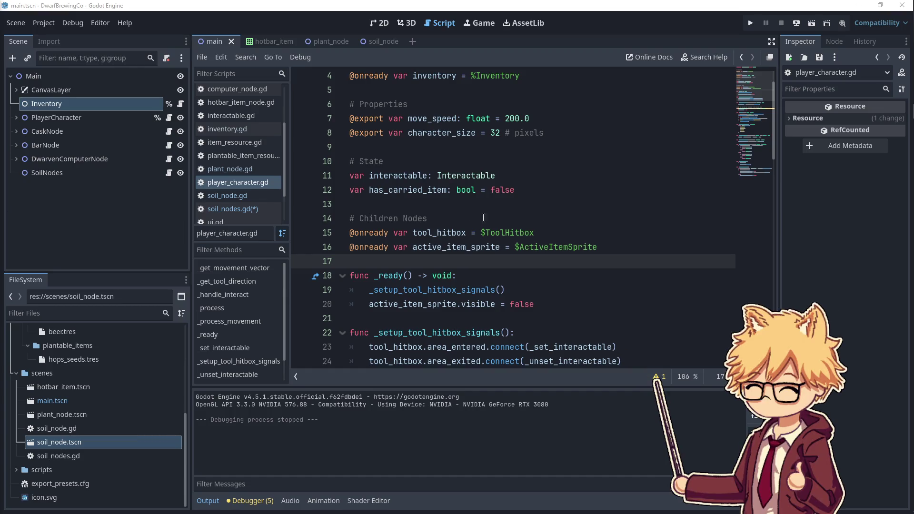
# Run the DwarfBrewingCo project and walk the player around with WASD.
pyautogui.click(483, 218)
pyautogui.click(753, 28)
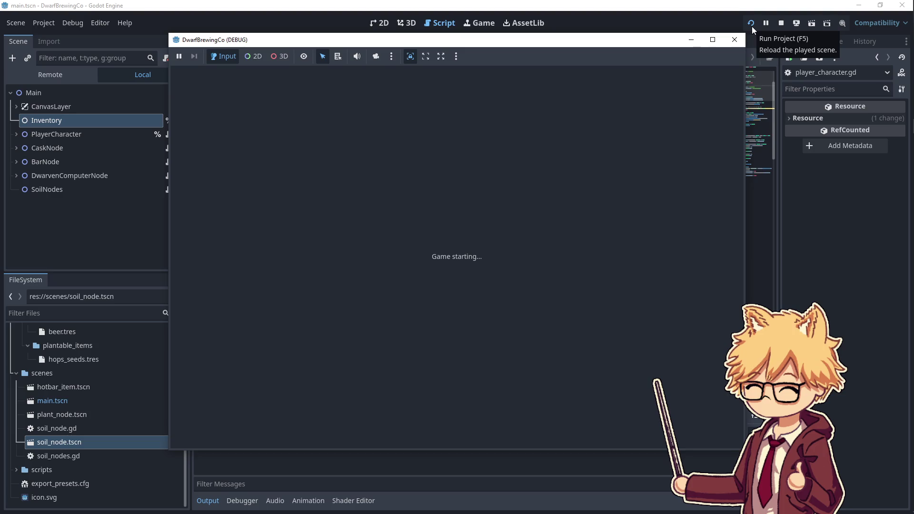
pyautogui.press('s')
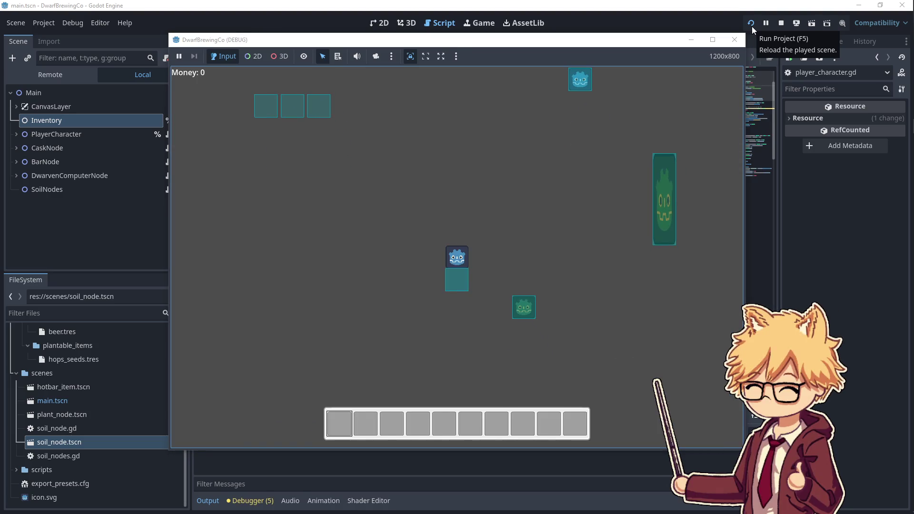
pyautogui.press('d')
pyautogui.press('d')
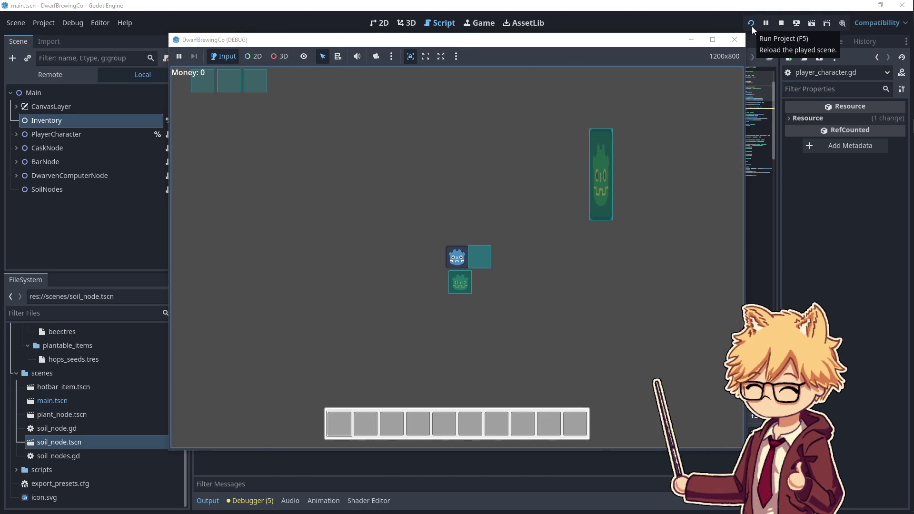
pyautogui.press('w')
pyautogui.press('a')
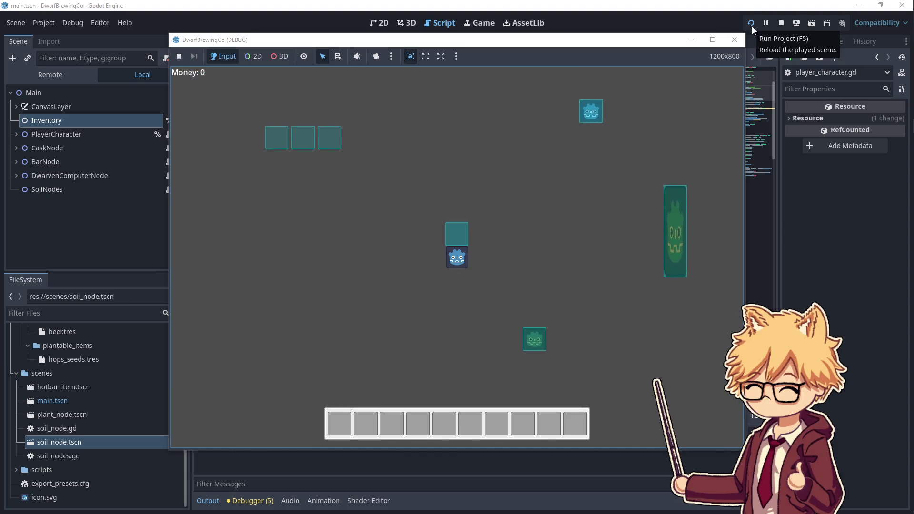
# Pick up hop seeds into the hotbar and plant them in the soil.
pyautogui.press('e')
pyautogui.press('w')
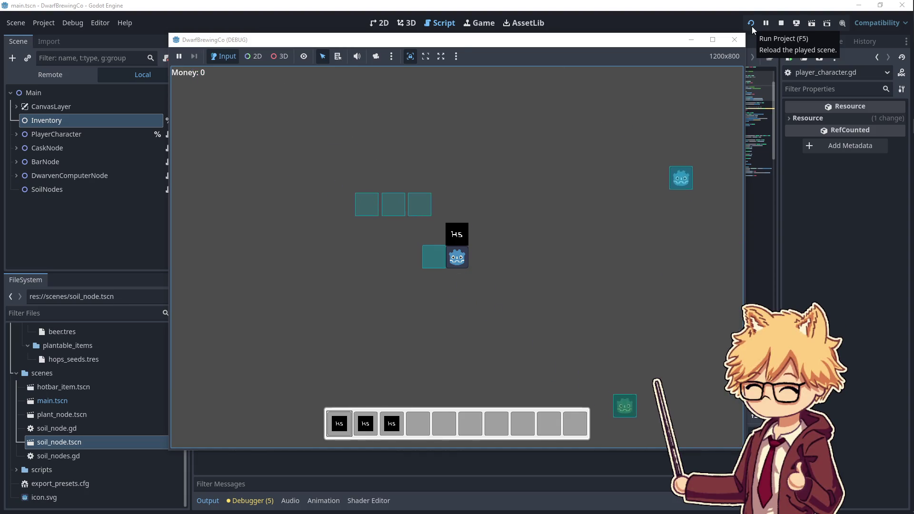
pyautogui.press('a')
pyautogui.press('e')
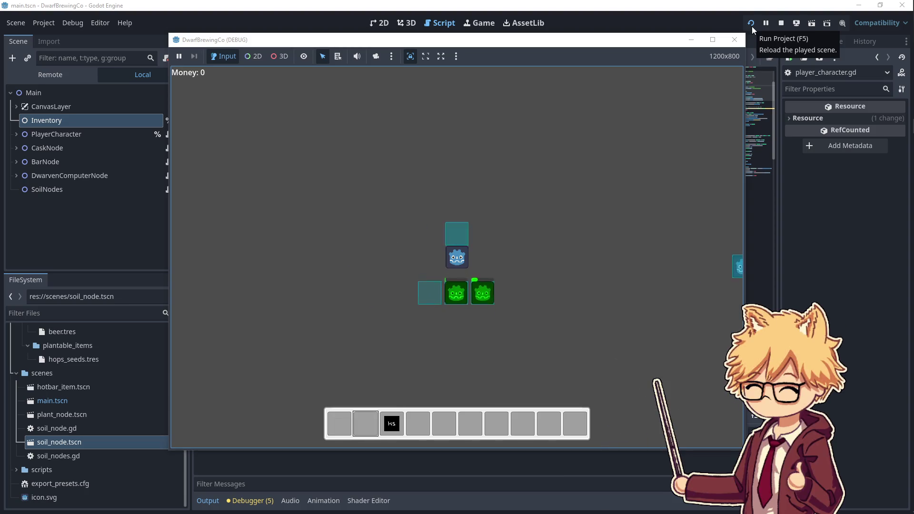
pyautogui.press('e')
pyautogui.press('d')
pyautogui.press('s')
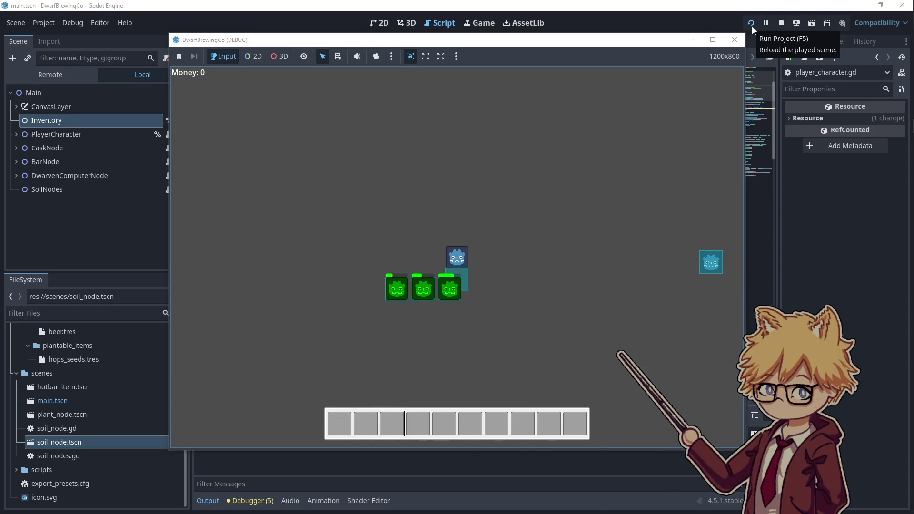
pyautogui.press('w')
# Harvest the three grown hop plants.
pyautogui.press('a')
pyautogui.press('w')
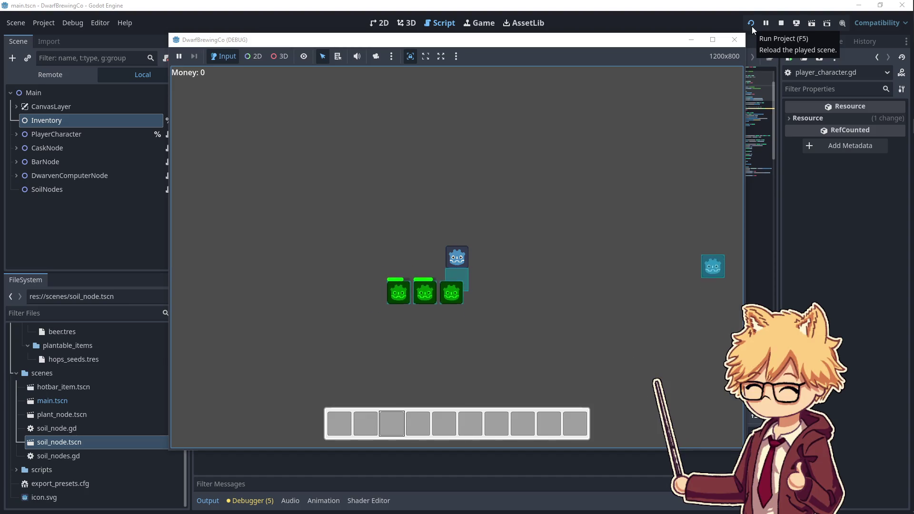
pyautogui.press('e')
pyautogui.press('s')
pyautogui.press('e')
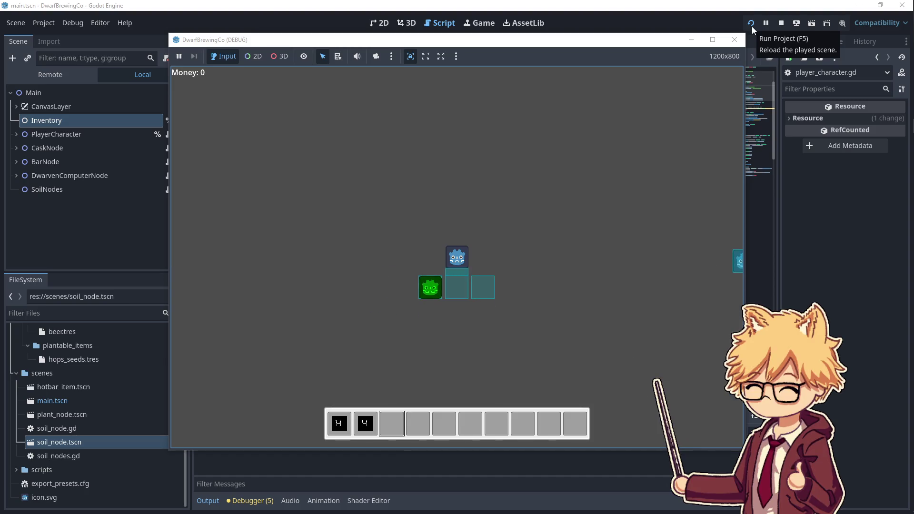
pyautogui.press('a')
pyautogui.press('s')
pyautogui.press('e')
# Switch to hotbar slots 2 and 1, use the first item on the soil, then stop the game.
pyautogui.press('2')
pyautogui.press('d')
pyautogui.press('s')
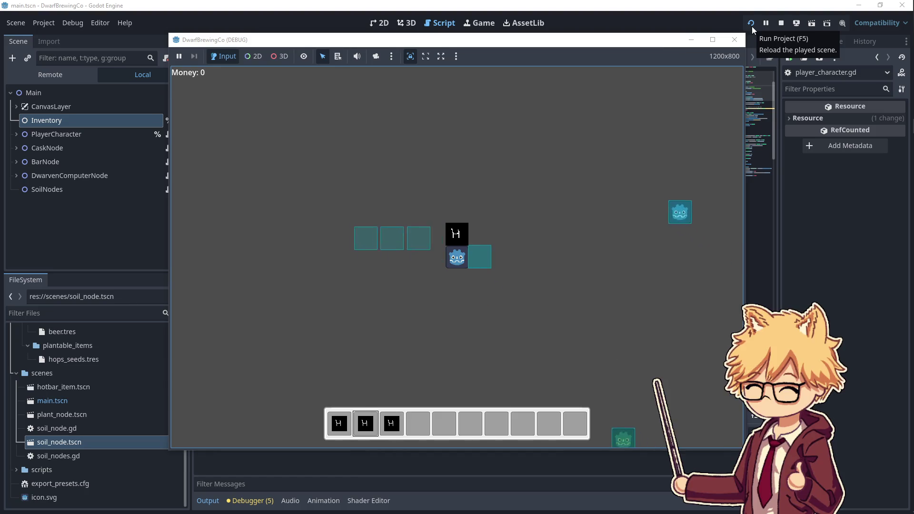
pyautogui.press('d')
pyautogui.press('s')
pyautogui.press('1')
pyautogui.press('e')
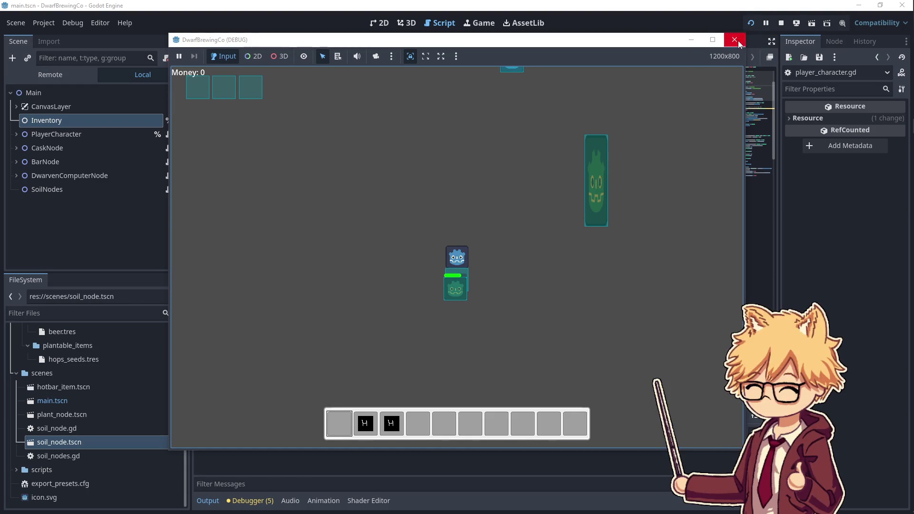
pyautogui.click(734, 39)
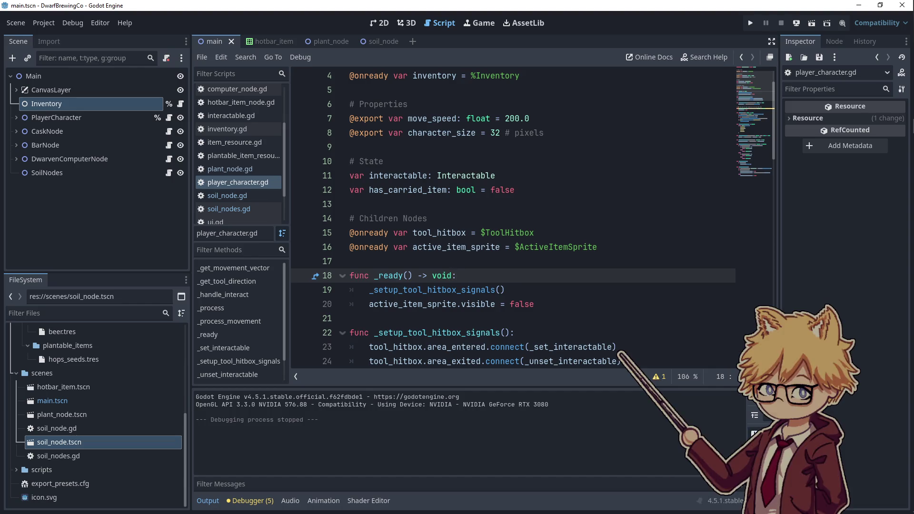
pyautogui.click(474, 217)
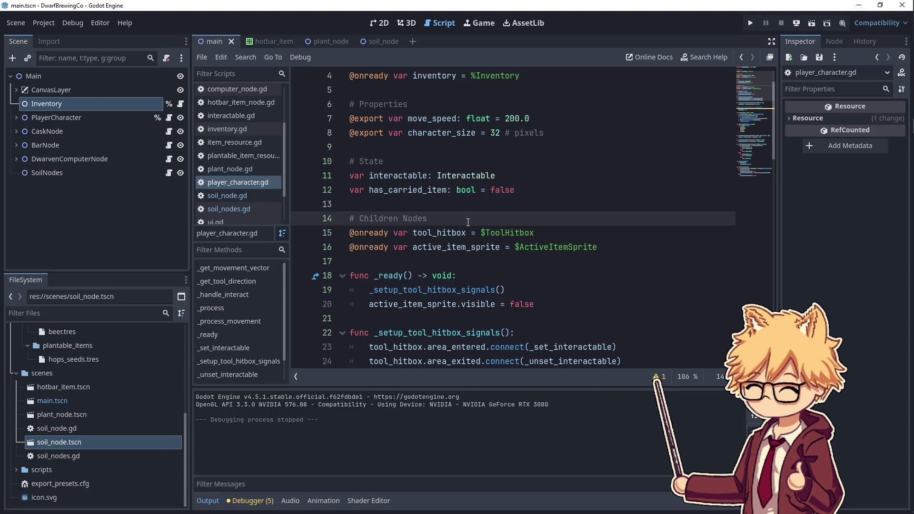
pyautogui.hotkey('alt', 'Tab')
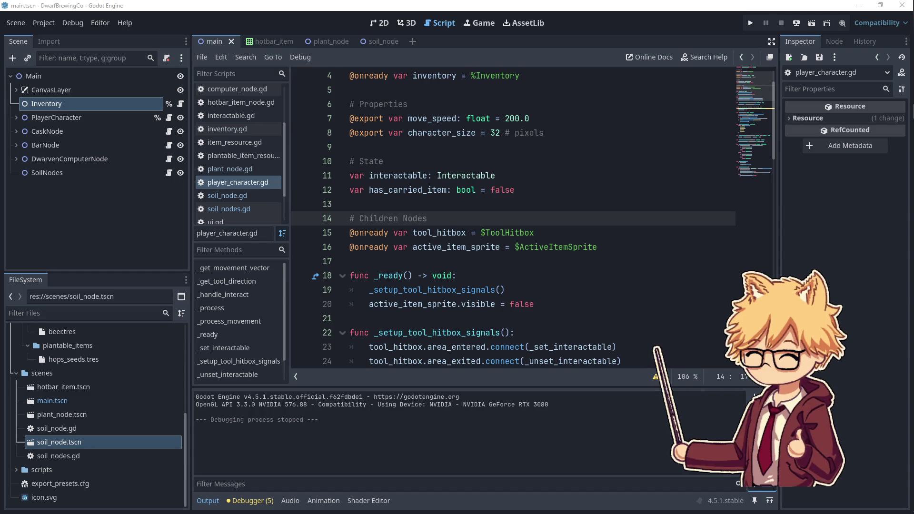
pyautogui.hotkey('alt', 'Tab')
pyautogui.moveTo(0, 194); pyautogui.dragTo(0, 180)
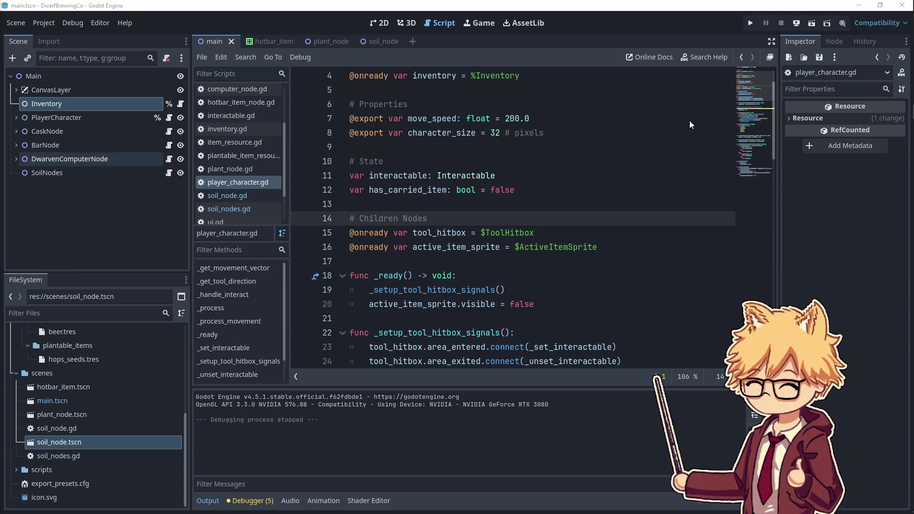
pyautogui.moveTo(904, 30)
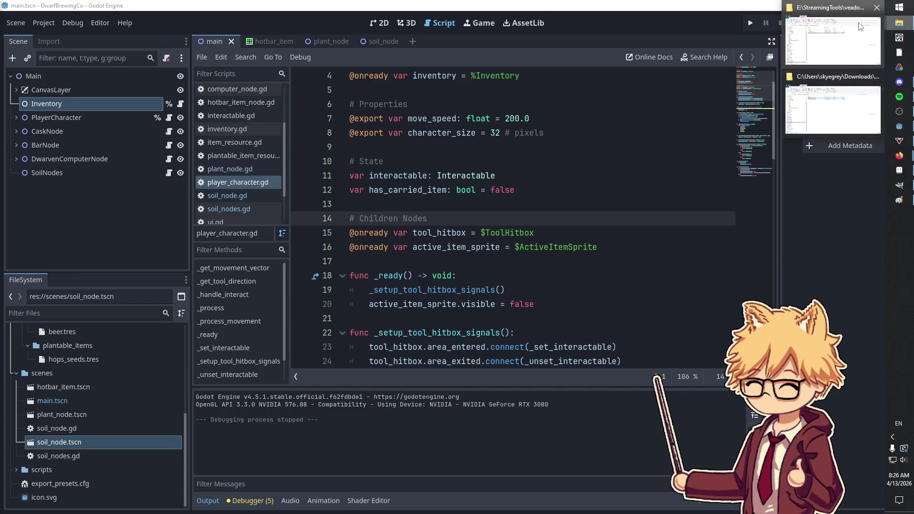
pyautogui.click(900, 24)
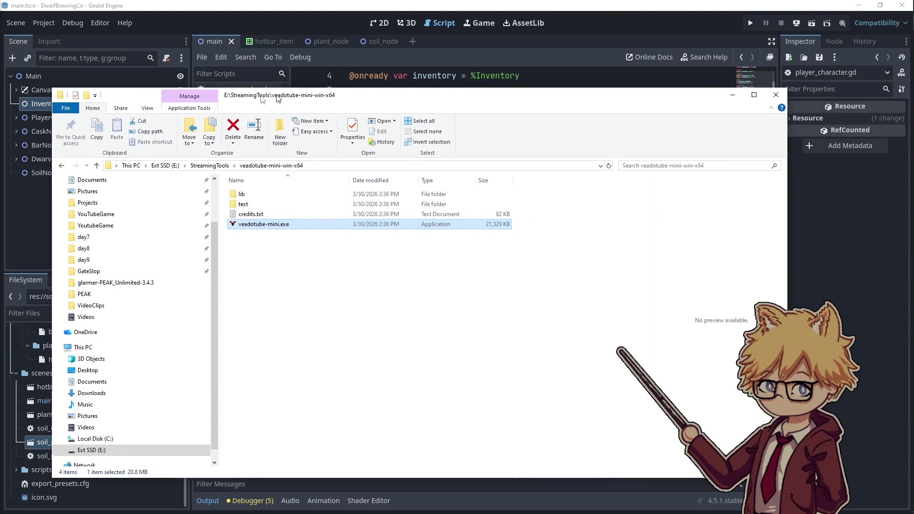
pyautogui.click(61, 97)
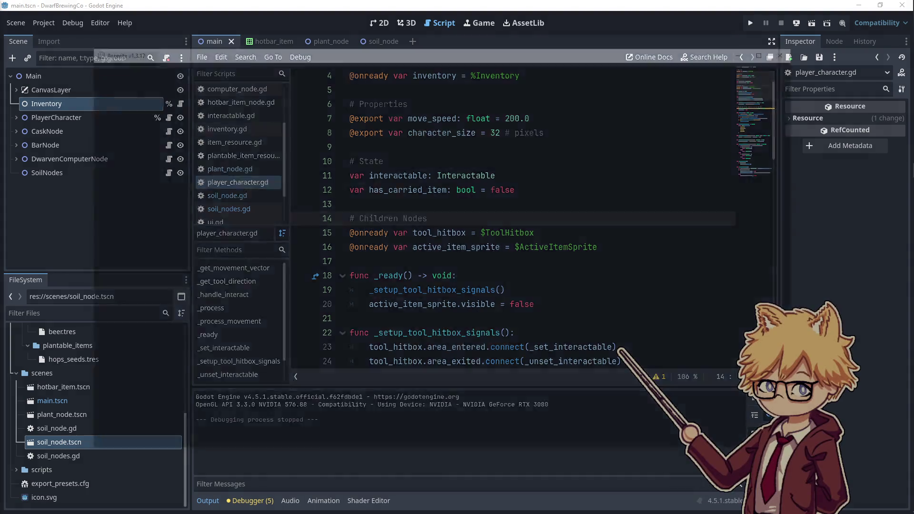
pyautogui.scroll(-4, 423, 210)
pyautogui.scroll(4, 423, 210)
pyautogui.scroll(-1, 447, 155)
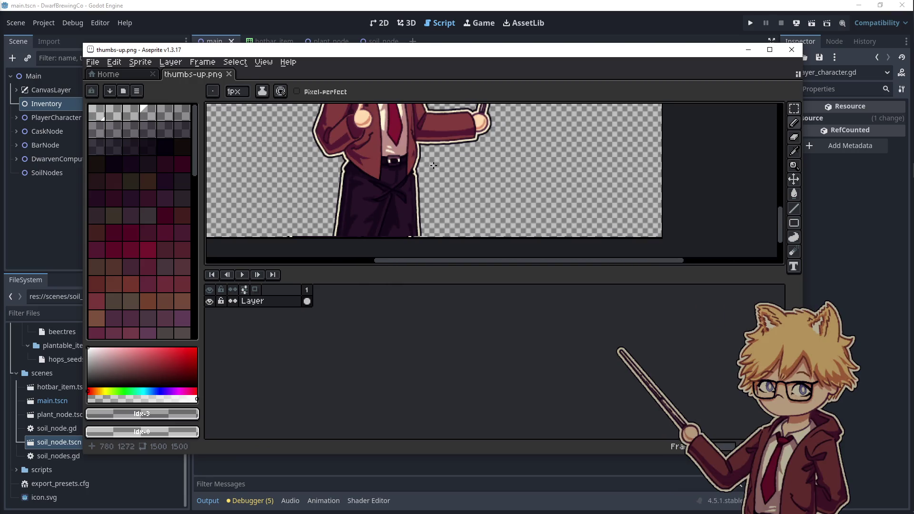
pyautogui.moveTo(380, 129)
pyautogui.mouseDown()
pyautogui.moveTo(339, 183)
pyautogui.moveTo(337, 201)
pyautogui.mouseUp()
pyautogui.scroll(-1, 337, 200)
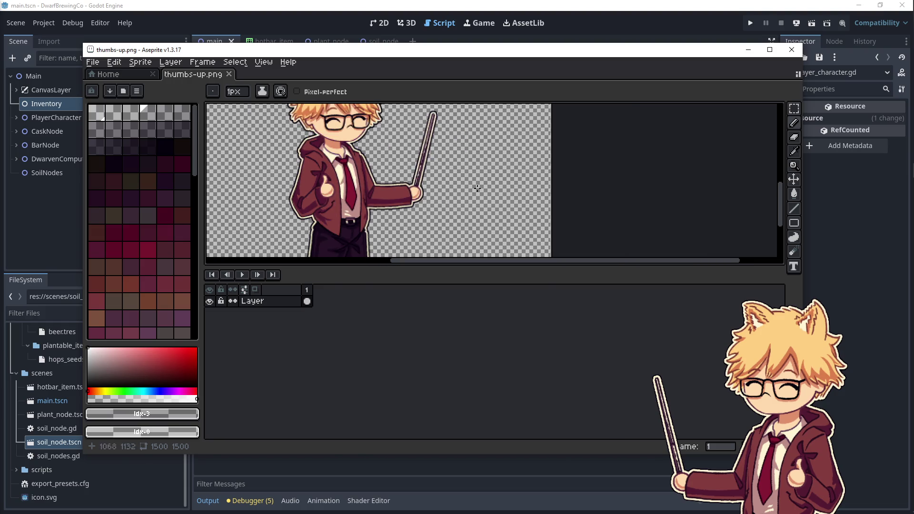
pyautogui.click(792, 49)
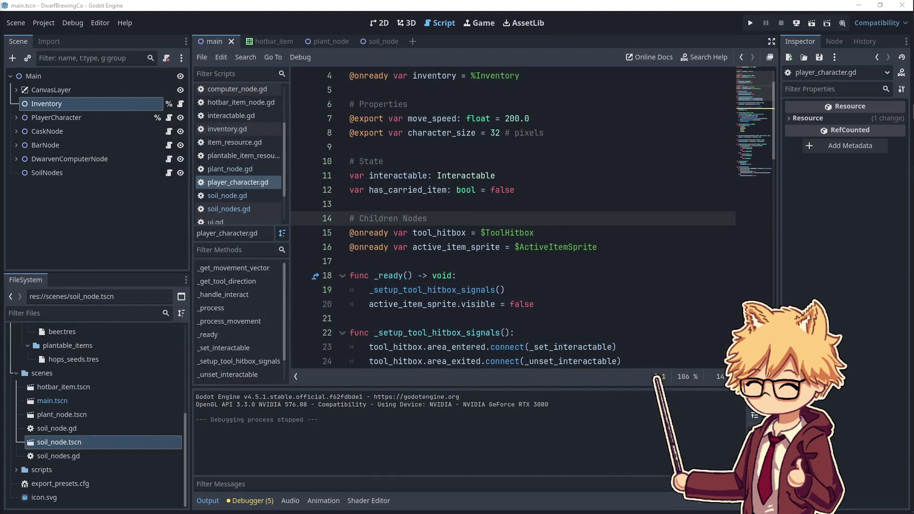
pyautogui.click(409, 233)
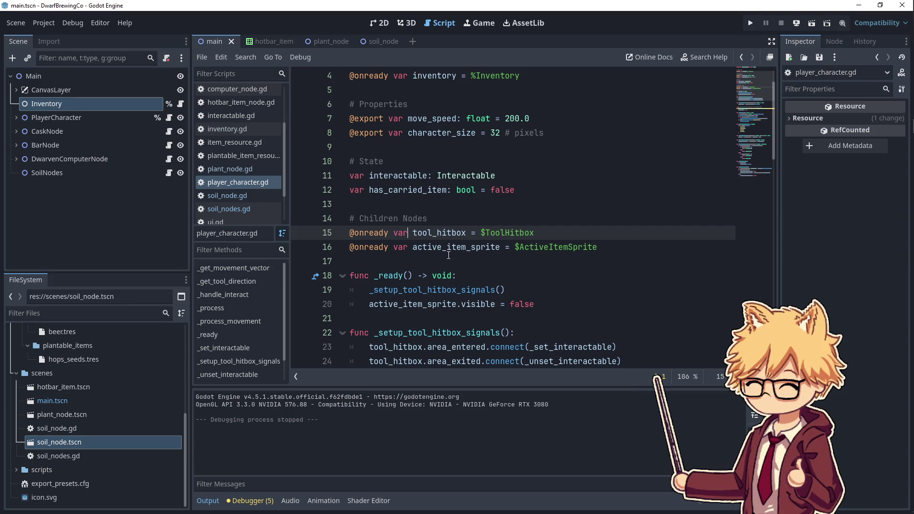
pyautogui.click(428, 276)
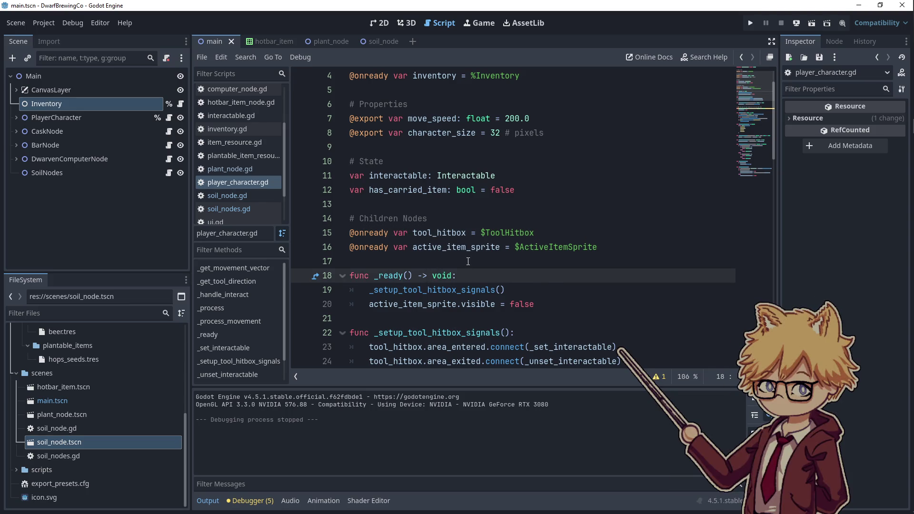
pyautogui.scroll(2, 468, 262)
pyautogui.scroll(-9, 602, 285)
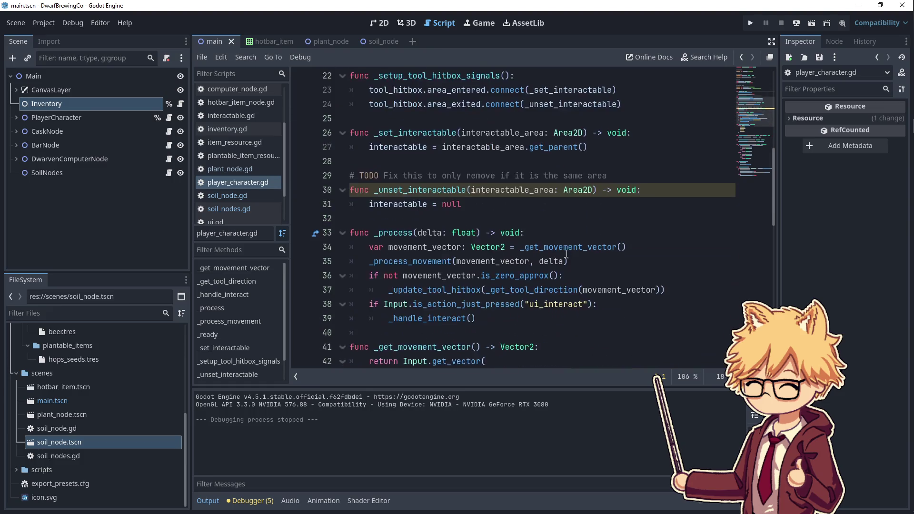
pyautogui.scroll(3, 494, 252)
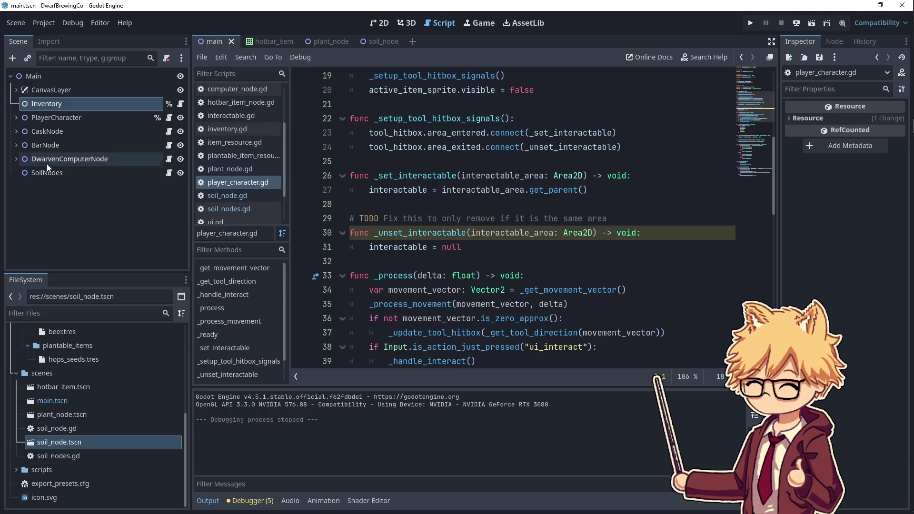
pyautogui.click(15, 145)
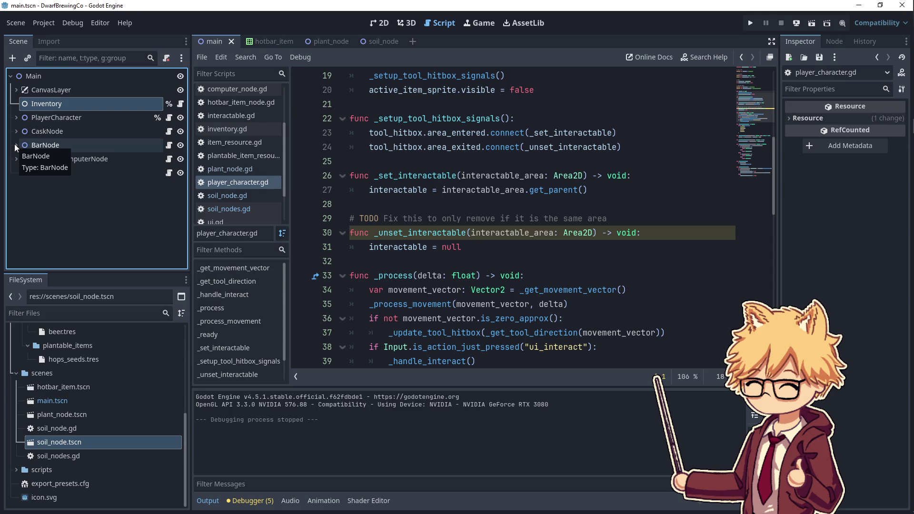
pyautogui.click(17, 145)
pyautogui.click(410, 186)
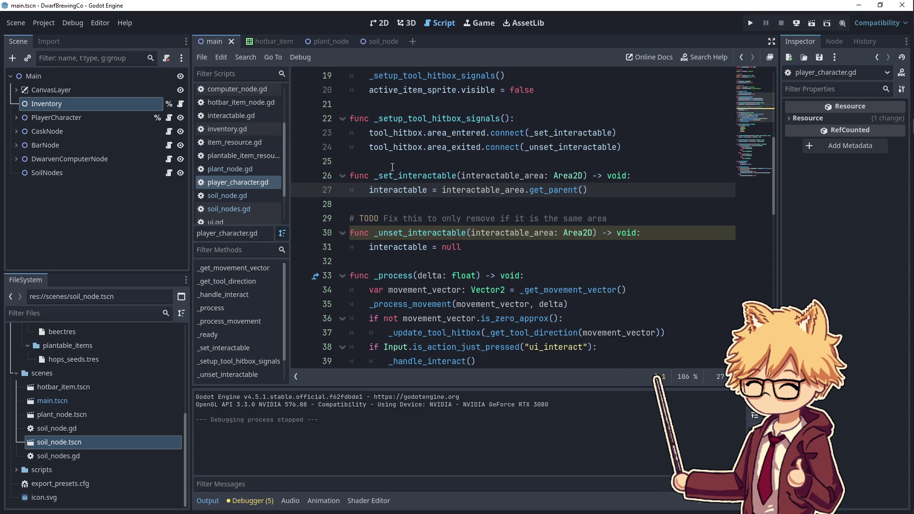
pyautogui.click(462, 201)
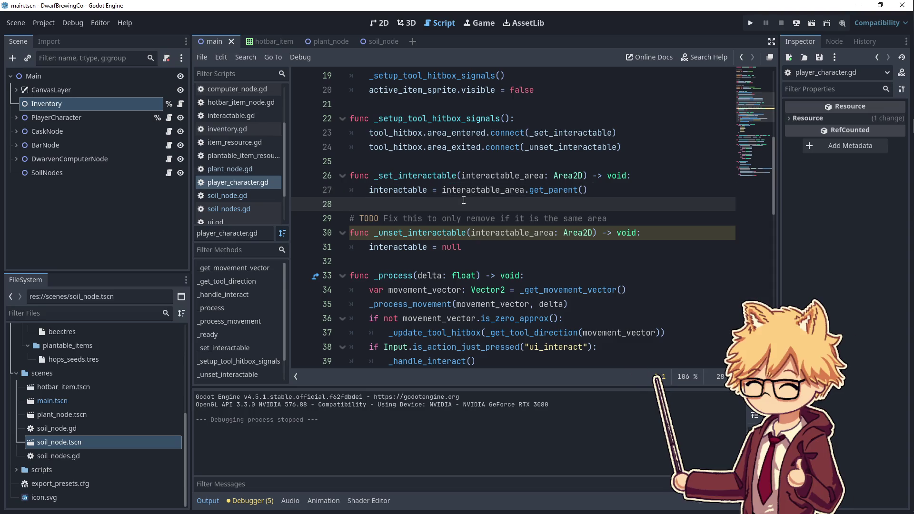
pyautogui.scroll(6, 453, 227)
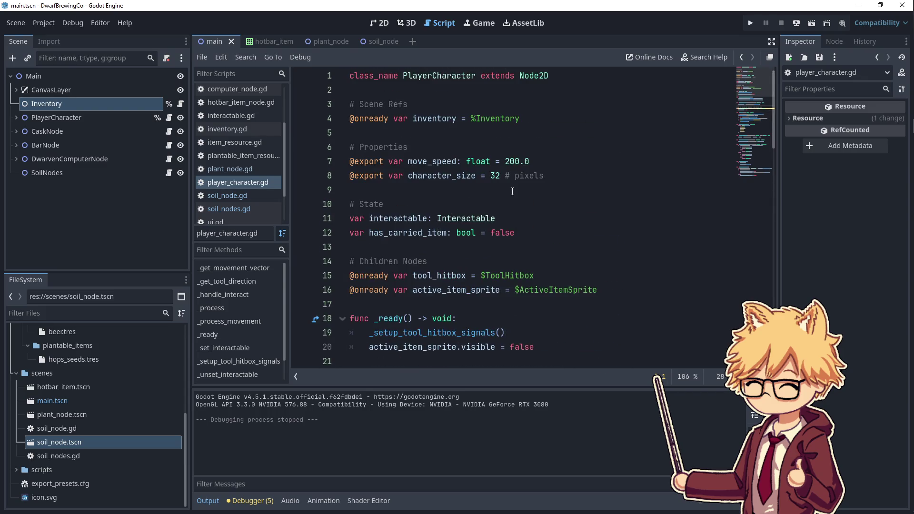
pyautogui.scroll(-3, 520, 224)
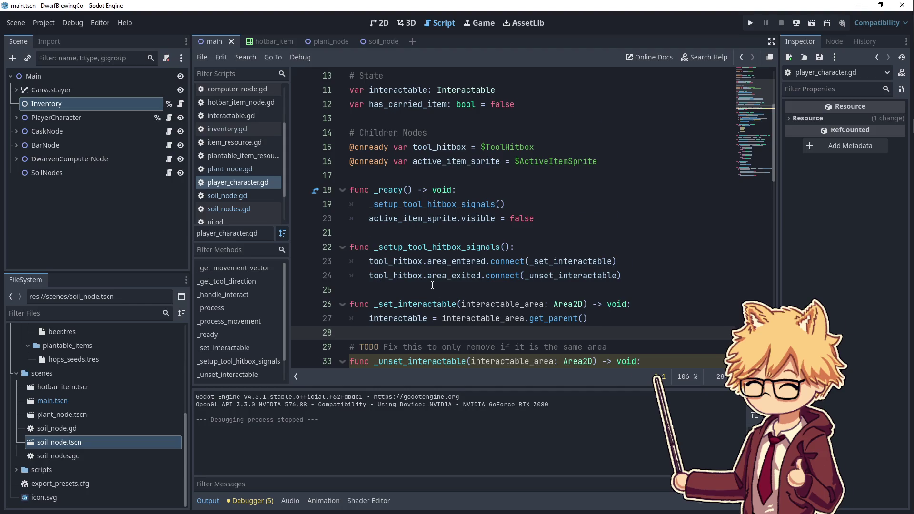
pyautogui.scroll(-2, 435, 257)
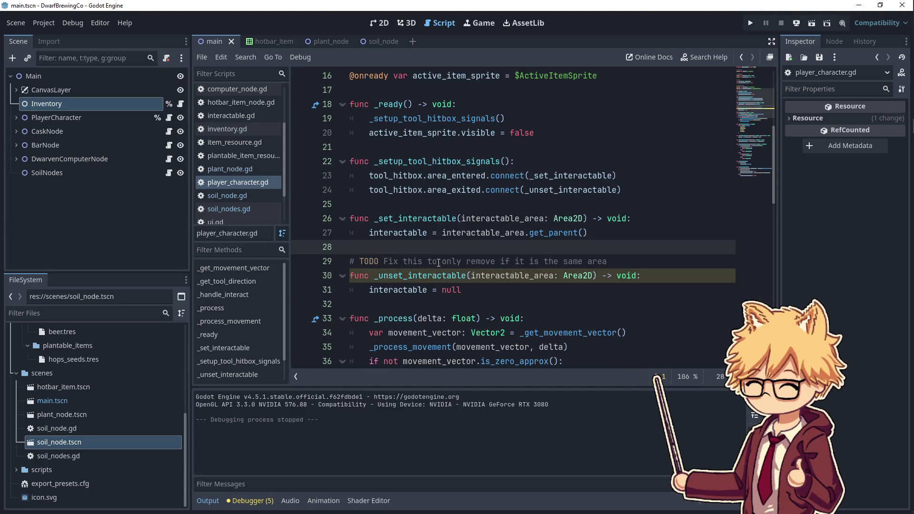
pyautogui.moveTo(370, 232); pyautogui.dragTo(338, 233)
pyautogui.click(429, 239)
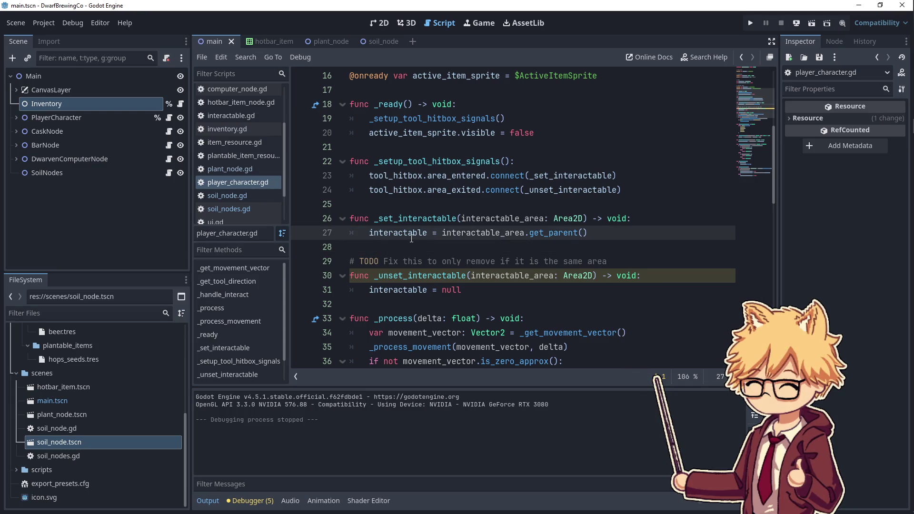
pyautogui.click(413, 246)
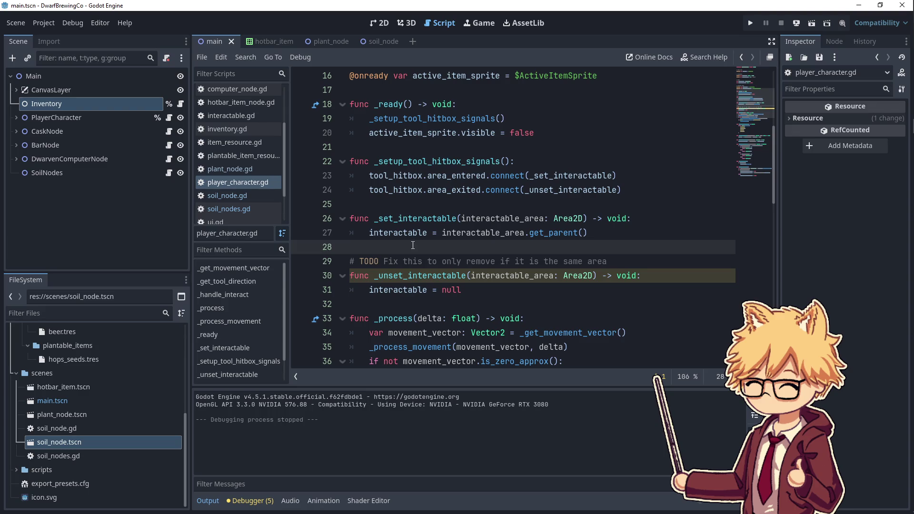
pyautogui.moveTo(404, 236)
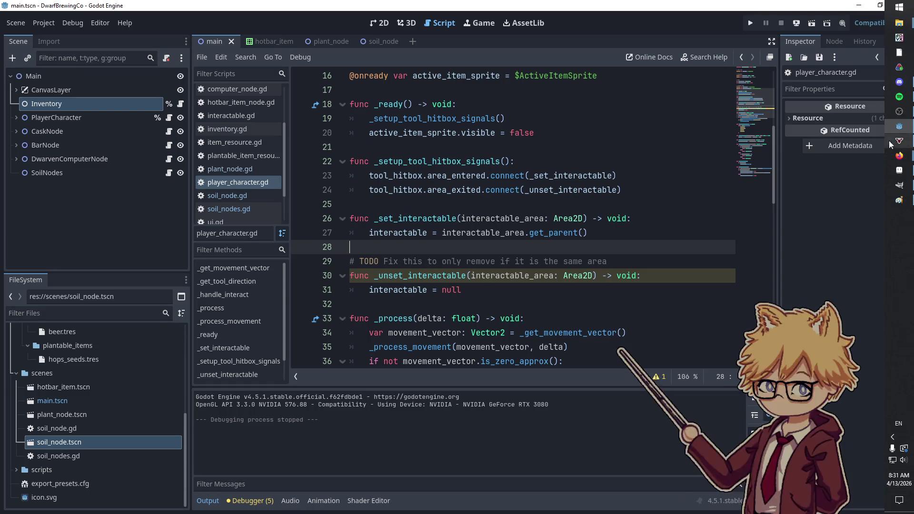
pyautogui.moveTo(899, 156)
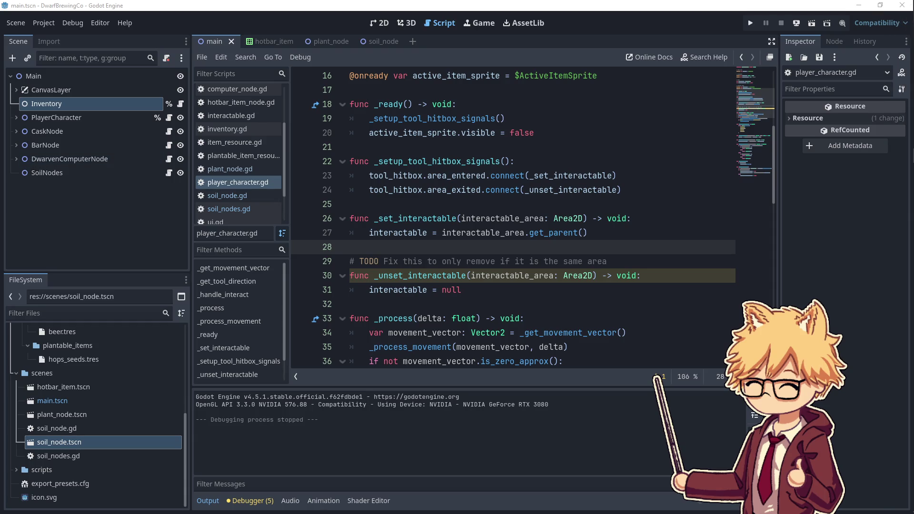
pyautogui.click(531, 218)
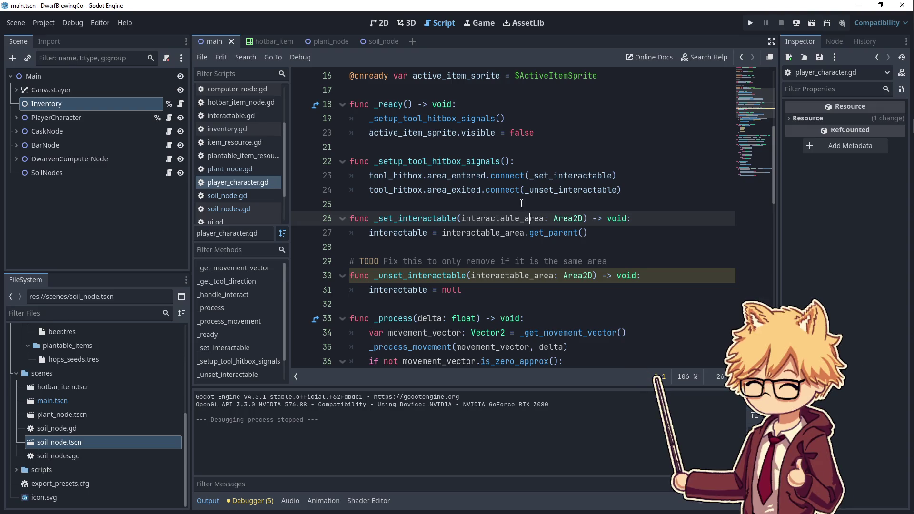
# Look over the variable declarations at the top of player_character.gd.
pyautogui.scroll(-12, 490, 237)
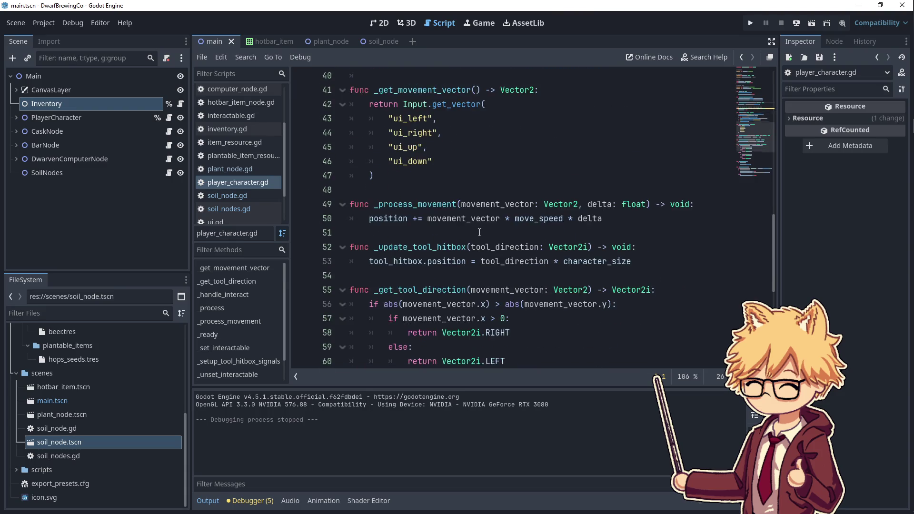
pyautogui.scroll(-3, 471, 234)
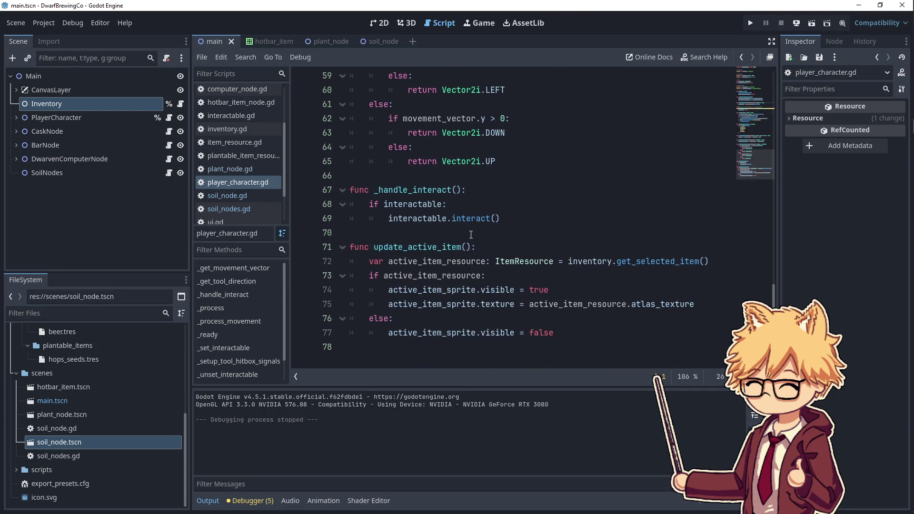
pyautogui.scroll(19, 471, 235)
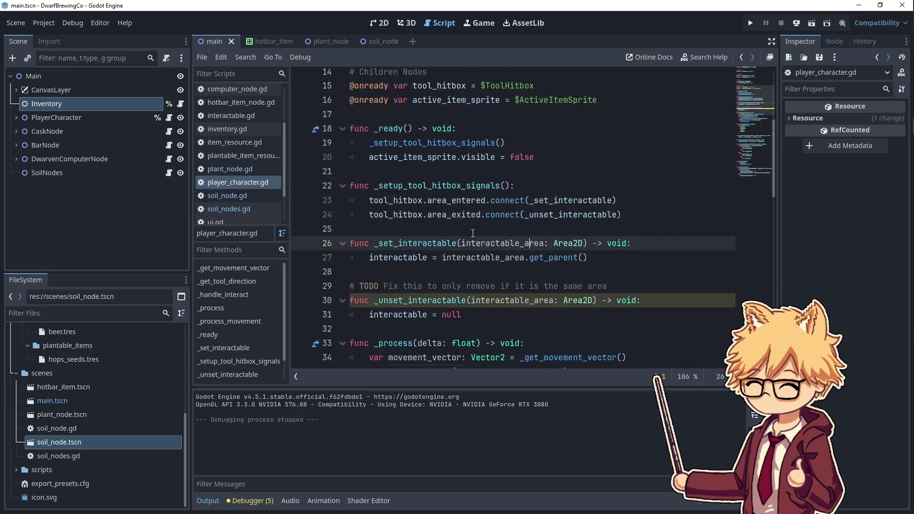
pyautogui.scroll(1, 474, 234)
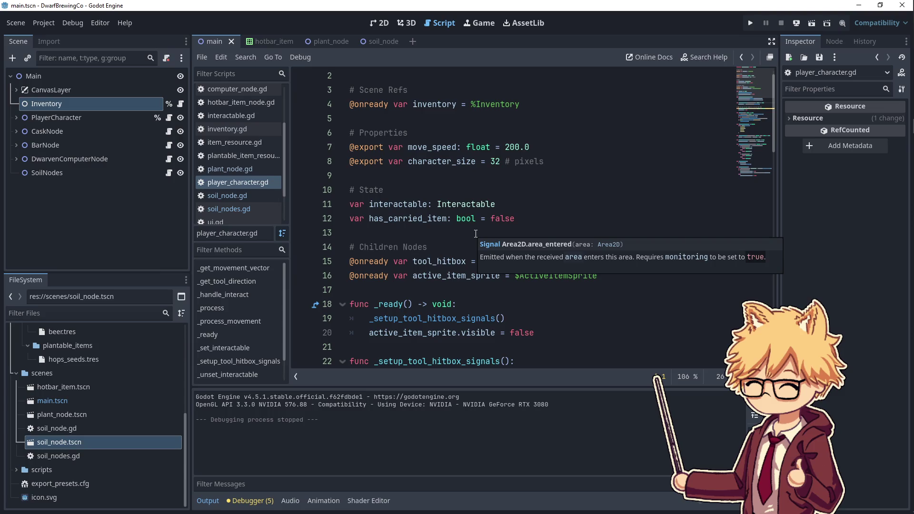
pyautogui.click(440, 236)
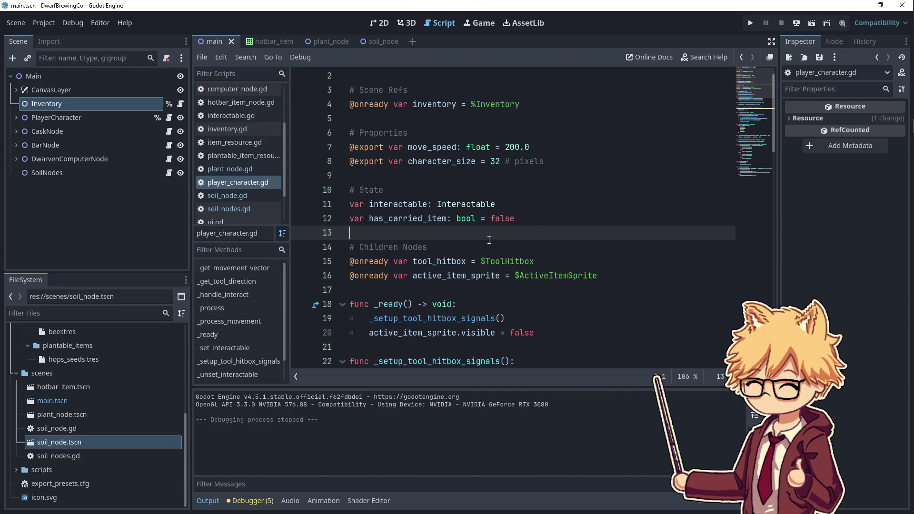
pyautogui.moveTo(395, 239)
pyautogui.mouseDown()
pyautogui.moveTo(355, 133)
pyautogui.moveTo(355, 107)
pyautogui.mouseUp()
pyautogui.click(446, 147)
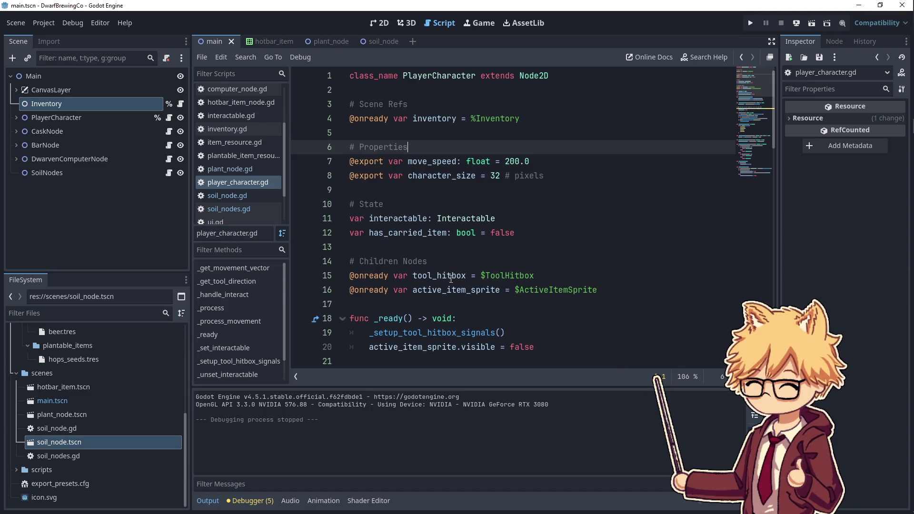
pyautogui.click(454, 290)
# Delete the stray indent tab on blank line 40.
pyautogui.scroll(-8, 457, 295)
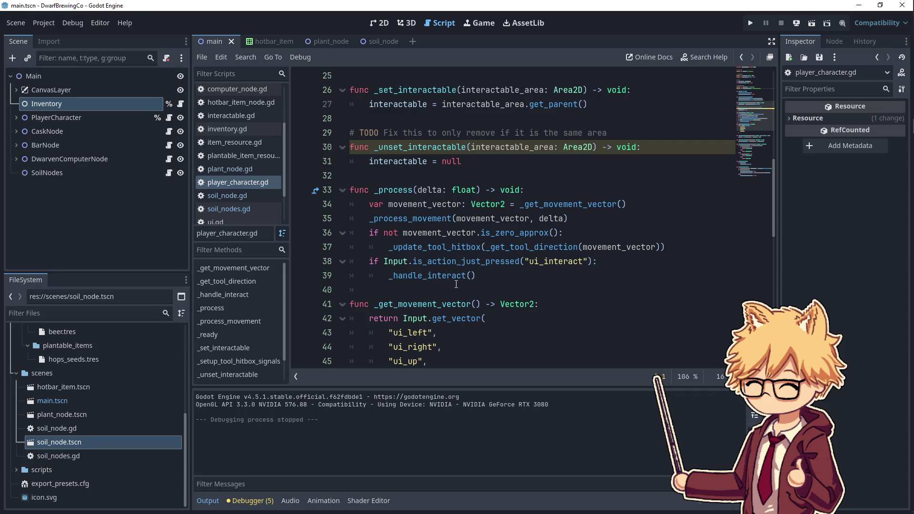
pyautogui.click(439, 292)
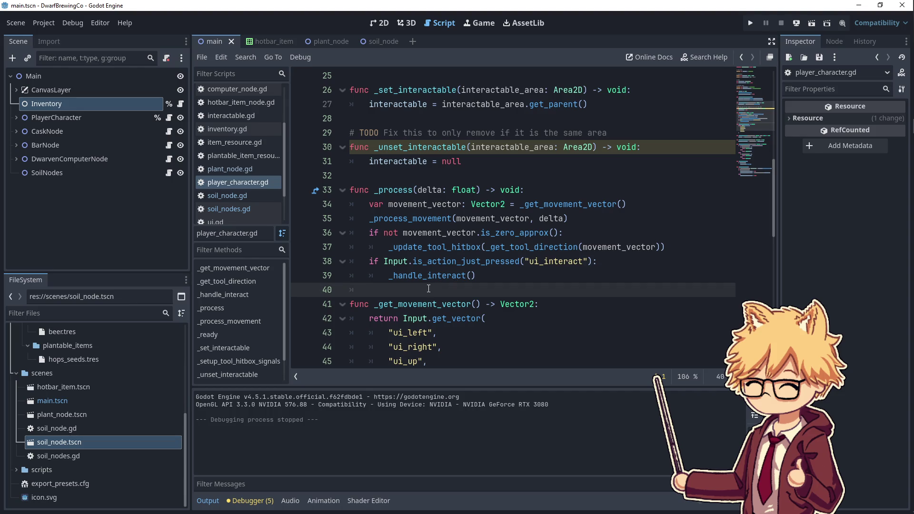
pyautogui.press('BackSpace')
pyautogui.scroll(-8, 410, 269)
pyautogui.scroll(-3, 411, 269)
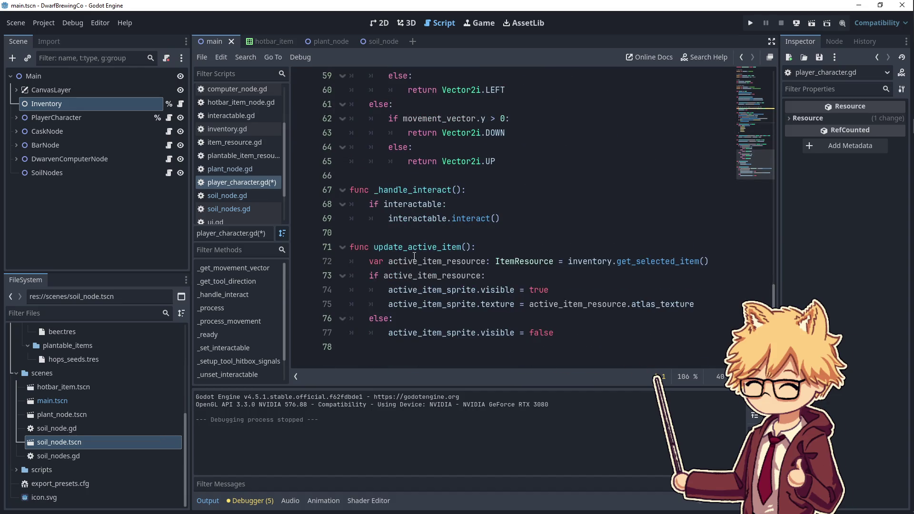
# Add empty lines after line 77 and type the demo text 'p, b, d,' and 'q'.
pyautogui.click(583, 339)
pyautogui.press('Return')
pyautogui.press('BackSpace')
pyautogui.press('BackSpace')
pyautogui.press('Return')
pyautogui.write('p, b, d,')
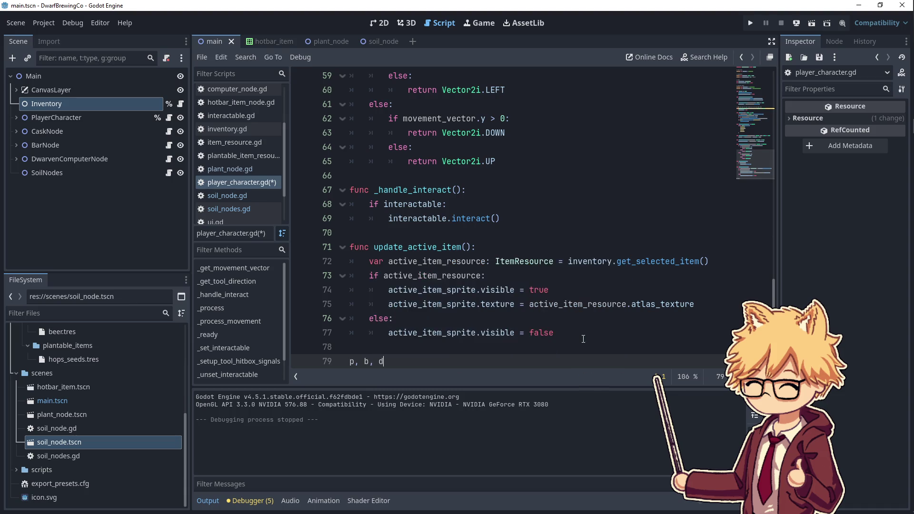
pyautogui.scroll(-1, 461, 318)
pyautogui.moveTo(370, 332); pyautogui.dragTo(350, 332)
pyautogui.click(371, 332)
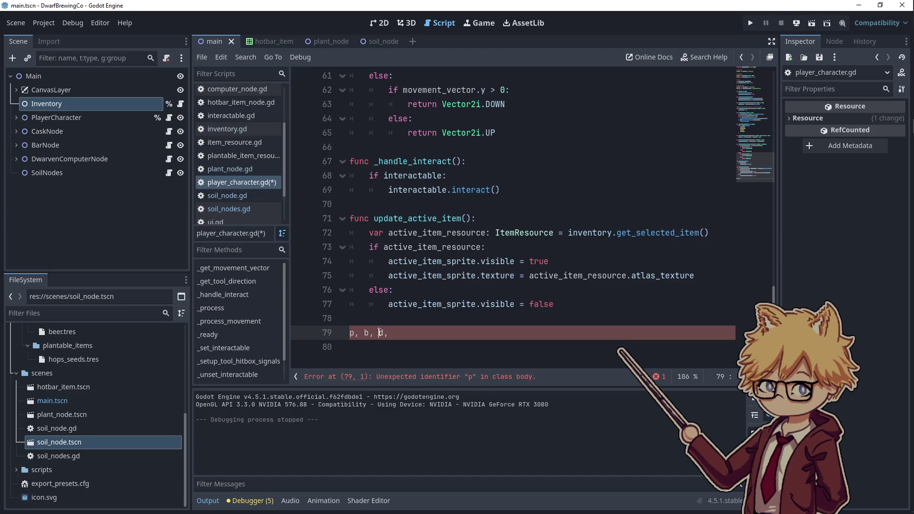
pyautogui.write('q')
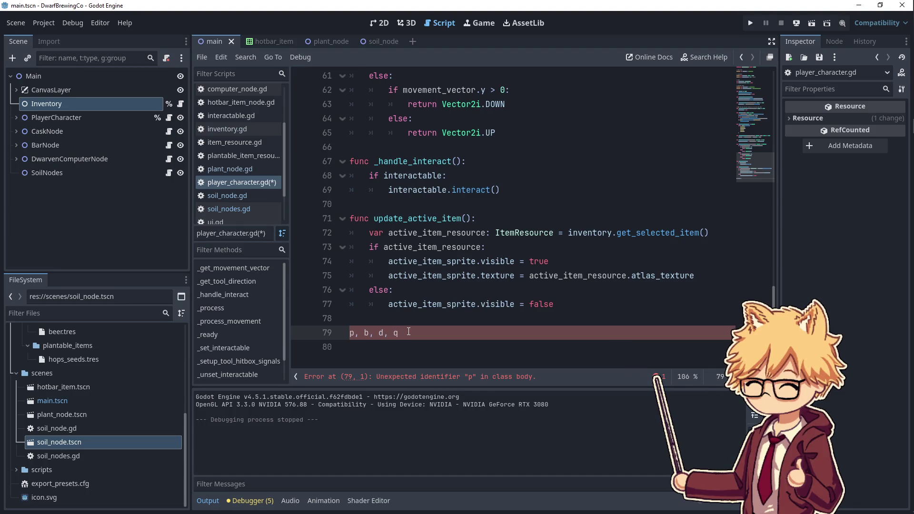
# Type 'a, o' on line 79, then select and delete it along with its line.
pyautogui.click(382, 321)
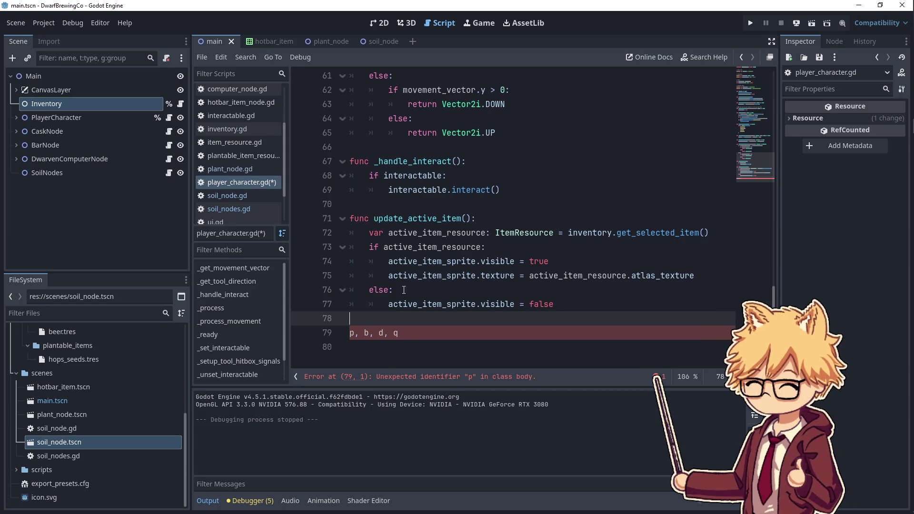
pyautogui.press('Down')
pyautogui.click(432, 327)
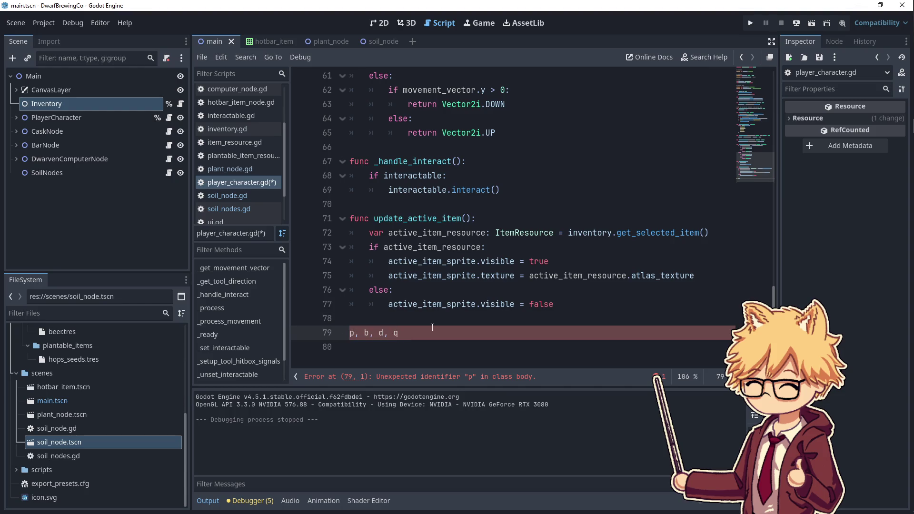
pyautogui.press('BackSpace')
pyautogui.press('BackSpace')
pyautogui.press('BackSpace')
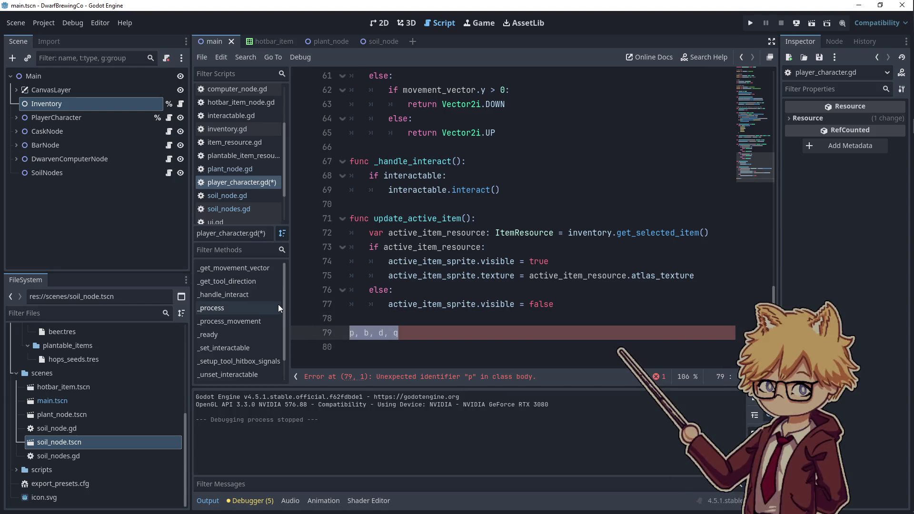
pyautogui.write('a, o')
pyautogui.press('Escape')
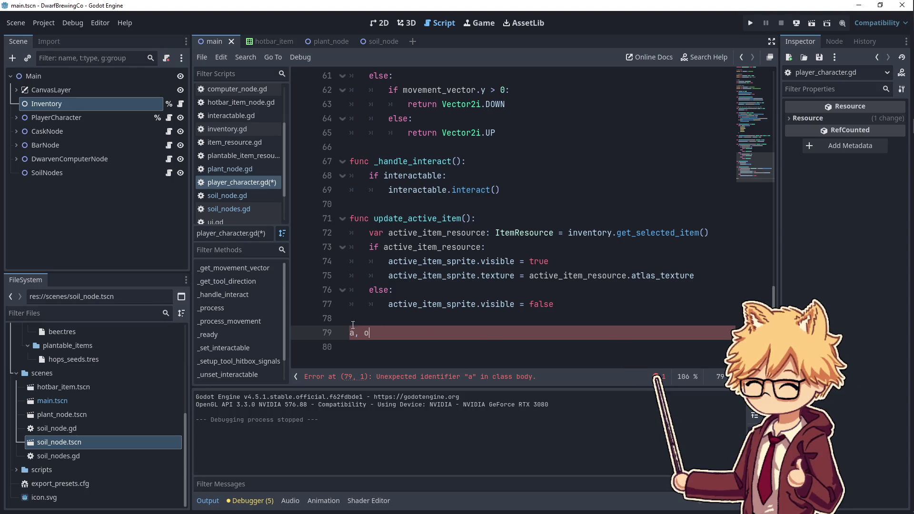
pyautogui.moveTo(370, 333); pyautogui.dragTo(325, 330)
pyautogui.press('BackSpace')
pyautogui.press('BackSpace')
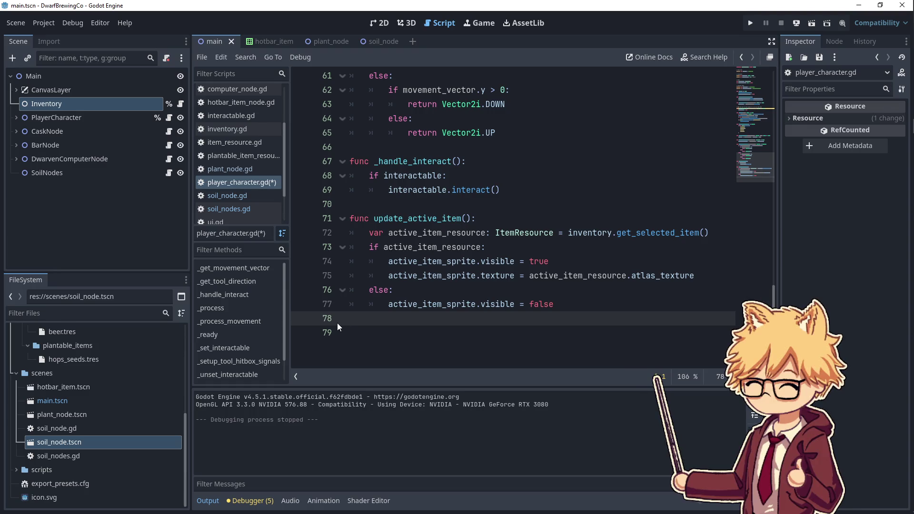
# Replace the stray 'q' with 'p, b, d', then erase that text from line 78.
pyautogui.write('q')
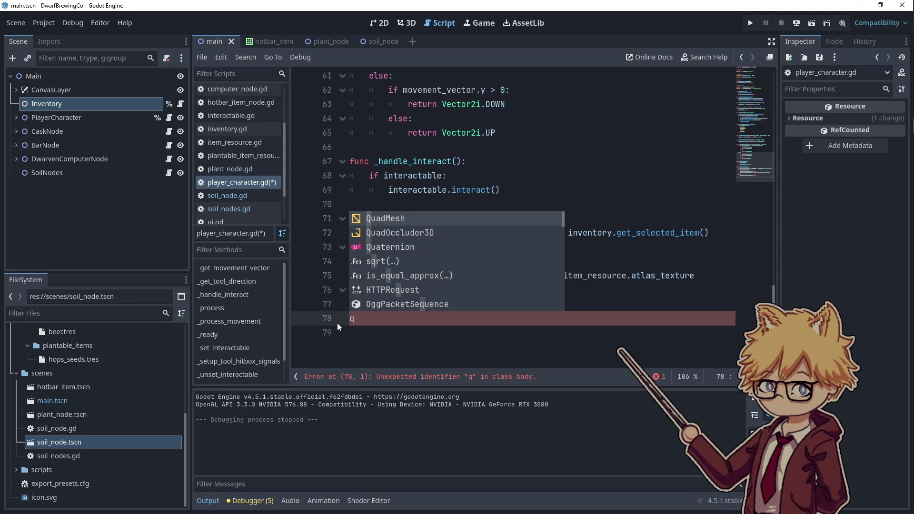
pyautogui.press('BackSpace')
pyautogui.write('p, b, d')
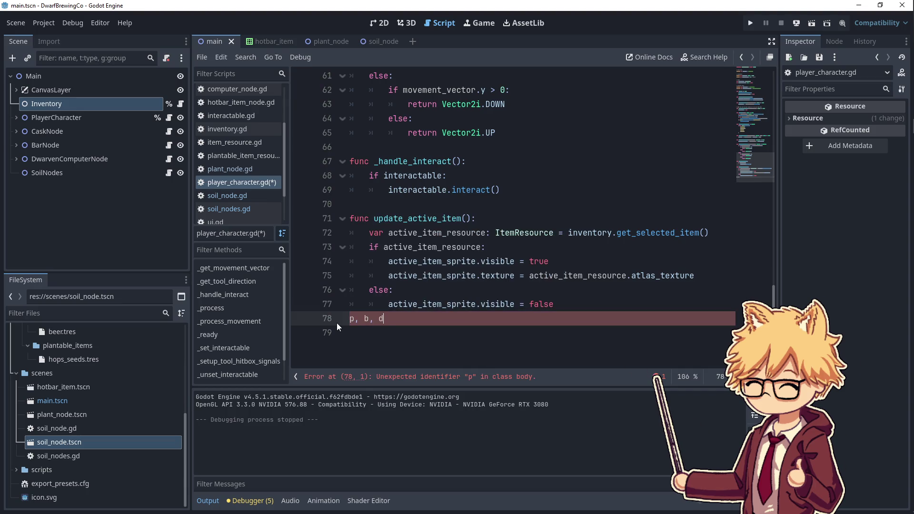
pyautogui.hotkey('shift', 'Home')
pyautogui.press('BackSpace')
pyautogui.click(466, 293)
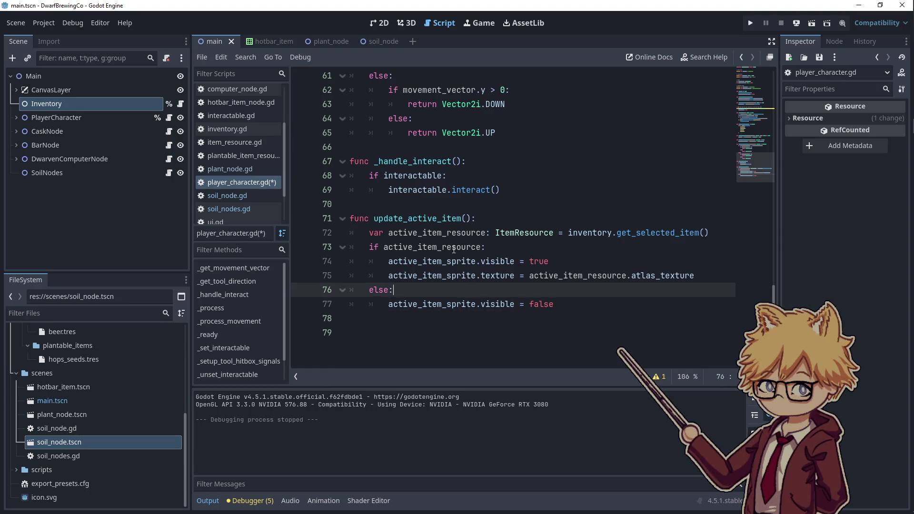
# Backspace away the empty line 79 after the update_active_item function.
pyautogui.scroll(7, 457, 253)
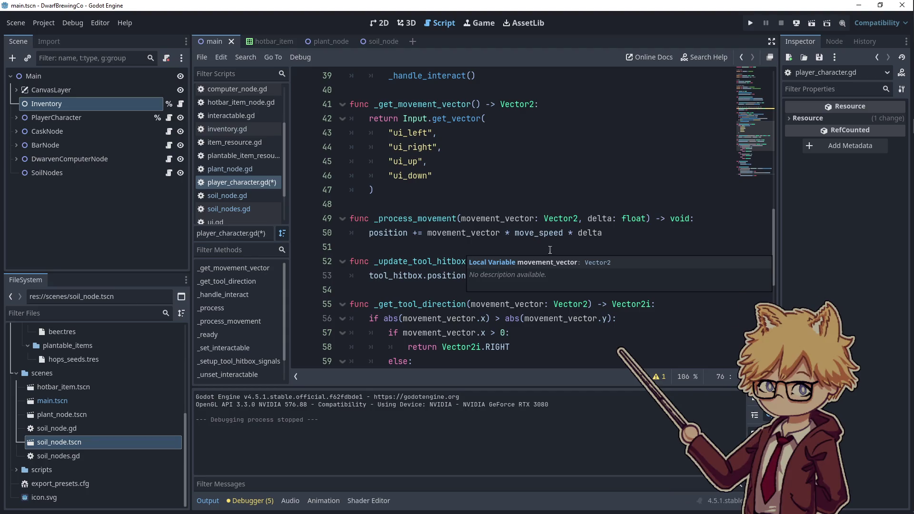
pyautogui.scroll(-7, 525, 261)
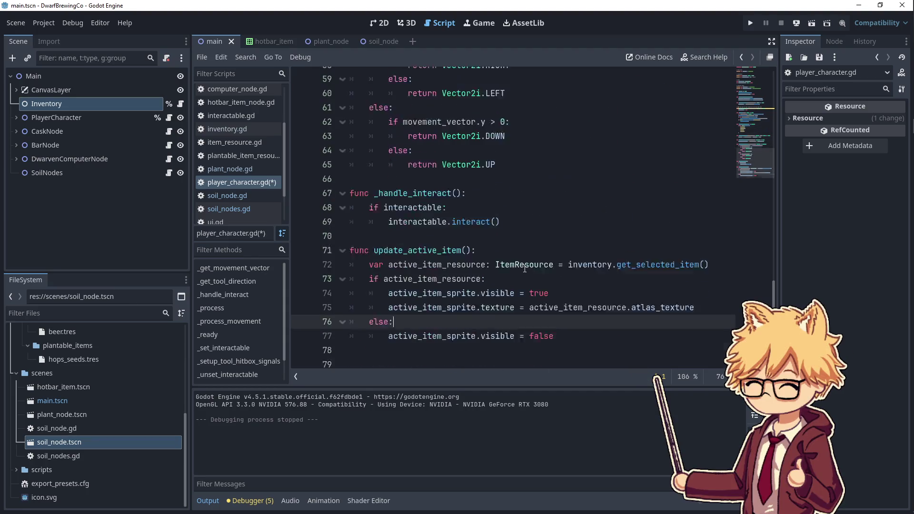
pyautogui.click(385, 341)
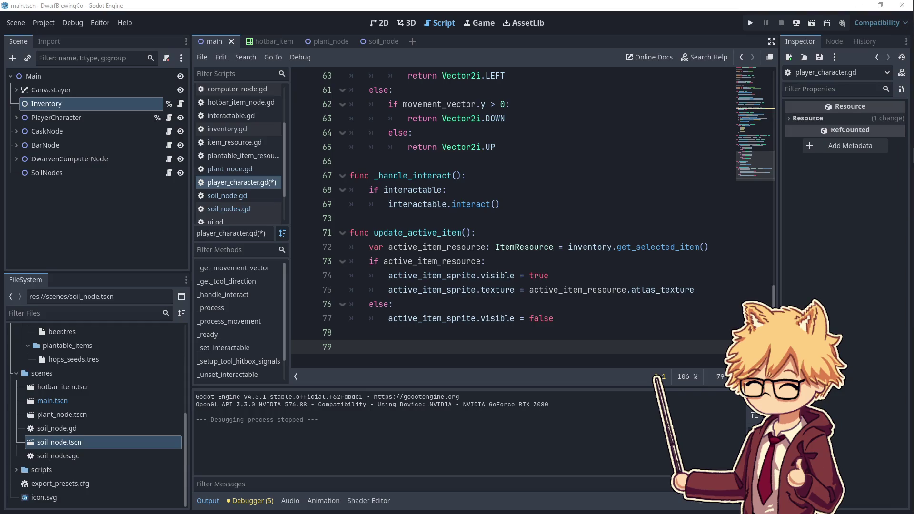
pyautogui.click(235, 258)
pyautogui.click(552, 336)
pyautogui.click(519, 352)
pyautogui.press('BackSpace')
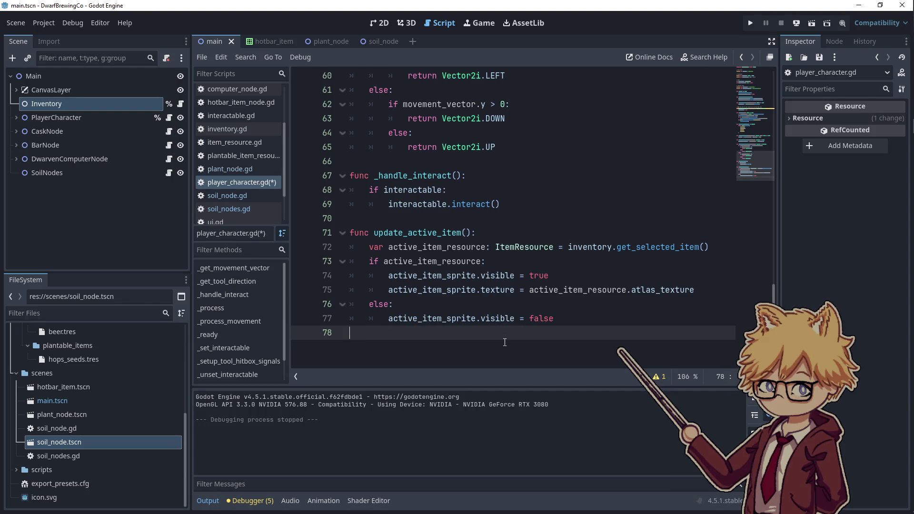
pyautogui.click(596, 232)
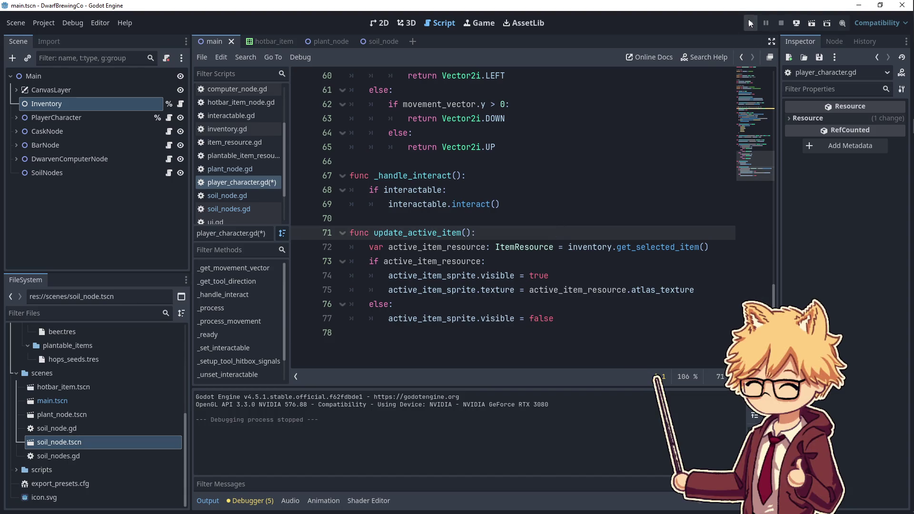
# Run the project and walk the player over to plant a hops seed in the soil.
pyautogui.click(751, 23)
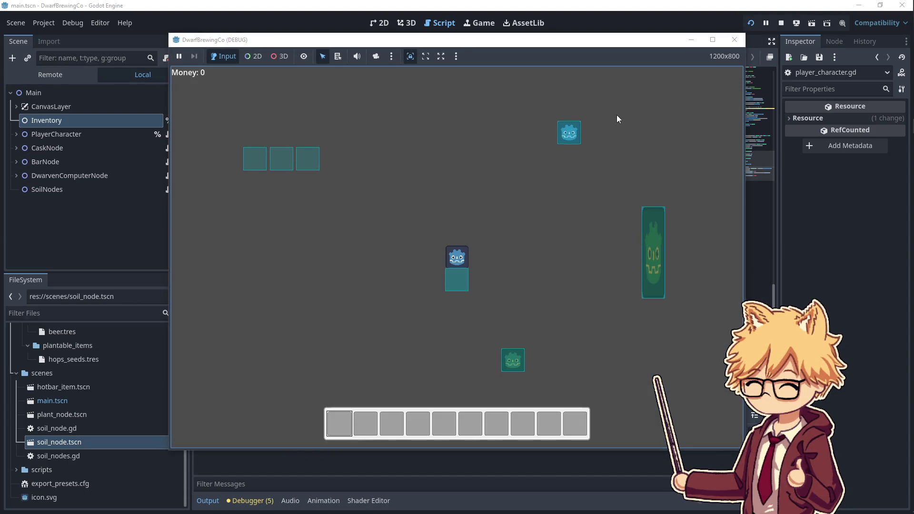
pyautogui.press('Down')
pyautogui.press('Right')
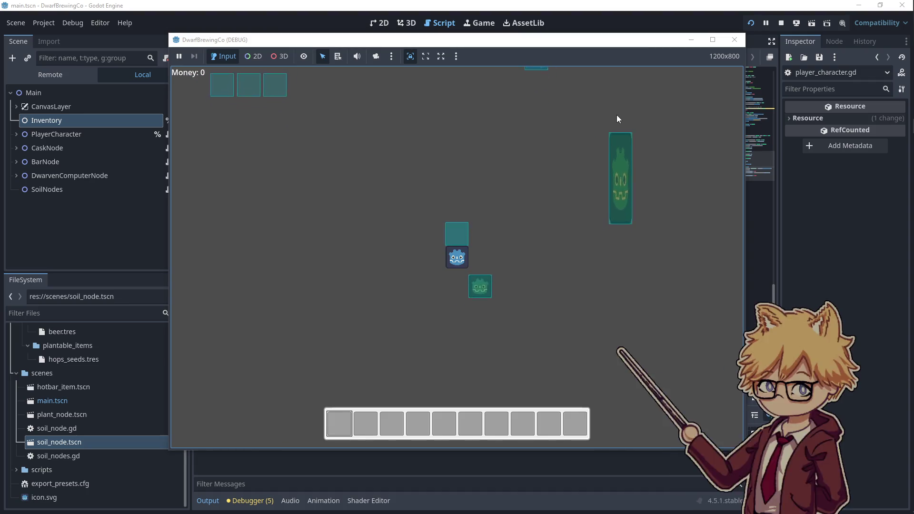
pyautogui.press('Up')
pyautogui.press('Left')
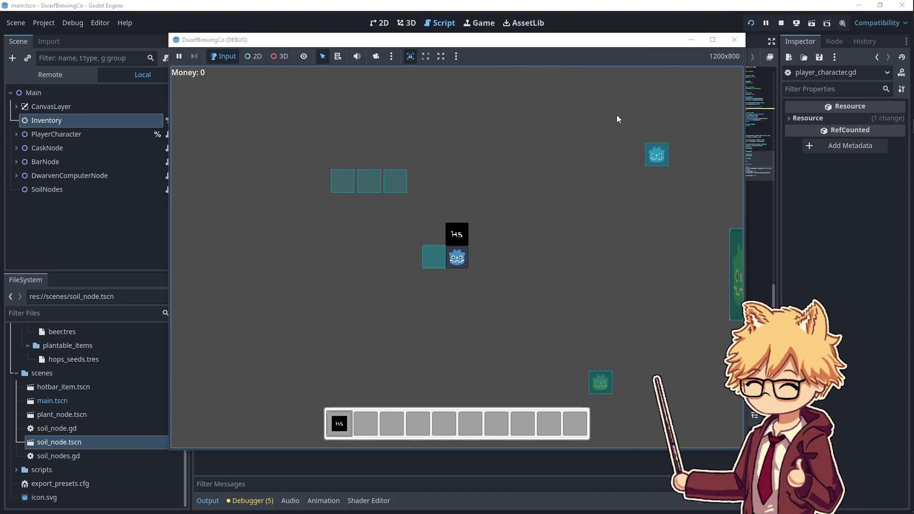
pyautogui.press('Up')
pyautogui.press('Left')
pyautogui.press('e')
# Walk around until the hops grow, then return and harvest the plant.
pyautogui.press('Up')
pyautogui.press('Right')
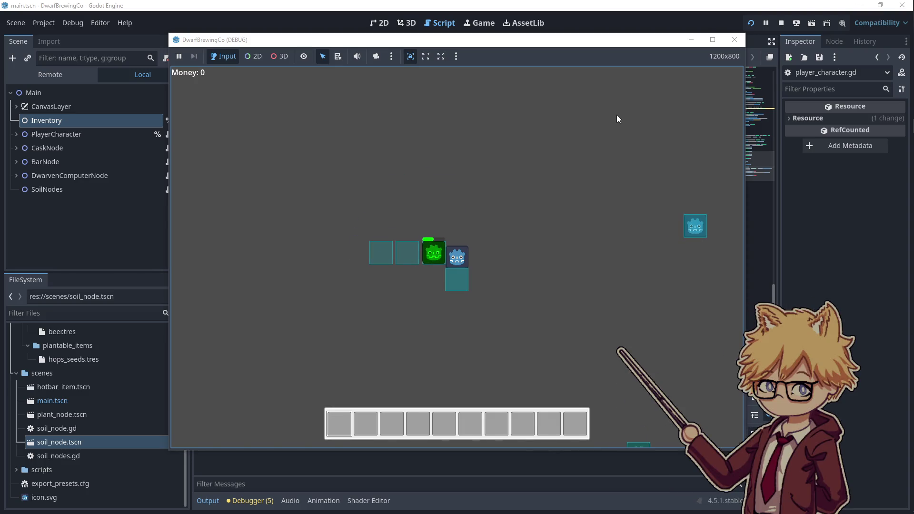
pyautogui.press('Down')
pyautogui.press('Right')
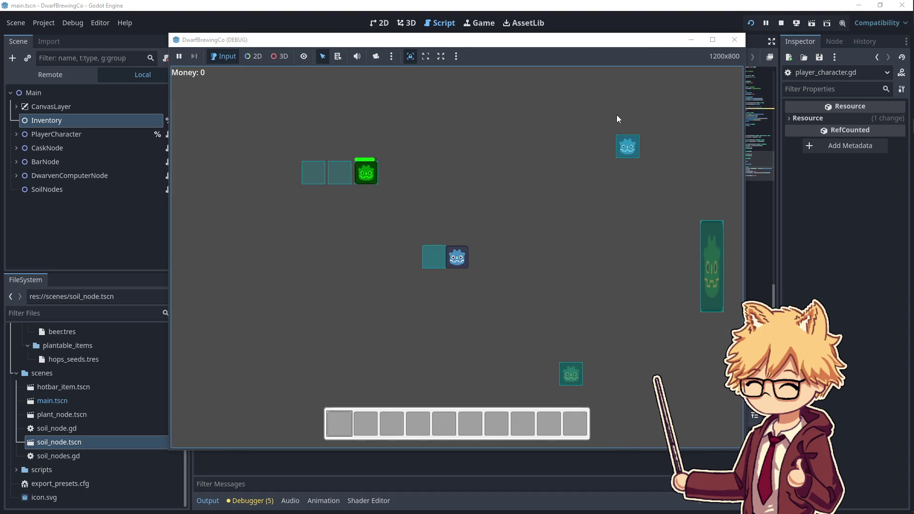
pyautogui.press('Up')
pyautogui.press('Left')
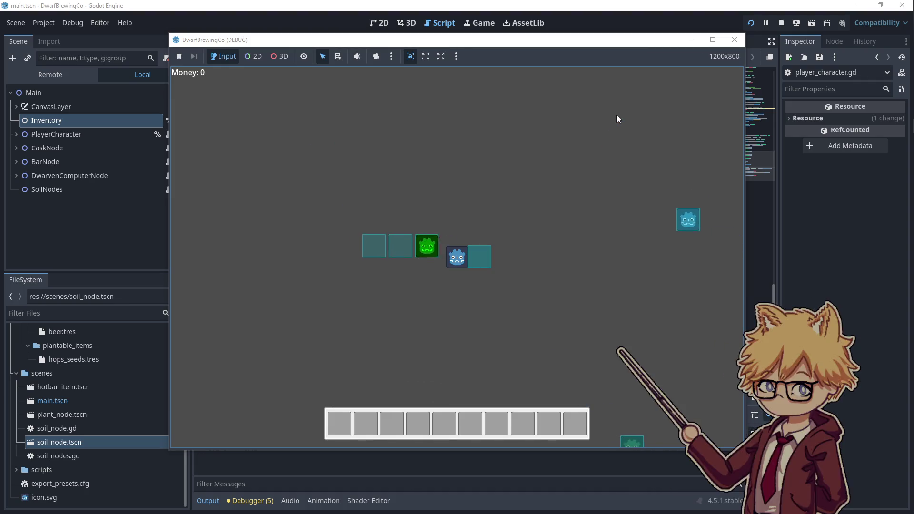
pyautogui.press('e')
# Use the harvested hops on the tile ahead and collect the finished item into the hotbar.
pyautogui.press('Down')
pyautogui.press('Right')
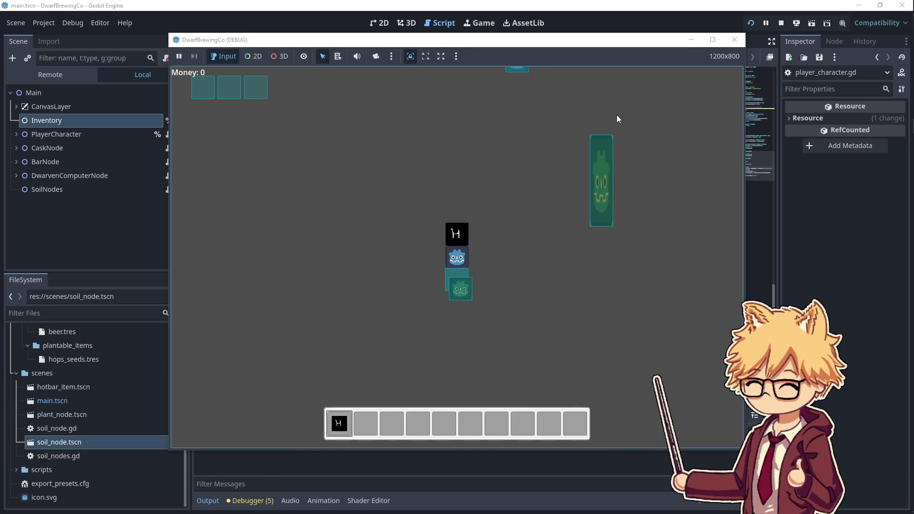
pyautogui.press('e')
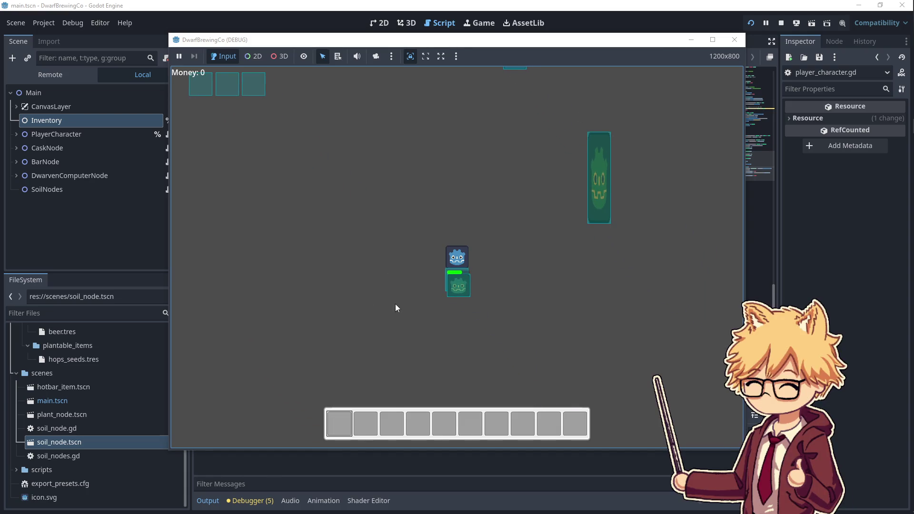
pyautogui.click(452, 286)
# Walk the player around the farm to the computer and open its panel.
pyautogui.press('w')
pyautogui.press('d')
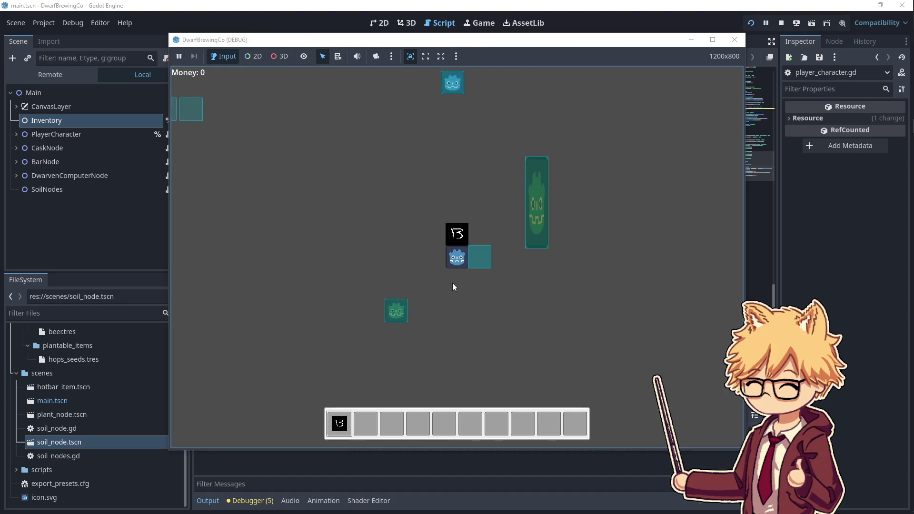
pyautogui.press('a')
pyautogui.press('s')
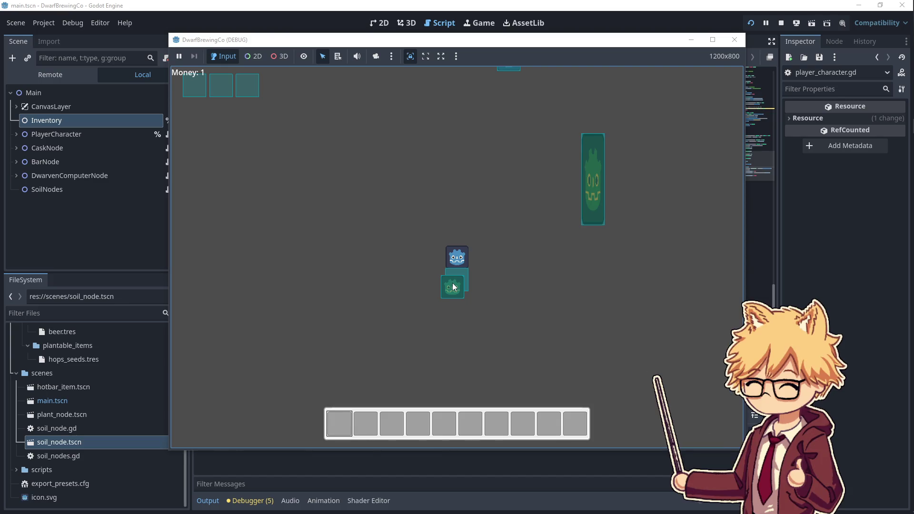
pyautogui.press('Left')
pyautogui.press('Up')
pyautogui.press('Down')
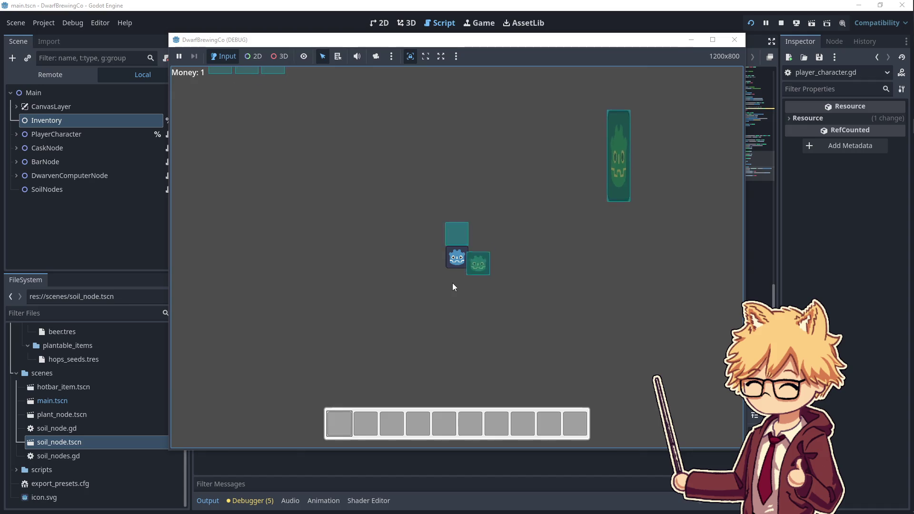
pyautogui.press('Up')
pyautogui.press('Left')
pyautogui.press('Left')
pyautogui.press('Down')
pyautogui.press('Left')
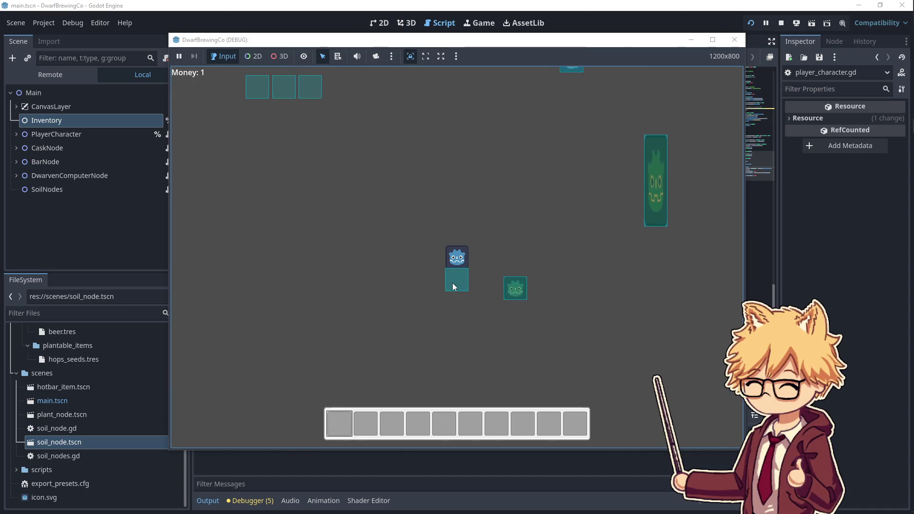
pyautogui.press('Left')
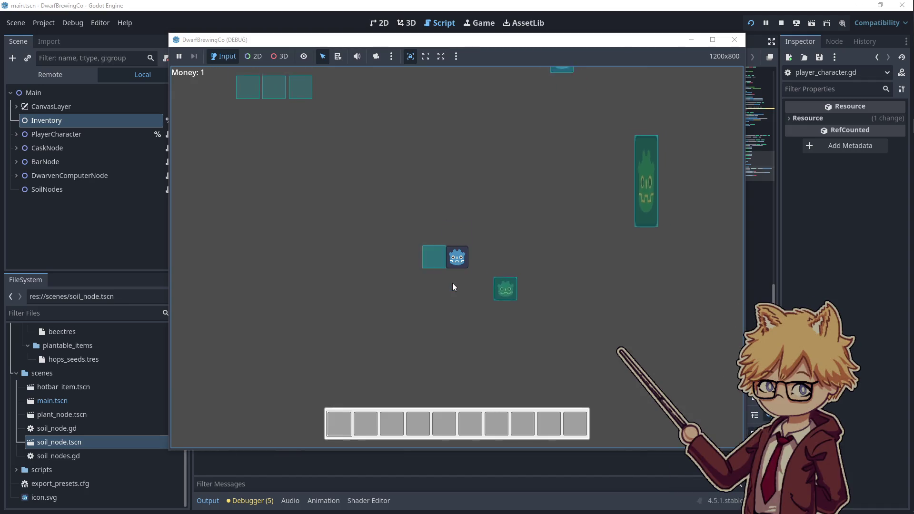
pyautogui.press('Up')
pyautogui.press('Right')
pyautogui.press('Right')
pyautogui.press('Up')
pyautogui.press('Right')
pyautogui.press('e')
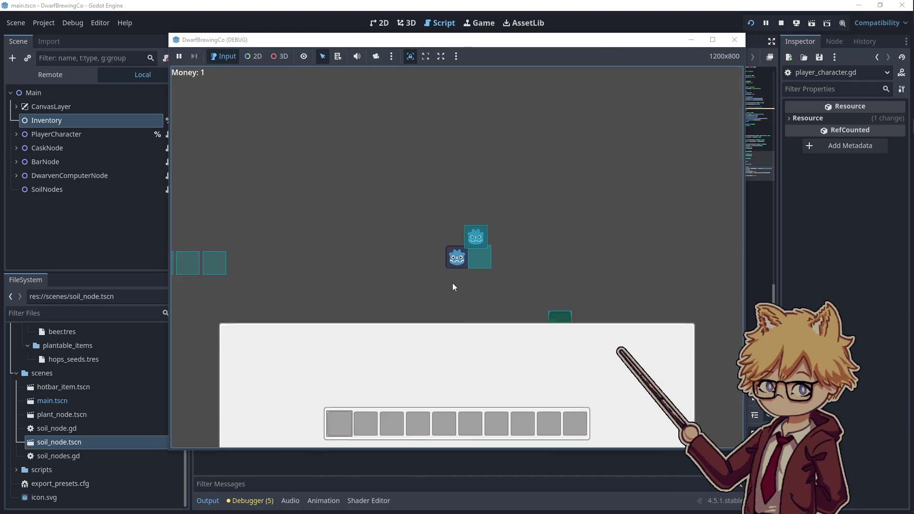
# Close and reopen the computer panel, step away, then come back and open it again.
pyautogui.press('e')
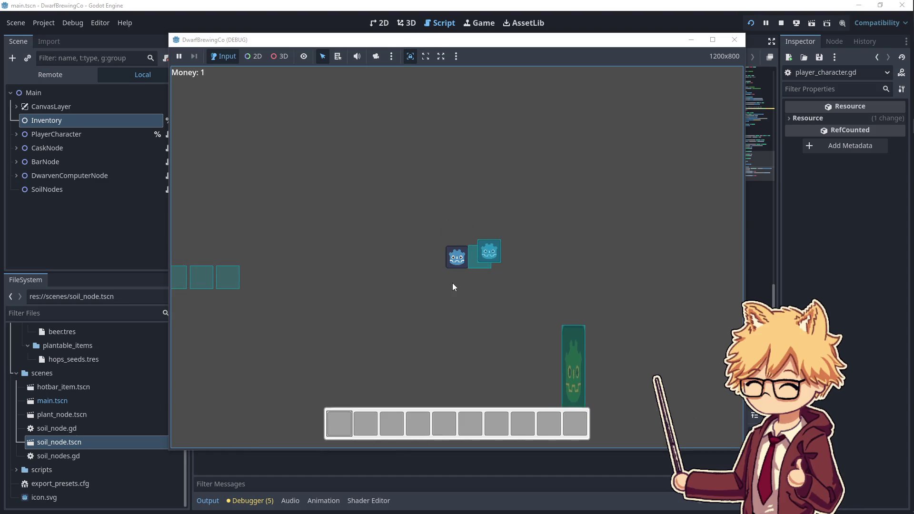
pyautogui.press('e')
pyautogui.press('e')
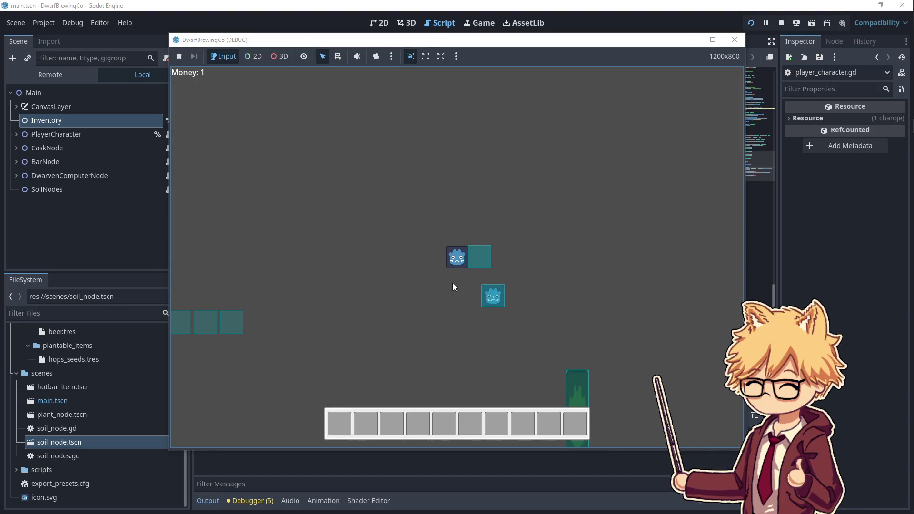
pyautogui.press('s')
pyautogui.press('a')
pyautogui.press('a')
pyautogui.press('s')
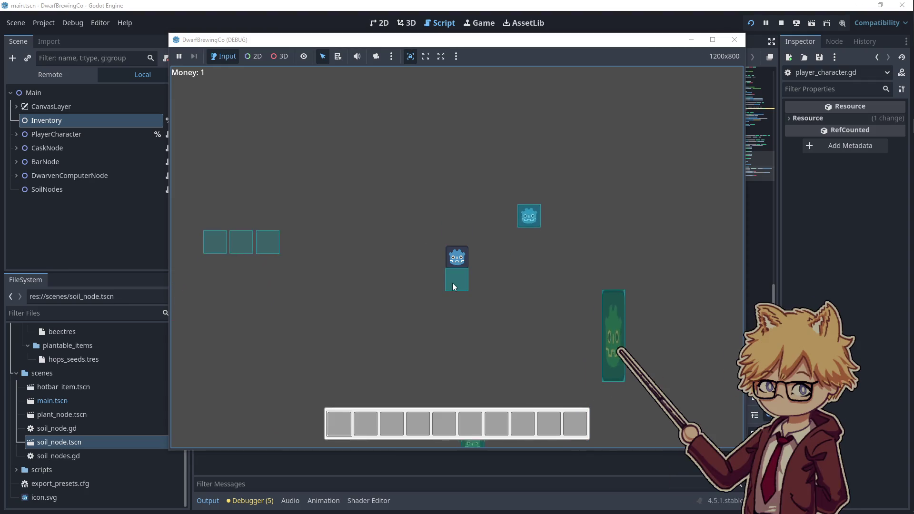
pyautogui.press('w')
pyautogui.press('d')
pyautogui.press('w')
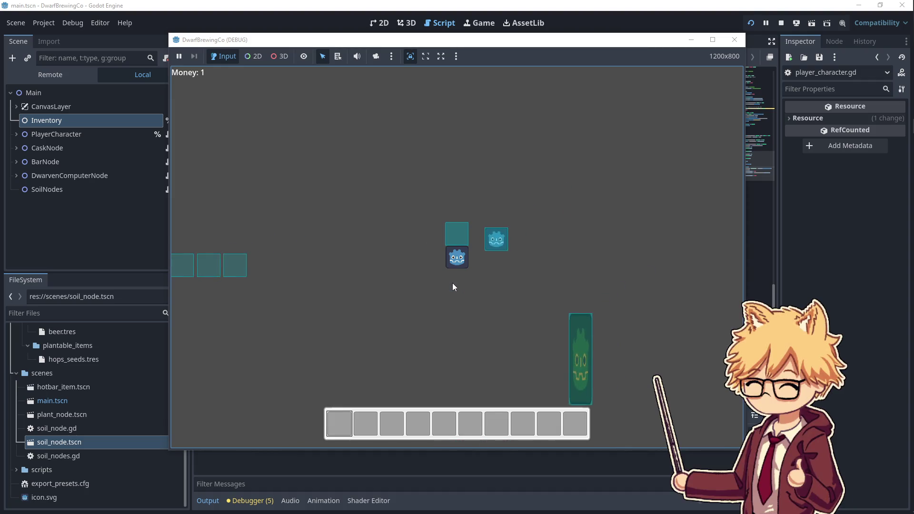
pyautogui.press('d')
pyautogui.press('e')
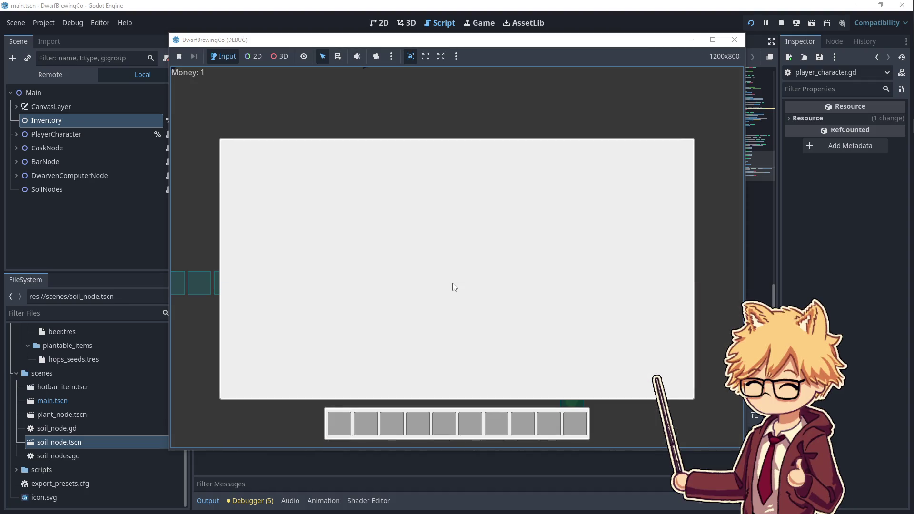
# Close the panel, test the player's facing in each direction, then reopen the computer panel.
pyautogui.press('e')
pyautogui.press('w')
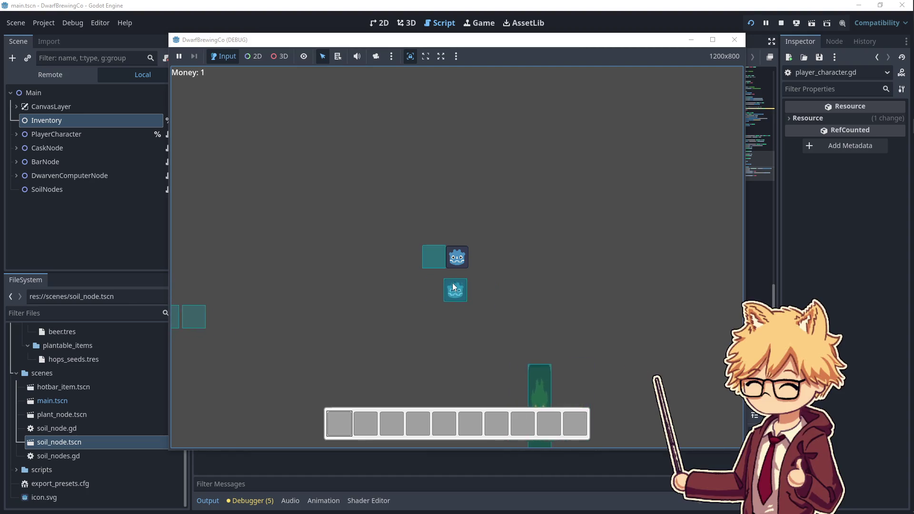
pyautogui.press('d')
pyautogui.press('w')
pyautogui.press('a')
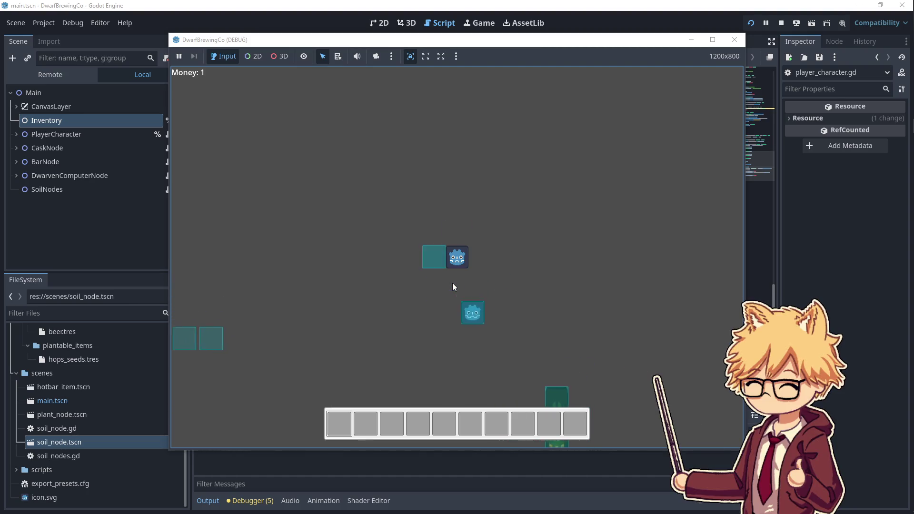
pyautogui.press('d')
pyautogui.press('w')
pyautogui.press('d')
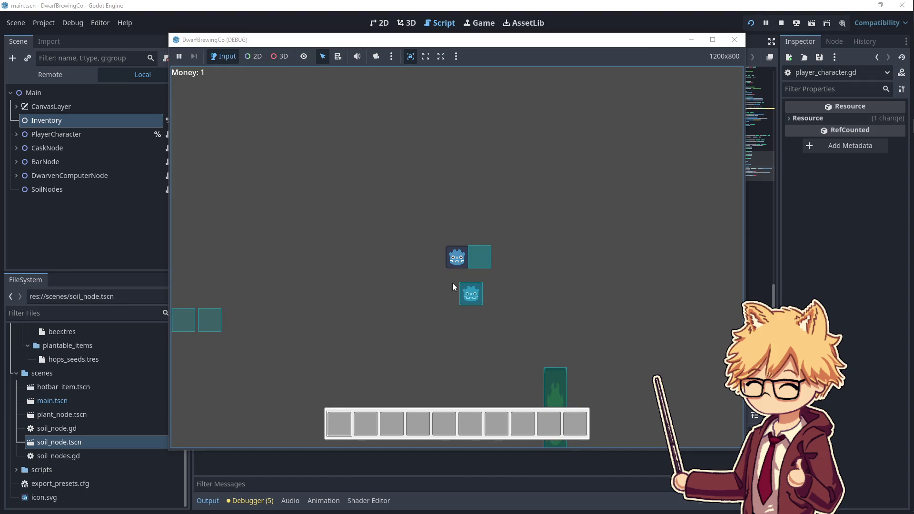
pyautogui.press('s')
pyautogui.press('a')
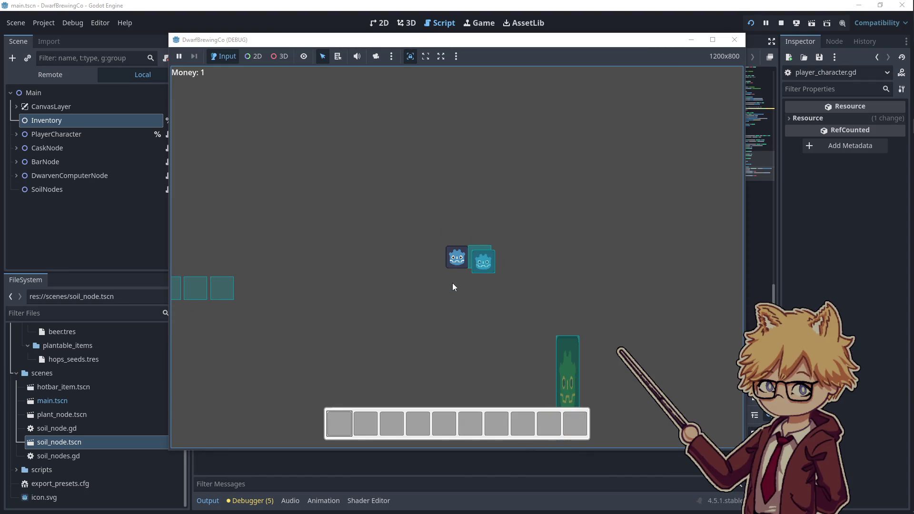
pyautogui.press('a')
pyautogui.press('s')
pyautogui.press('w')
pyautogui.press('d')
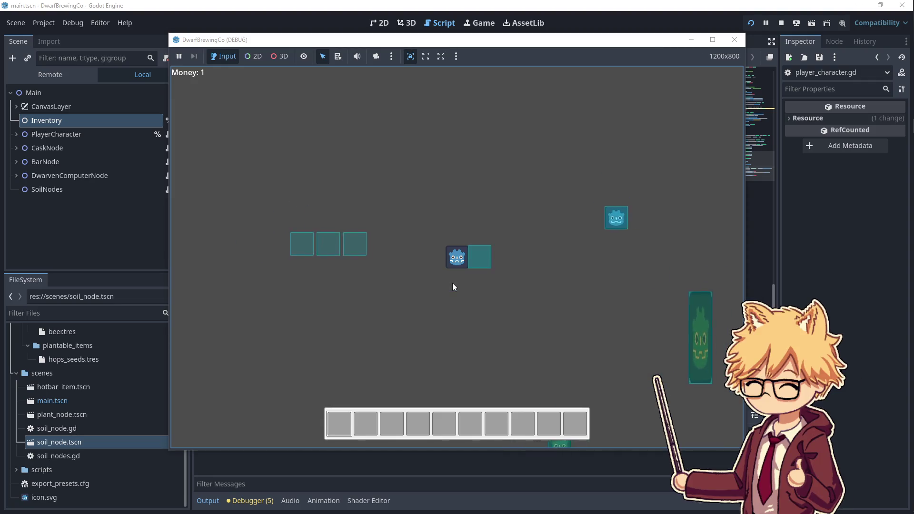
pyautogui.press('s')
pyautogui.press('a')
pyautogui.press('w')
pyautogui.press('d')
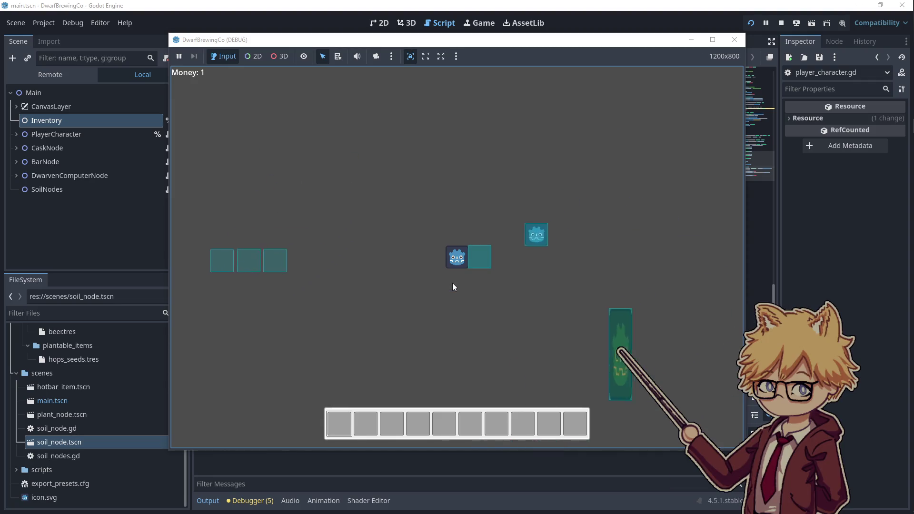
pyautogui.press('d')
pyautogui.press('e')
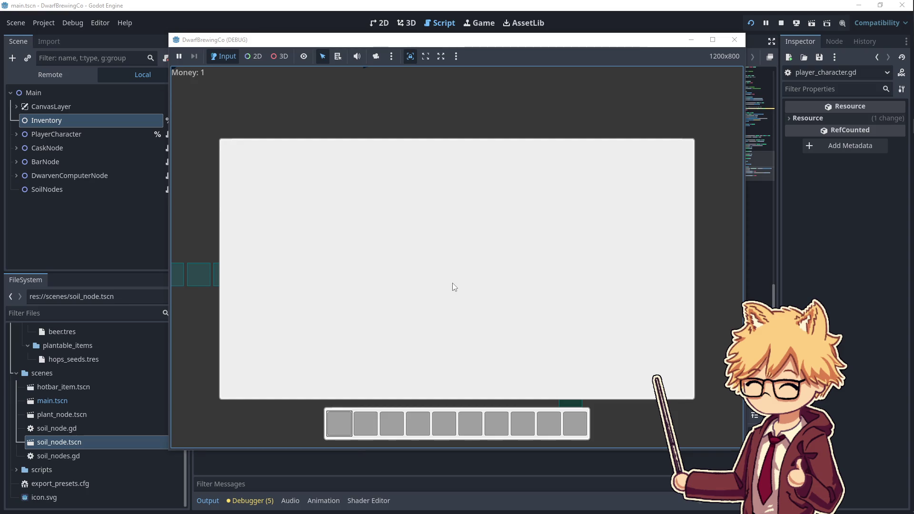
# Toggle the menu panel closed and walk the player around the world.
pyautogui.press('e')
pyautogui.press('e')
pyautogui.press('e')
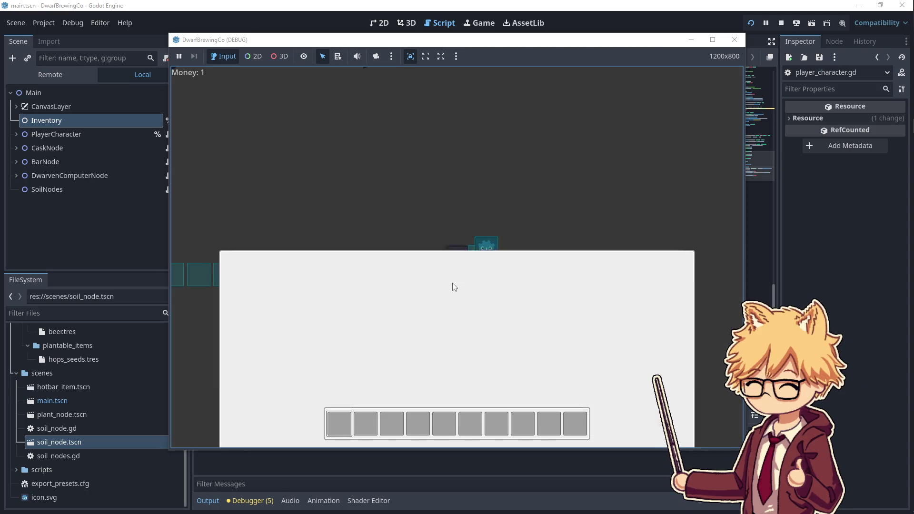
pyautogui.press('e')
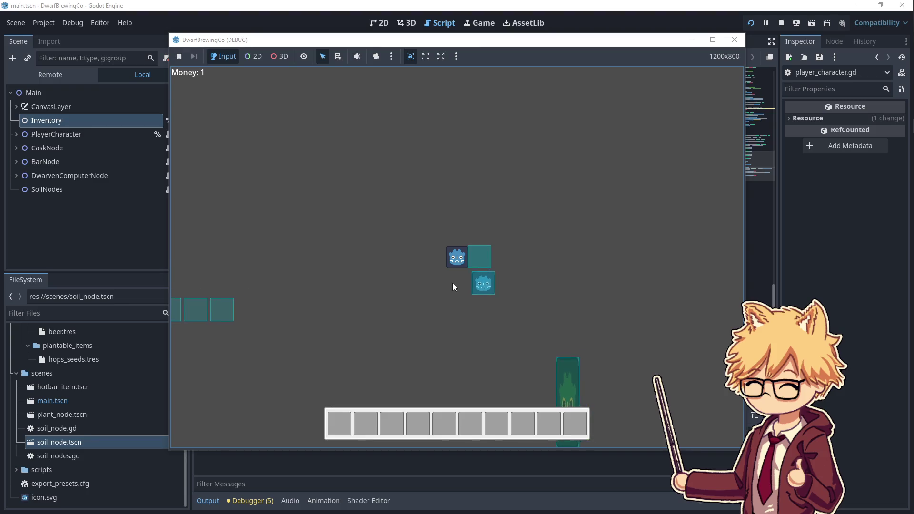
pyautogui.press('a')
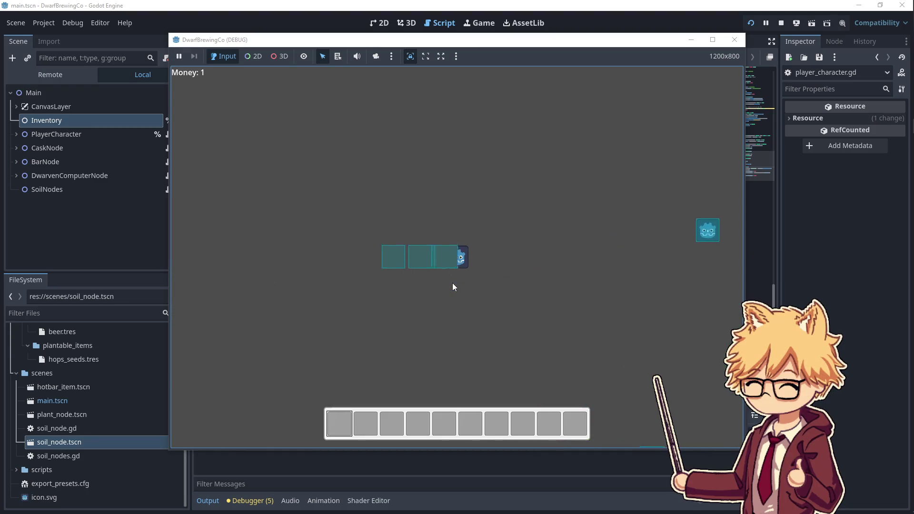
pyautogui.press('s')
pyautogui.press('d')
pyautogui.press('s')
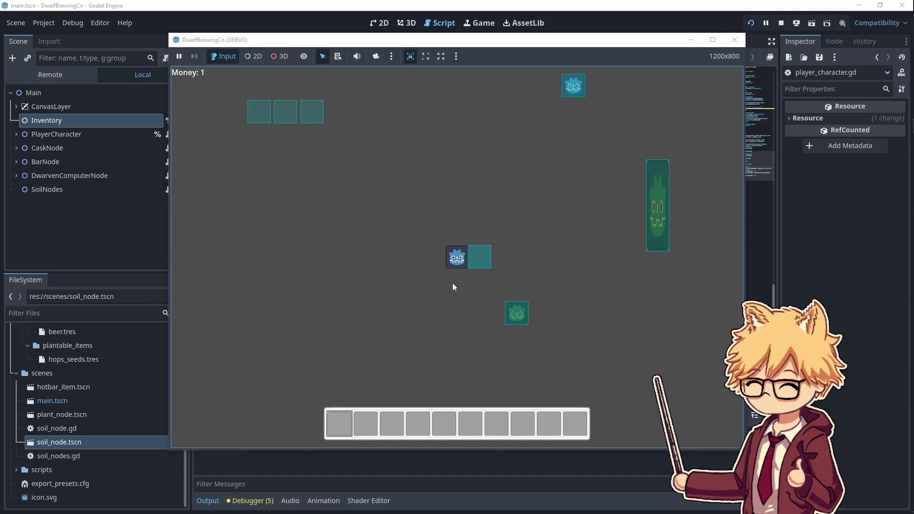
pyautogui.press('w')
pyautogui.press('d')
pyautogui.press('w')
pyautogui.press('d')
pyautogui.press('s')
pyautogui.press('a')
# Walk back to the computer, face it and open its menu panel.
pyautogui.press('a')
pyautogui.press('w')
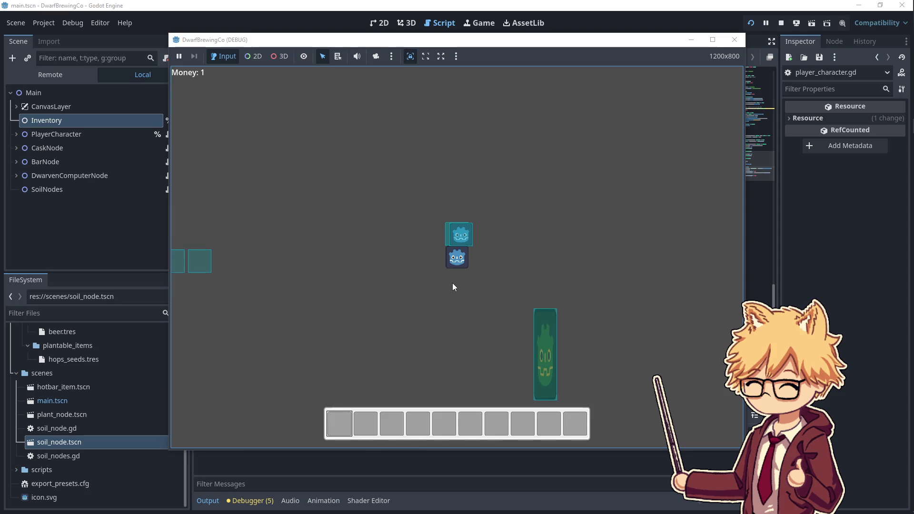
pyautogui.press('s')
pyautogui.press('a')
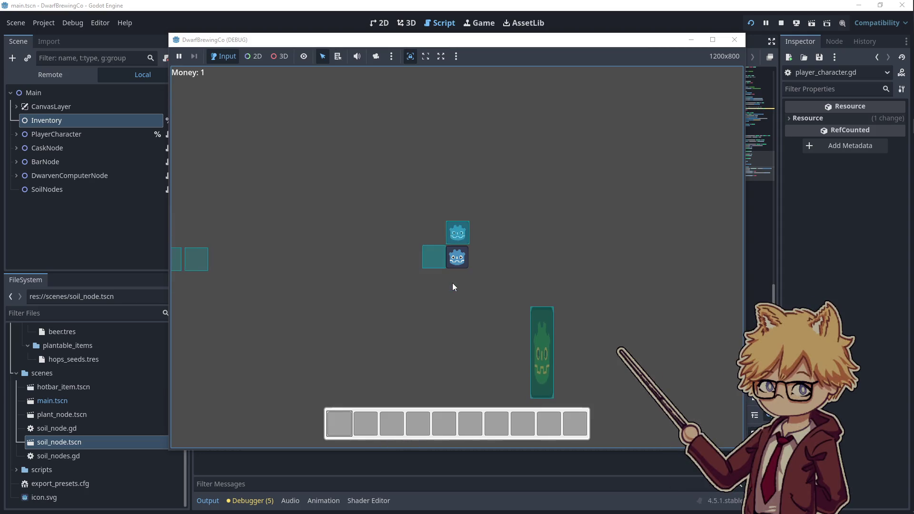
pyautogui.press('w')
pyautogui.press('a')
pyautogui.press('w')
pyautogui.press('s')
pyautogui.press('w')
pyautogui.press('a')
pyautogui.press('w')
pyautogui.press('s')
pyautogui.press('w')
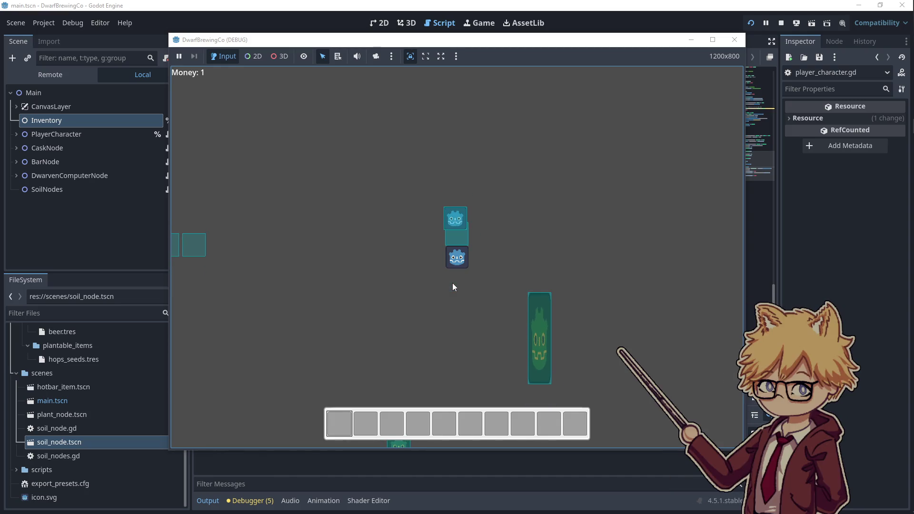
pyautogui.press('a')
pyautogui.press('w')
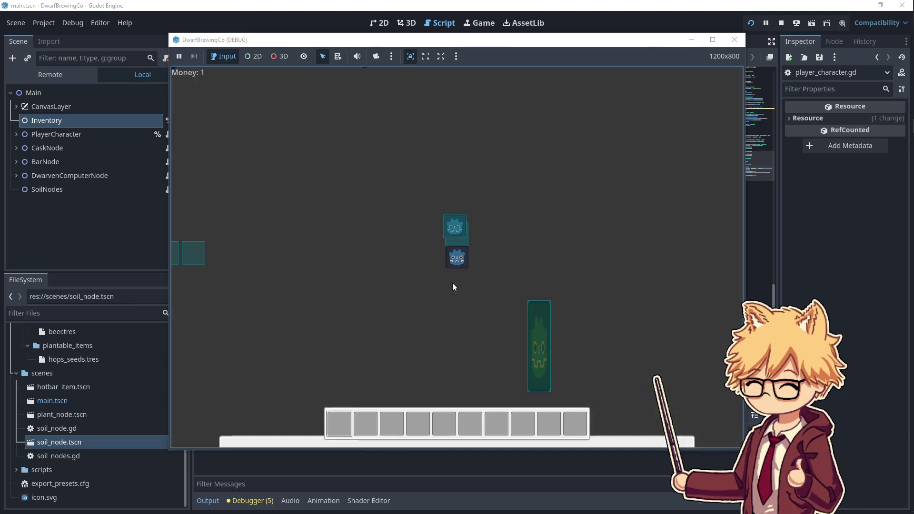
pyautogui.press('e')
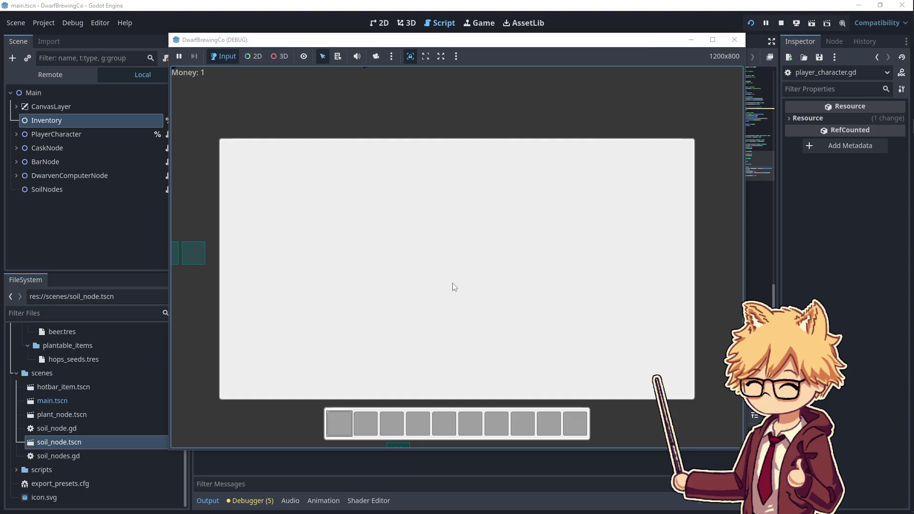
# Hide and reshow the menu panel with the I key, then stop the running game.
pyautogui.press('i')
pyautogui.press('i')
pyautogui.press('i')
pyautogui.press('i')
pyautogui.press('i')
pyautogui.press('i')
pyautogui.press('i')
pyautogui.press('i')
pyautogui.press('i')
pyautogui.press('i')
pyautogui.press('i')
pyautogui.press('i')
pyautogui.press('i')
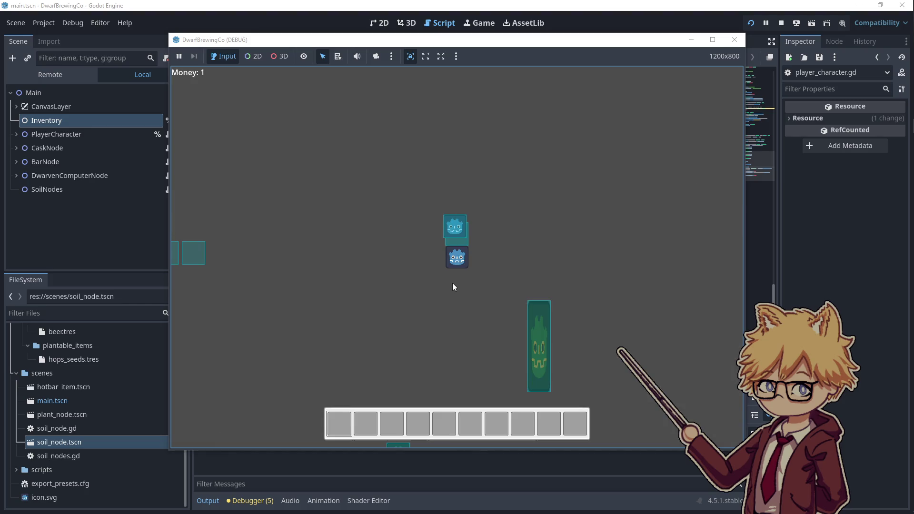
pyautogui.press('i')
pyautogui.press('i')
pyautogui.press('i')
pyautogui.press('i')
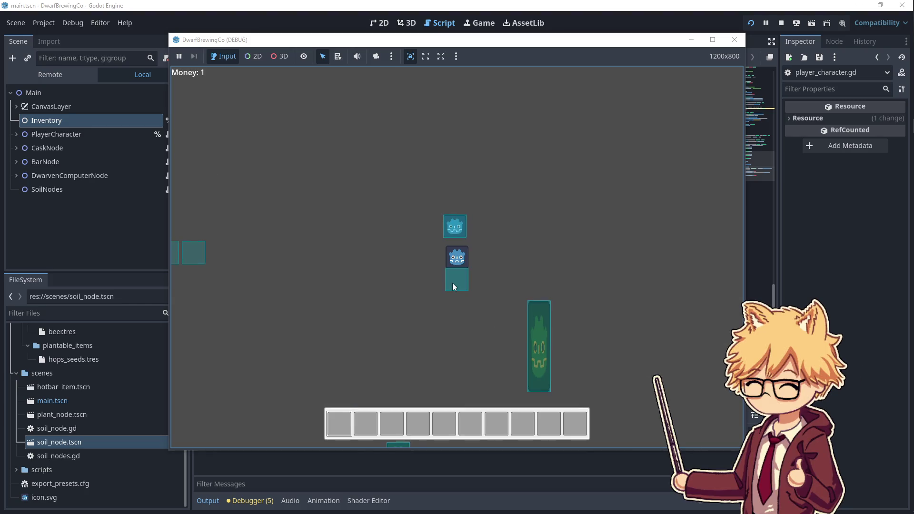
pyautogui.press('s')
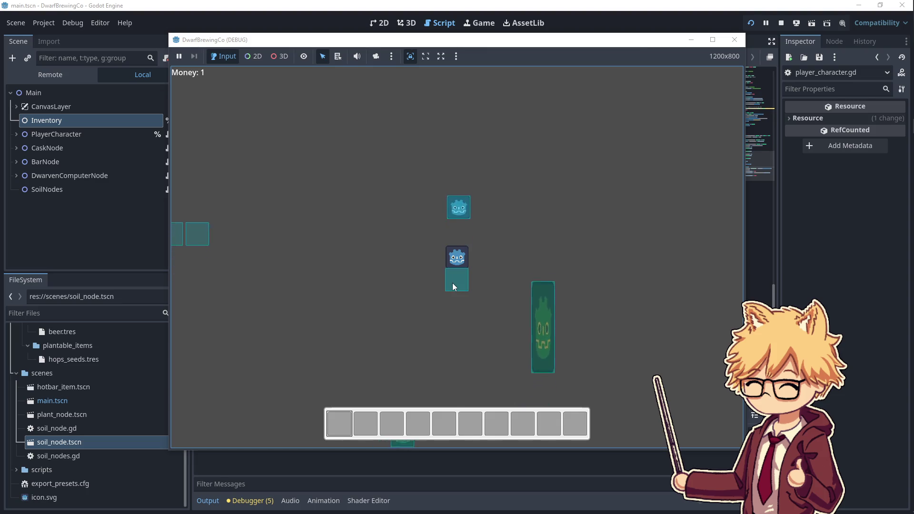
pyautogui.press('w')
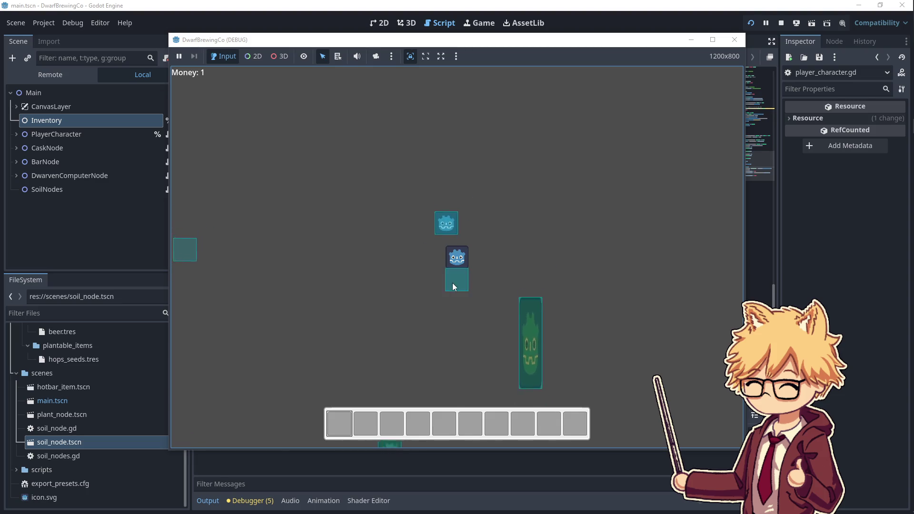
pyautogui.press('w')
pyautogui.press('i')
pyautogui.press('i')
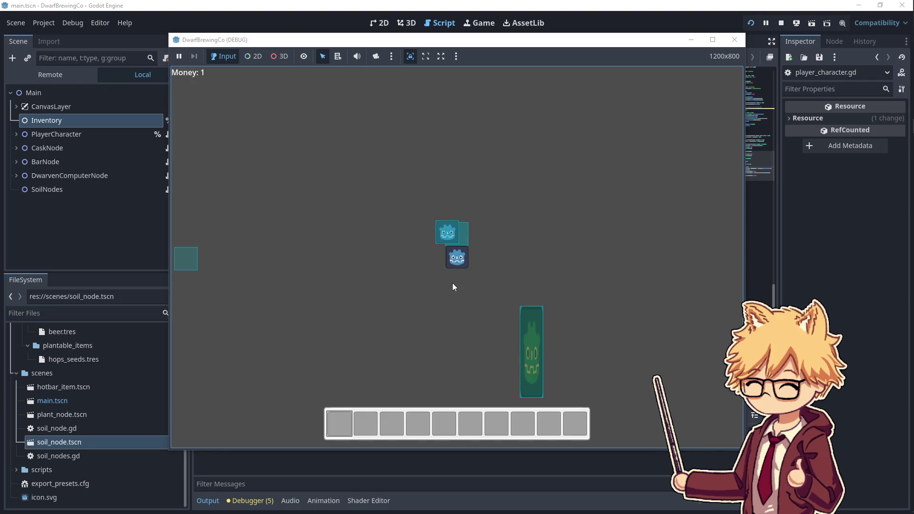
pyautogui.click(735, 40)
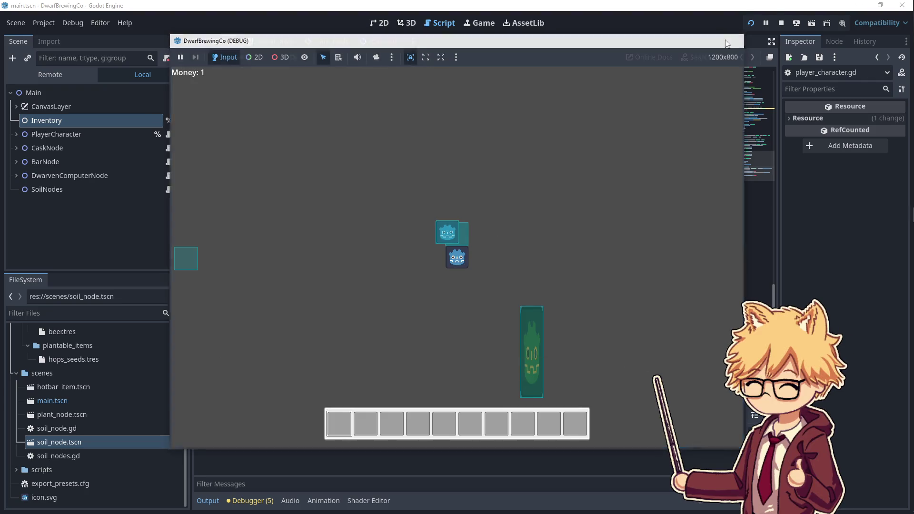
pyautogui.click(515, 216)
# Insert blank lines above update_active_item in player_character.gd.
pyautogui.press('Return')
pyautogui.press('Return')
pyautogui.press('Up')
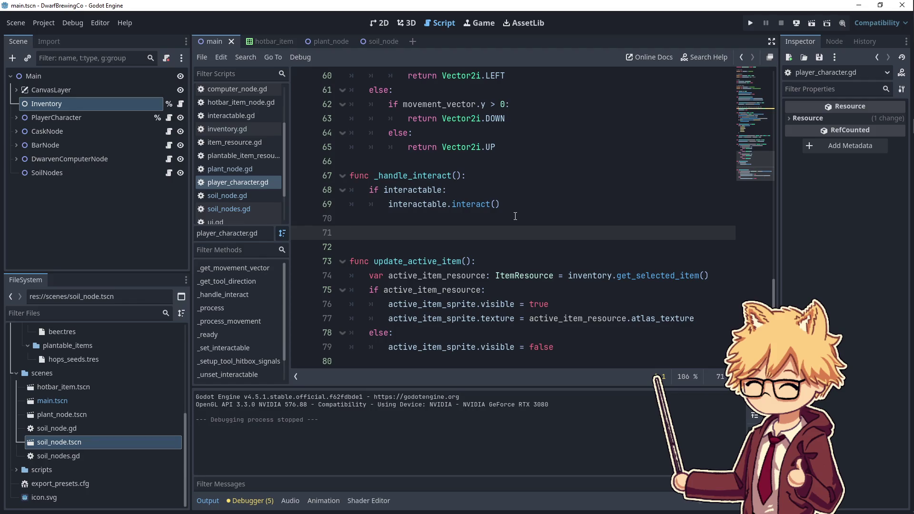
pyautogui.write('rnance')
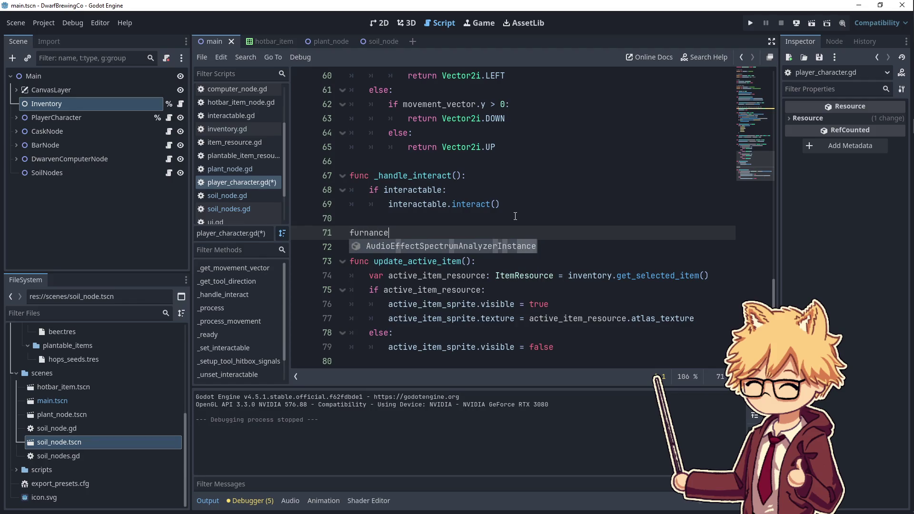
pyautogui.press('Home')
pyautogui.press('Return')
pyautogui.press('Up')
pyautogui.write('f')
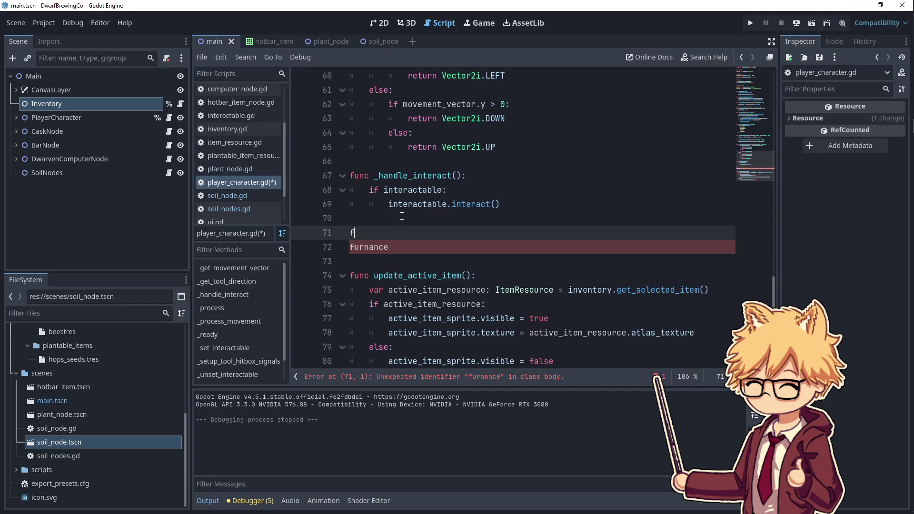
pyautogui.press('BackSpace')
pyautogui.press('BackSpace')
pyautogui.press('BackSpace')
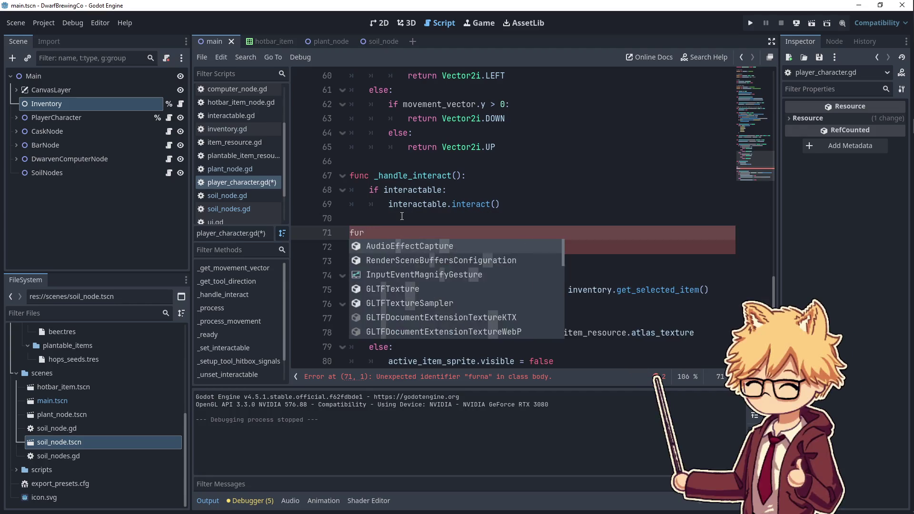
# Select and delete the stray furnace lines and extra blank lines.
pyautogui.click(396, 216)
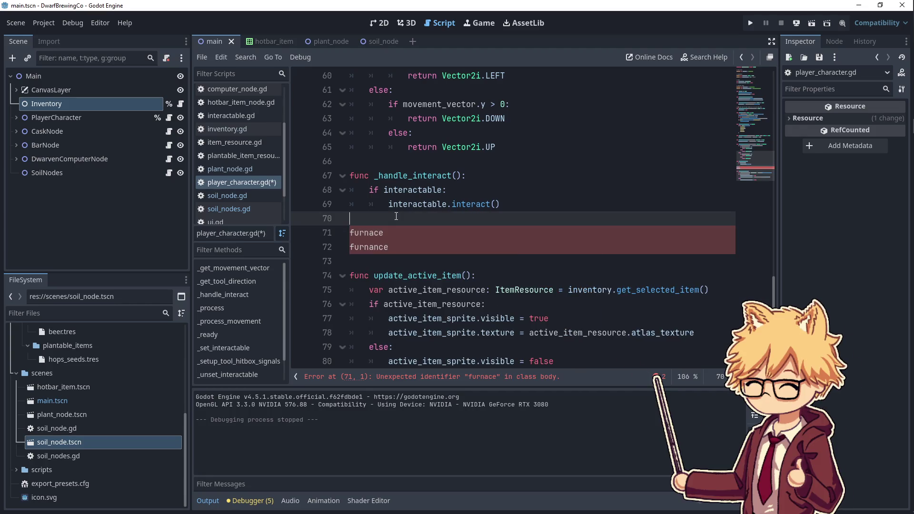
pyautogui.click(368, 250)
pyautogui.click(379, 258)
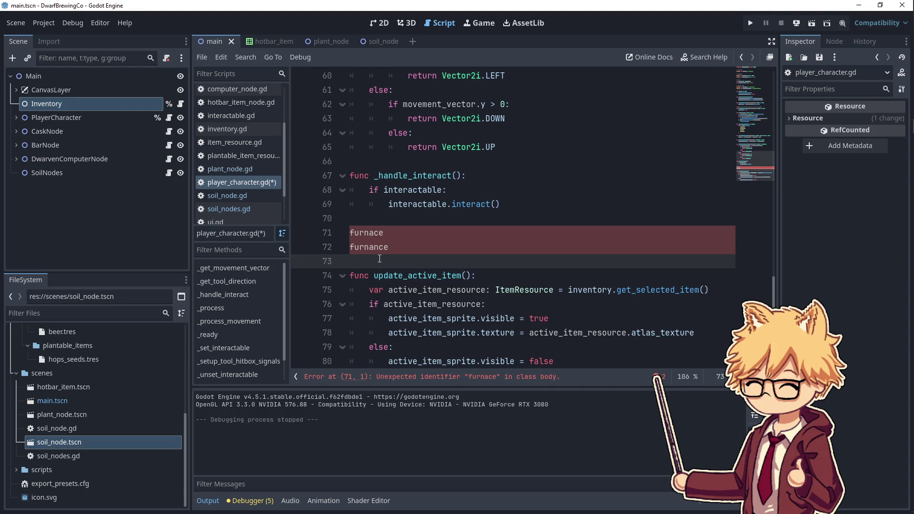
pyautogui.click(375, 247)
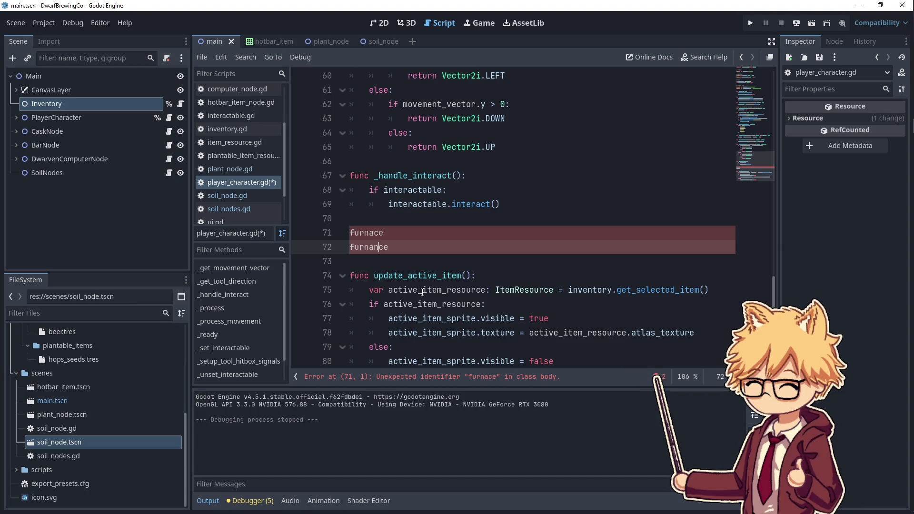
pyautogui.moveTo(389, 247); pyautogui.dragTo(350, 233)
pyautogui.press('BackSpace')
pyautogui.press('BackSpace')
pyautogui.press('BackSpace')
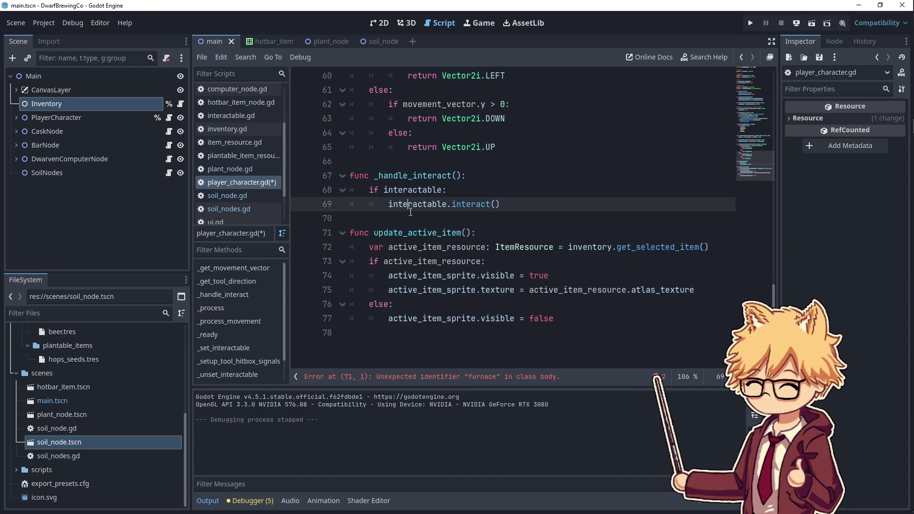
# Open computer_node.gd, expand CanvasLayer > UI > ComputerMenuContainer, and switch to the 2D view.
pyautogui.scroll(4, 452, 224)
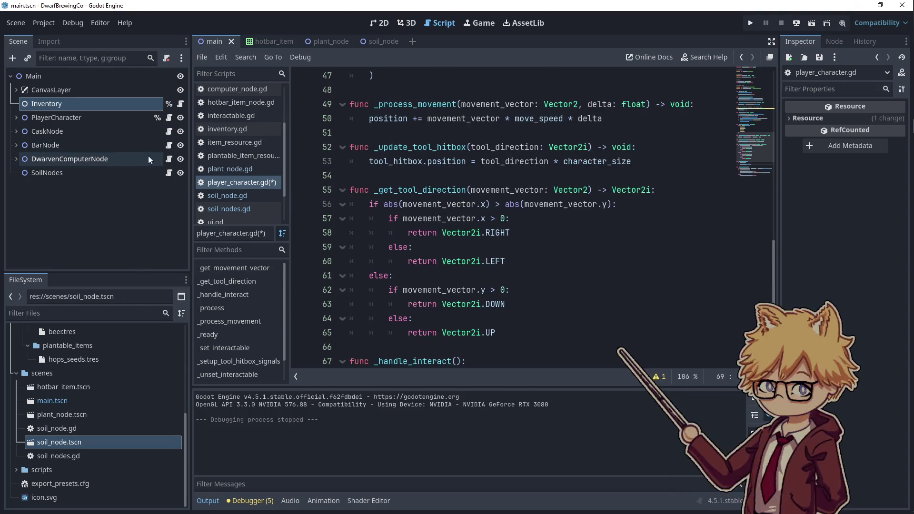
pyautogui.click(171, 161)
pyautogui.click(17, 158)
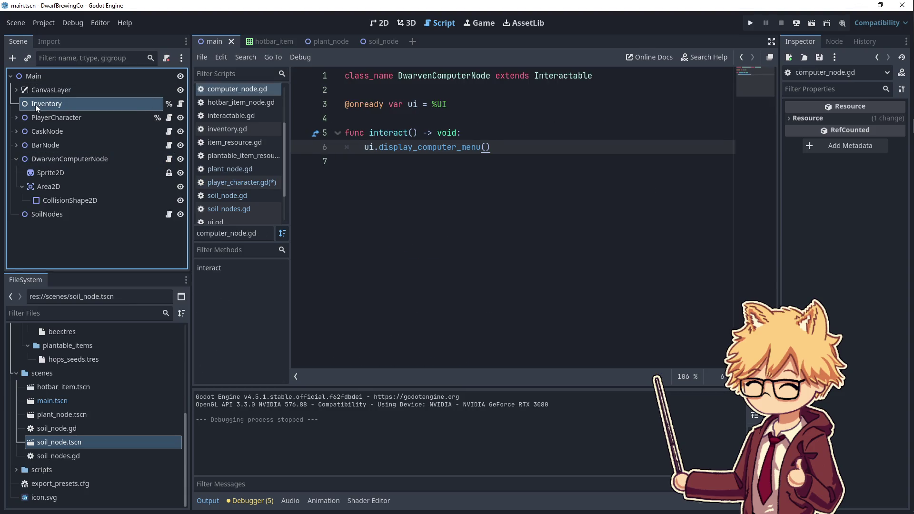
pyautogui.click(16, 89)
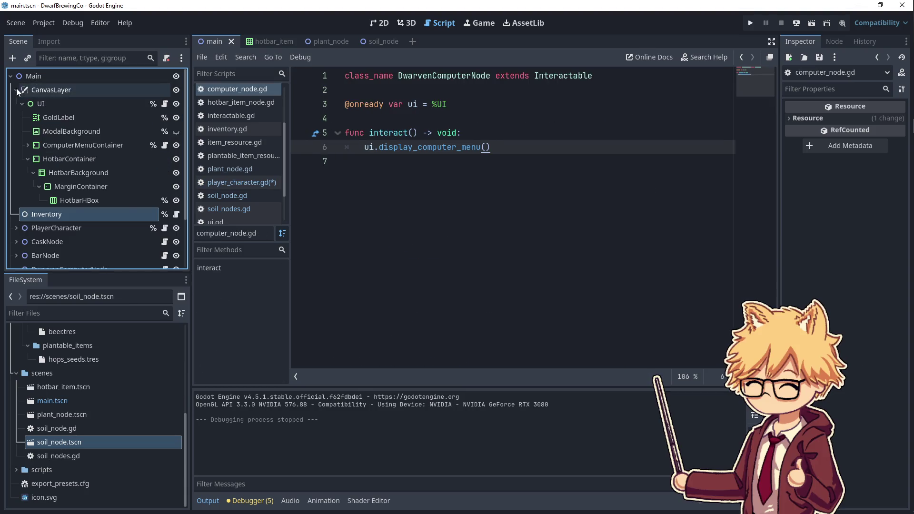
pyautogui.click(27, 157)
pyautogui.click(27, 143)
pyautogui.click(164, 145)
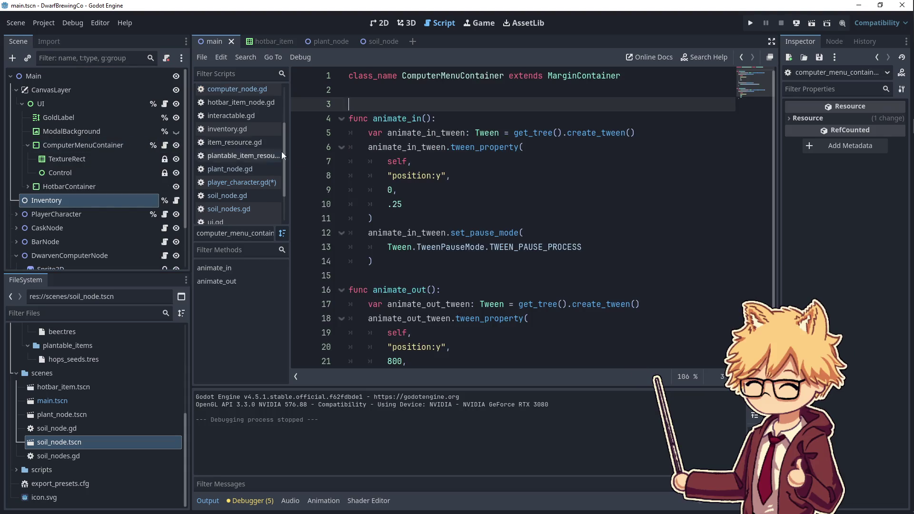
pyautogui.hotkey('ctrl', 'F1')
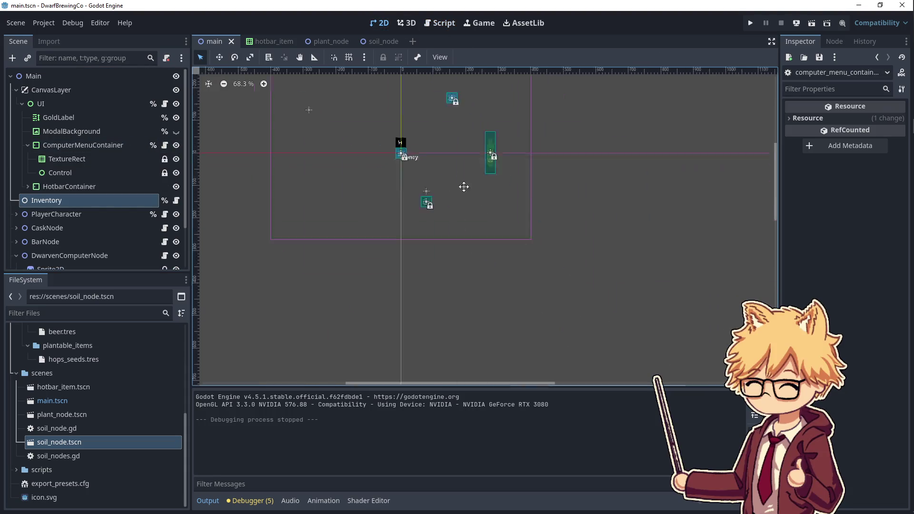
# Move the Control node under the computer menu's TextureRect.
pyautogui.scroll(3, 457, 195)
pyautogui.scroll(-5, 457, 196)
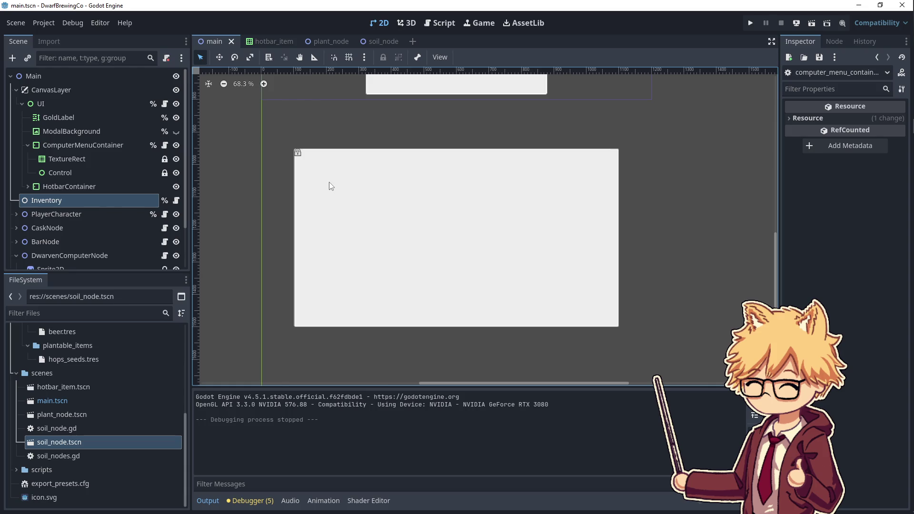
pyautogui.scroll(3, 329, 185)
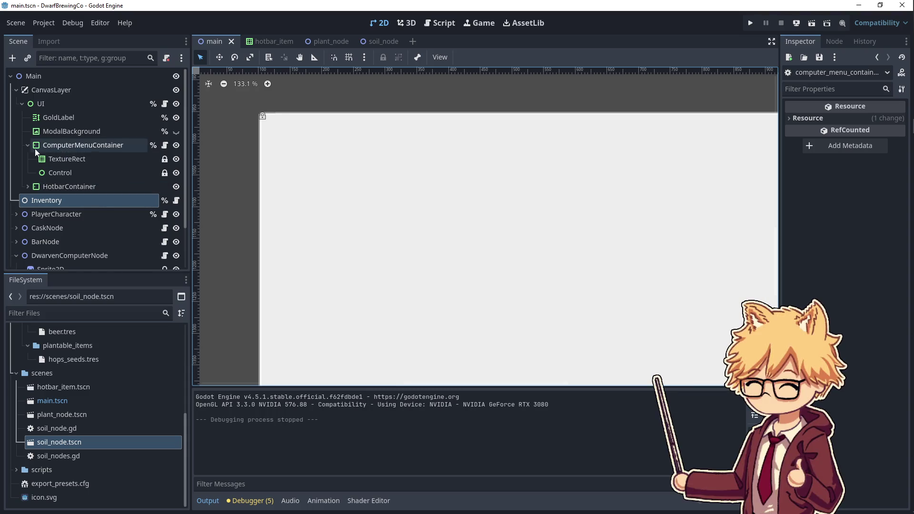
pyautogui.click(56, 171)
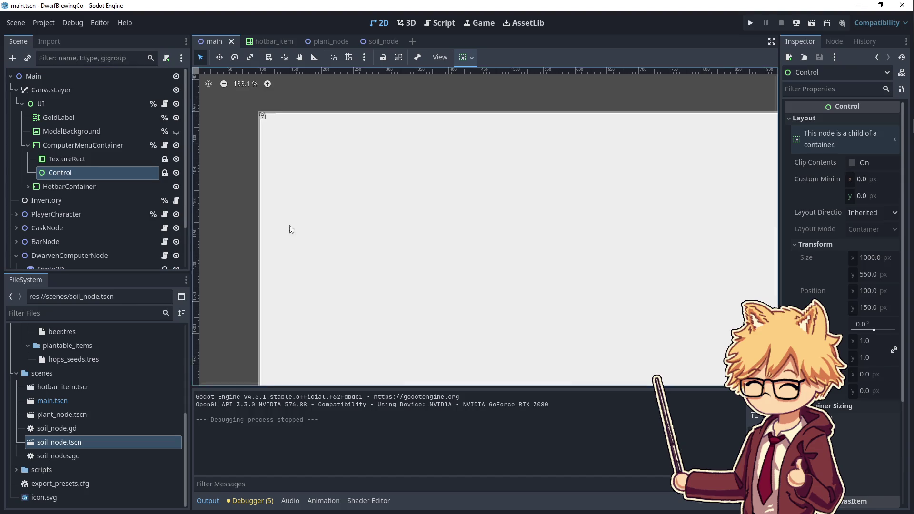
pyautogui.scroll(-3, 347, 230)
pyautogui.click(85, 160)
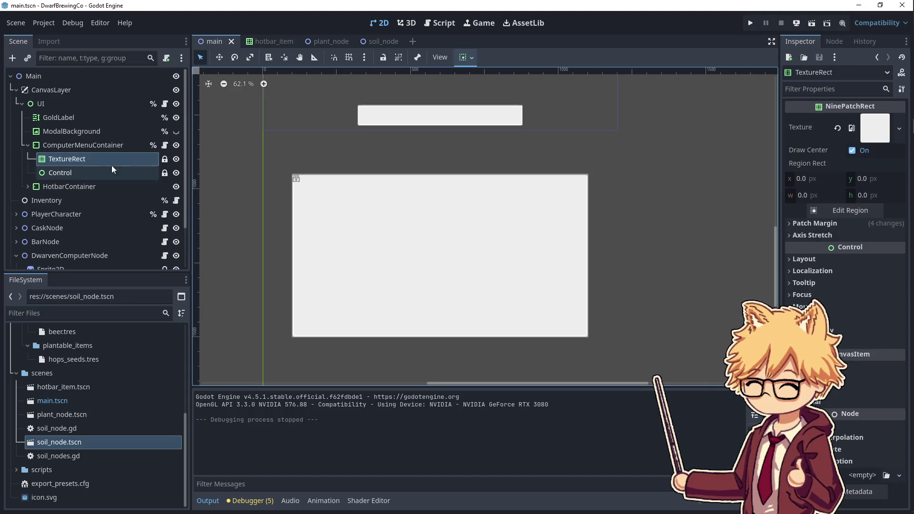
pyautogui.click(87, 170)
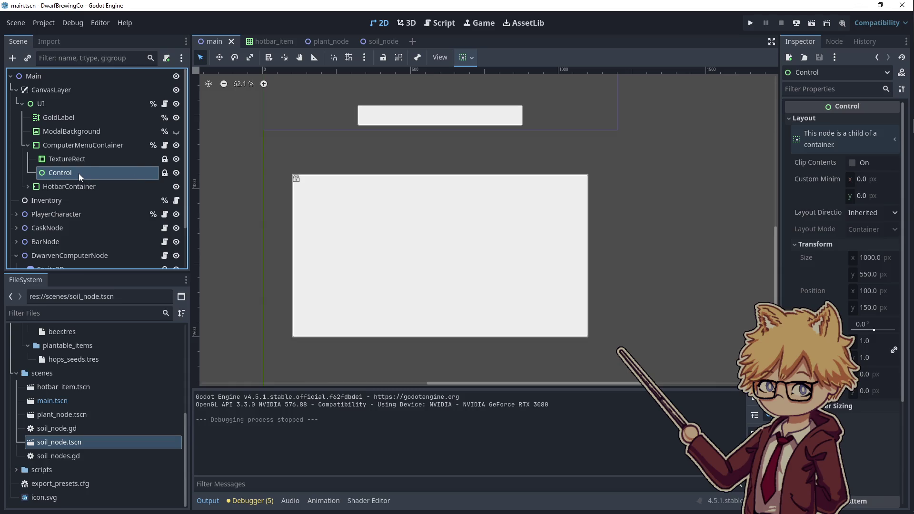
pyautogui.moveTo(79, 173); pyautogui.dragTo(76, 161)
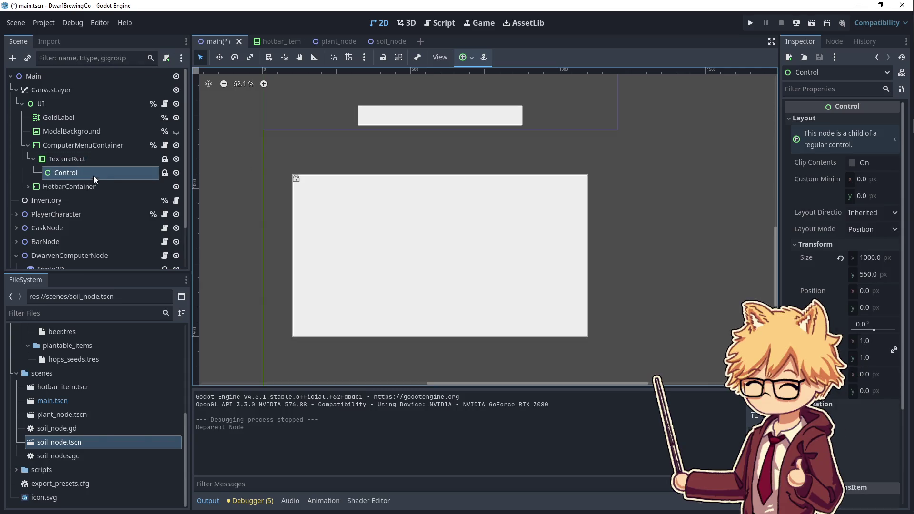
# Change the Control node's type to MarginContainer.
pyautogui.rightClick(93, 175)
pyautogui.click(129, 322)
pyautogui.write('margin')
pyautogui.press('Return')
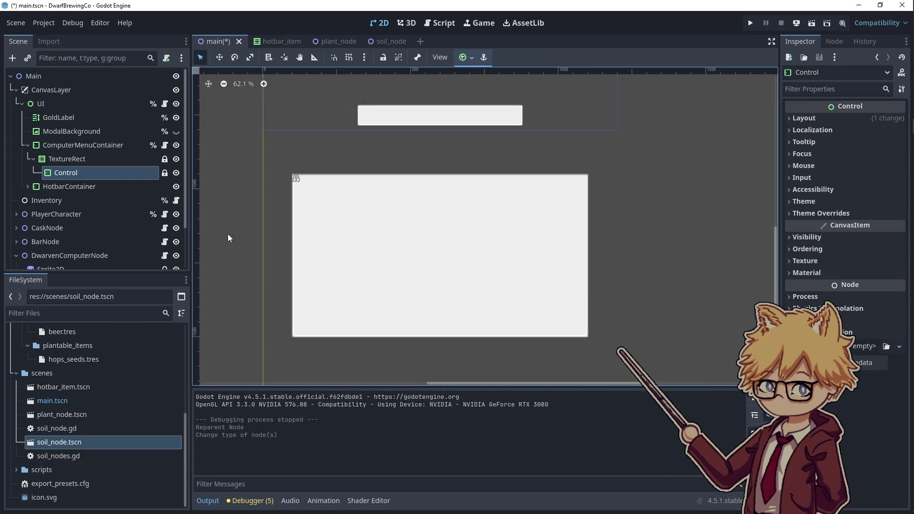
# Apply the Full Rect anchor preset, then compare its bounds with TextureRect and ComputerMenuContainer.
pyautogui.click(465, 57)
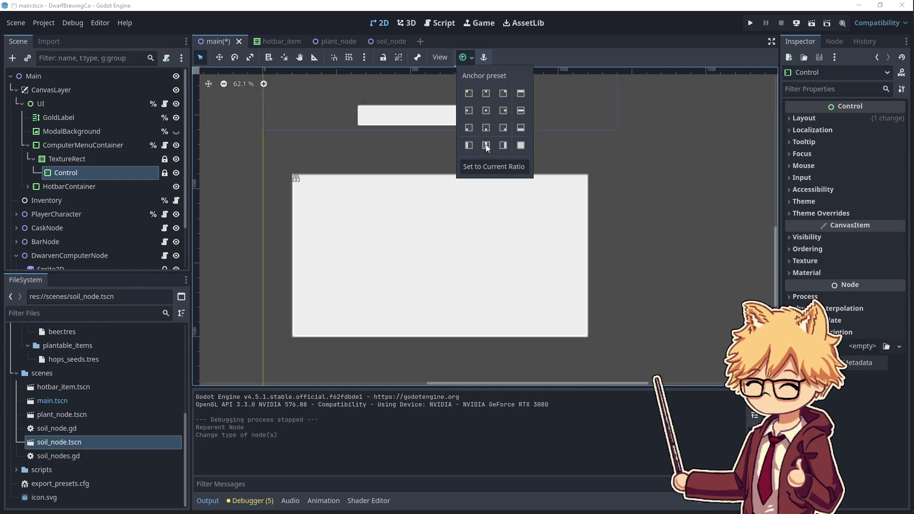
pyautogui.click(524, 146)
pyautogui.scroll(-5, 455, 275)
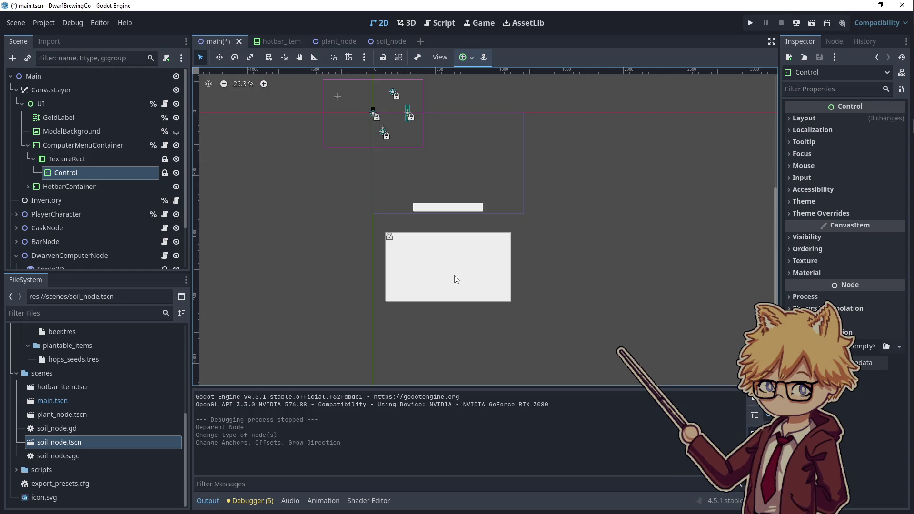
pyautogui.scroll(5, 454, 275)
pyautogui.click(95, 158)
pyautogui.click(97, 144)
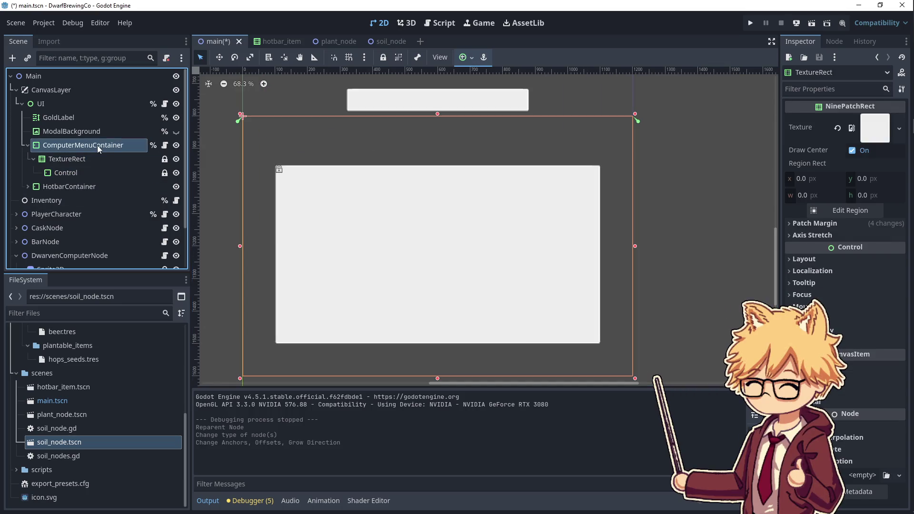
pyautogui.click(86, 157)
pyautogui.click(91, 174)
pyautogui.click(96, 156)
pyautogui.click(91, 175)
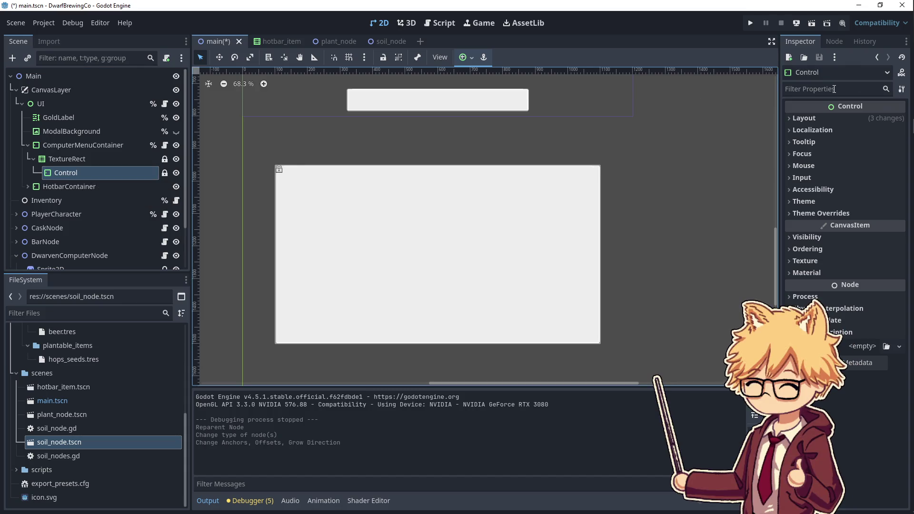
# Add a plain Control child under the container and name it ShopItem.
pyautogui.rightClick(89, 178)
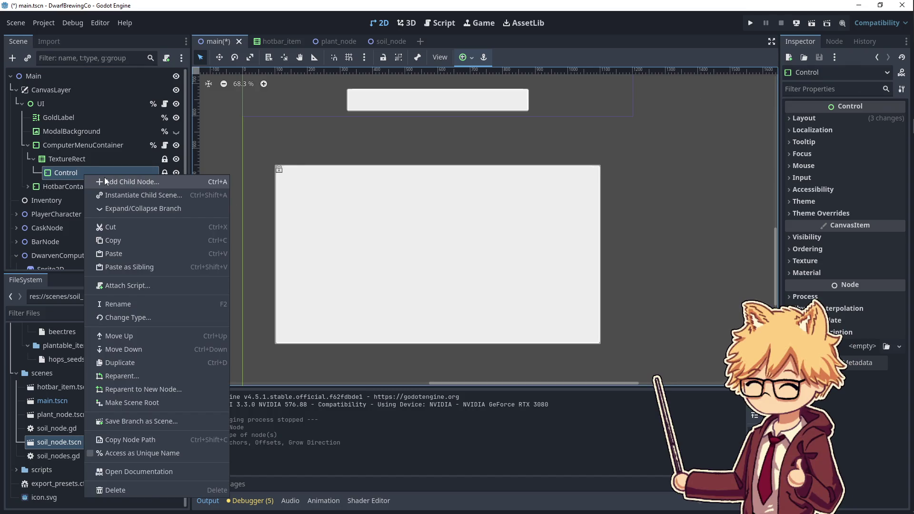
pyautogui.click(72, 173)
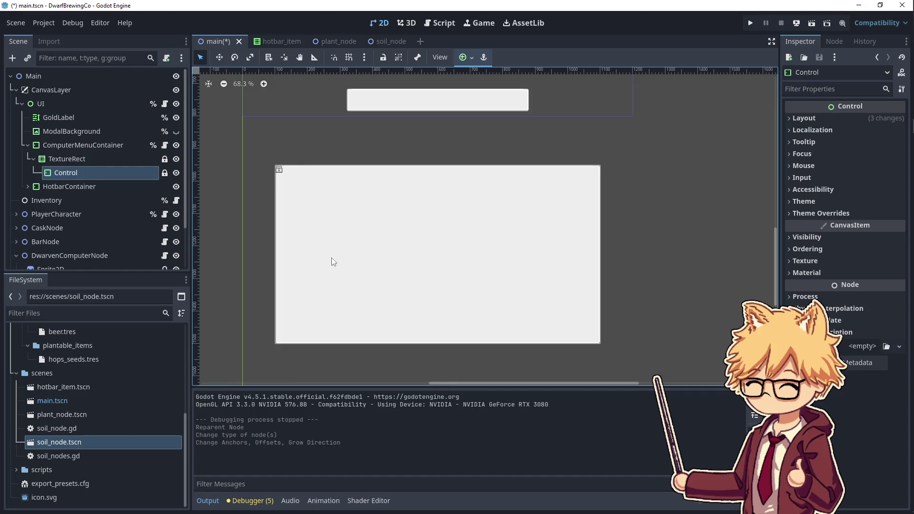
pyautogui.rightClick(97, 176)
pyautogui.click(106, 183)
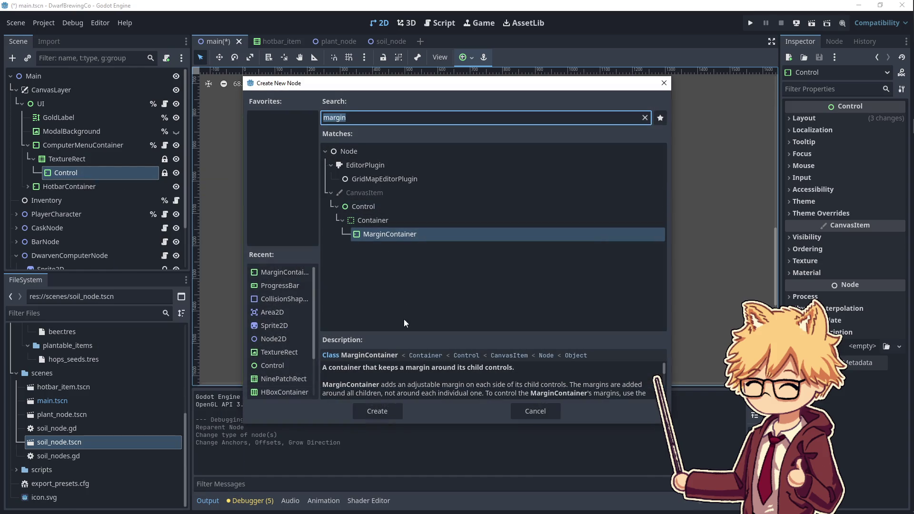
pyautogui.click(355, 209)
pyautogui.click(370, 406)
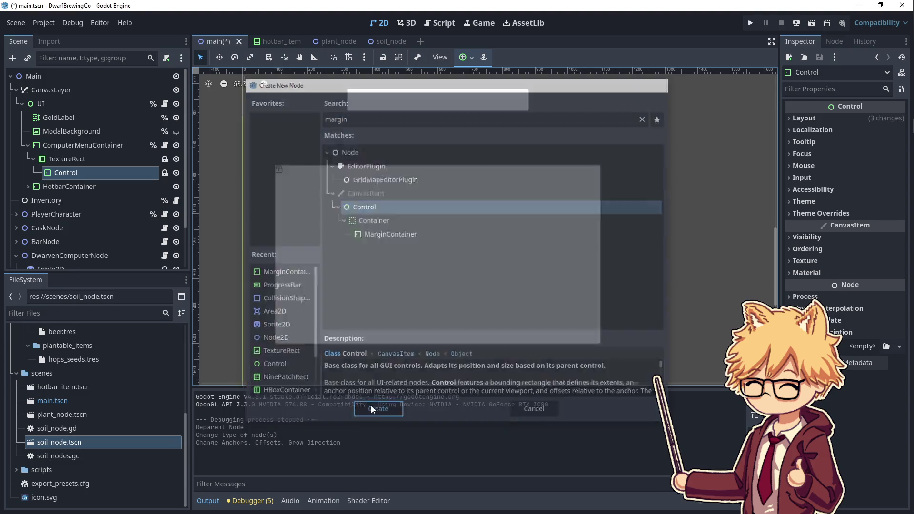
pyautogui.doubleClick(60, 186)
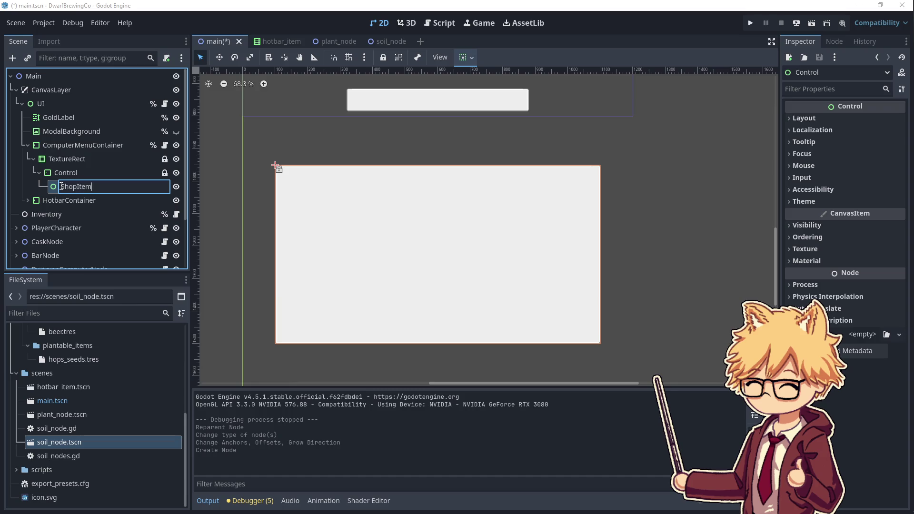
pyautogui.press('Return')
# Change ShopItem's type to MarginContainer.
pyautogui.rightClick(60, 186)
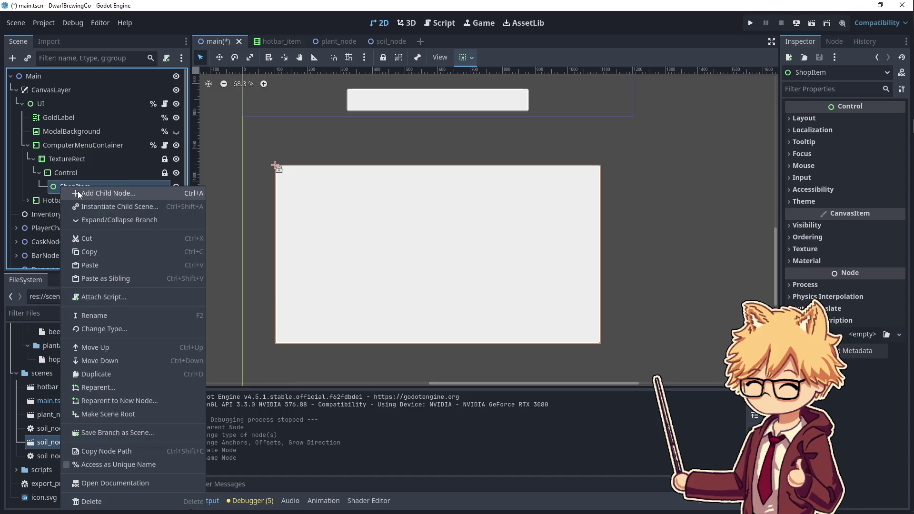
pyautogui.rightClick(84, 184)
pyautogui.click(115, 327)
pyautogui.write('margin')
pyautogui.press('Return')
# Add a NinePatchRect child node under ShopItem.
pyautogui.rightClick(93, 185)
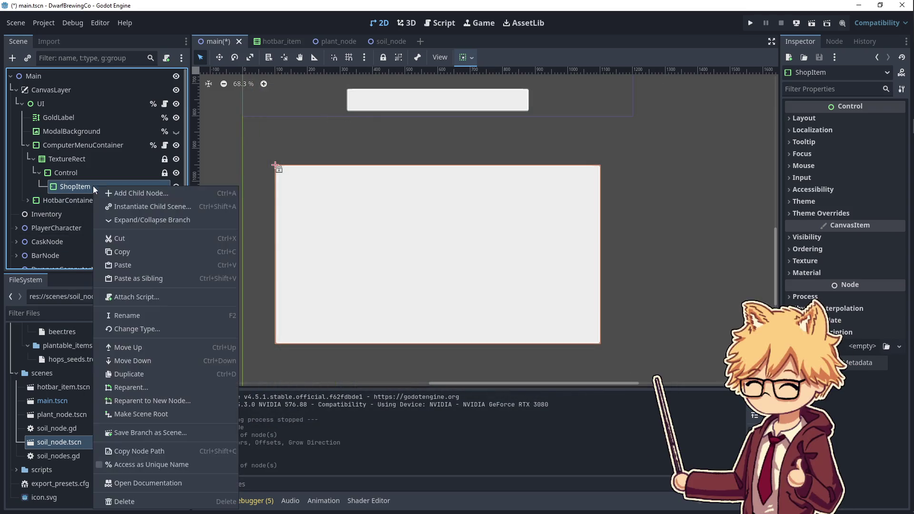
pyautogui.click(138, 194)
pyautogui.write('te')
pyautogui.press('BackSpace')
pyautogui.press('BackSpace')
pyautogui.write('nine')
pyautogui.press('Return')
pyautogui.scroll(10, 50, 387)
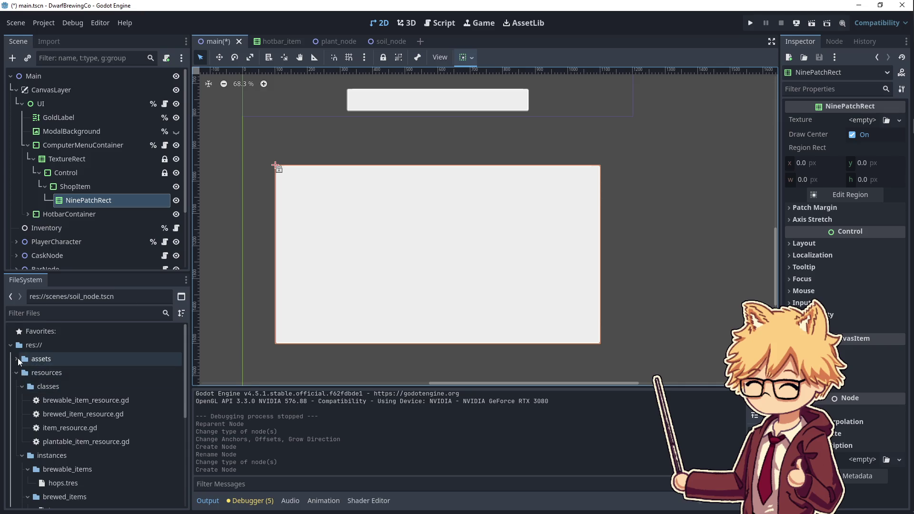
# Assign assets/grey_panel.png as the NinePatchRect's texture.
pyautogui.click(17, 359)
pyautogui.moveTo(61, 400); pyautogui.dragTo(97, 196)
pyautogui.click(824, 209)
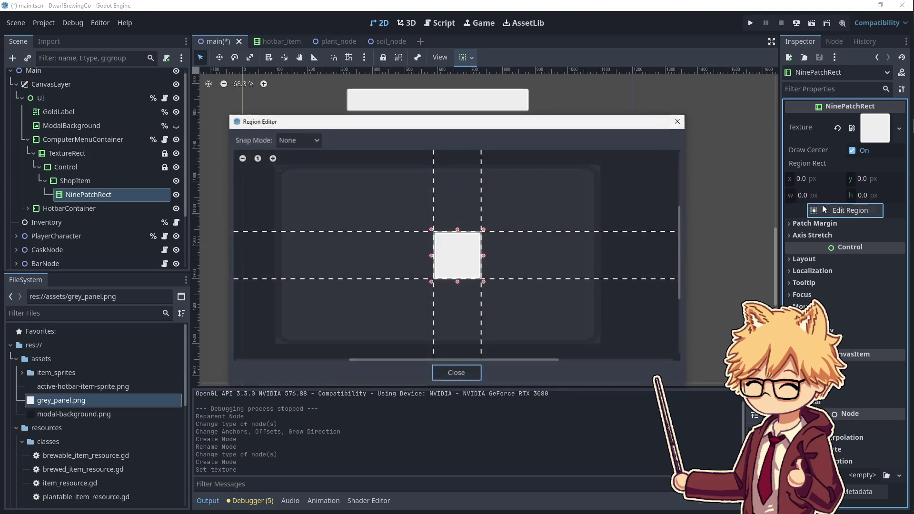
# Drag the top, left, right and bottom patch margins just inside the panel's border.
pyautogui.scroll(10, 461, 238)
pyautogui.moveTo(386, 220)
pyautogui.mouseDown()
pyautogui.moveTo(386, 235)
pyautogui.moveTo(366, 250)
pyautogui.moveTo(378, 250)
pyautogui.mouseUp()
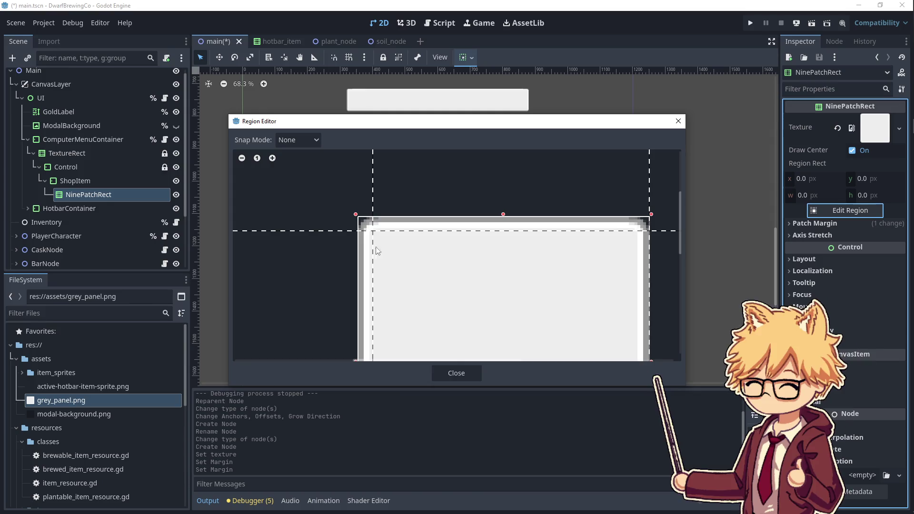
pyautogui.moveTo(624, 240); pyautogui.dragTo(609, 252)
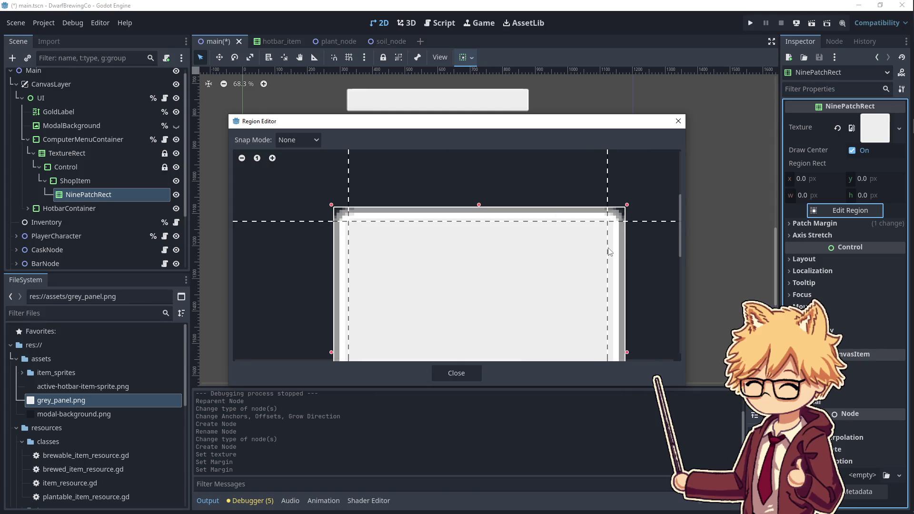
pyautogui.scroll(-5, 641, 176)
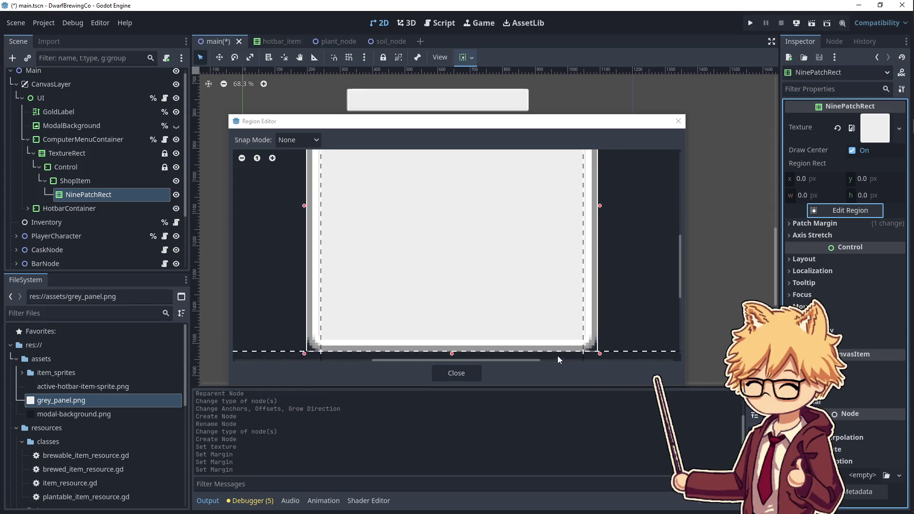
pyautogui.moveTo(553, 351); pyautogui.dragTo(556, 335)
pyautogui.click(471, 376)
pyautogui.click(820, 88)
pyautogui.write('trasnform')
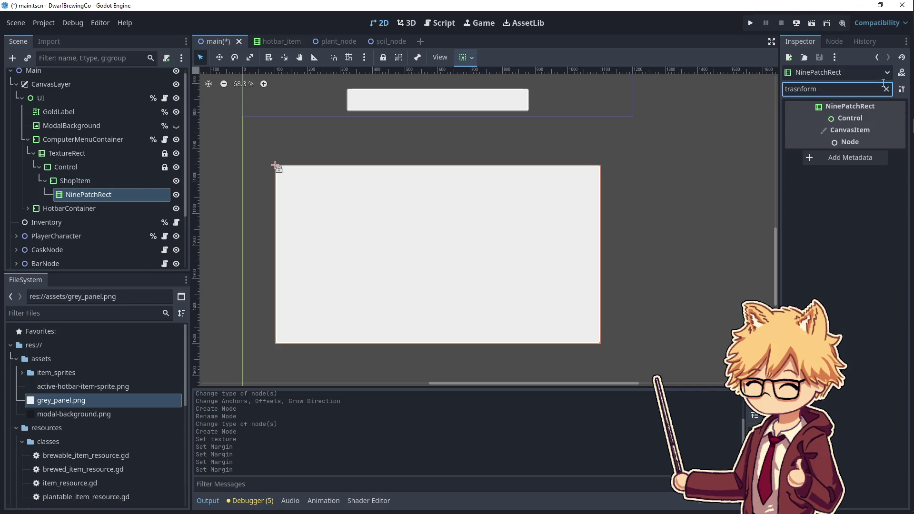
# Filter the Inspector for 'tras' to check the node's Transform size.
pyautogui.click(886, 89)
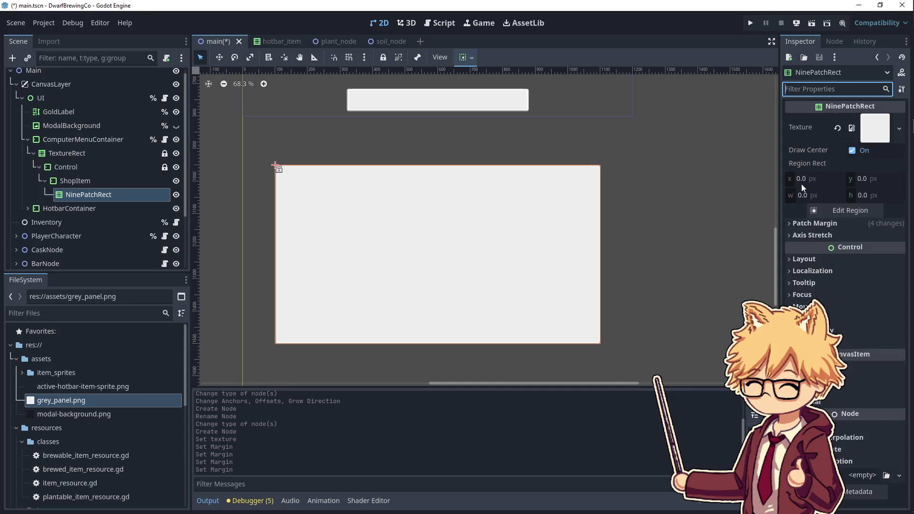
pyautogui.write('tras')
pyautogui.click(809, 129)
pyautogui.click(817, 142)
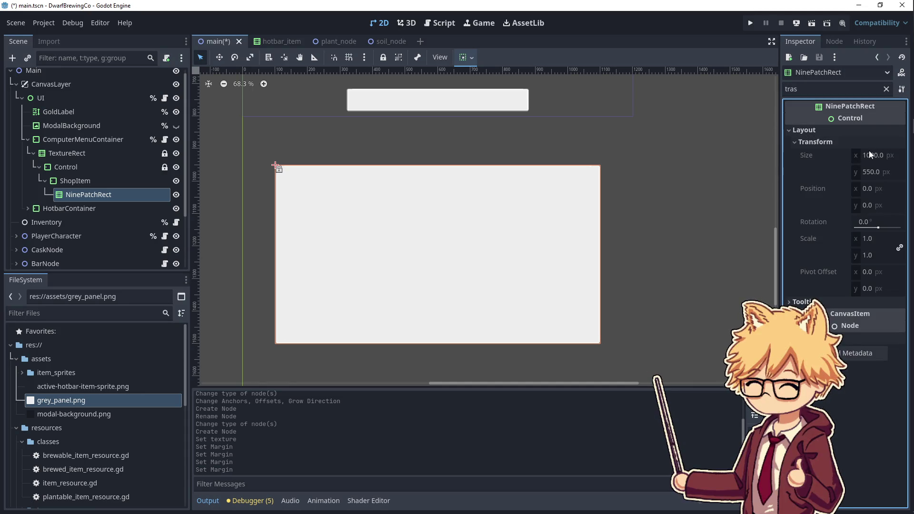
# Enable ShopItem's left, top, right and bottom margin constant overrides, each at 0.
pyautogui.click(76, 181)
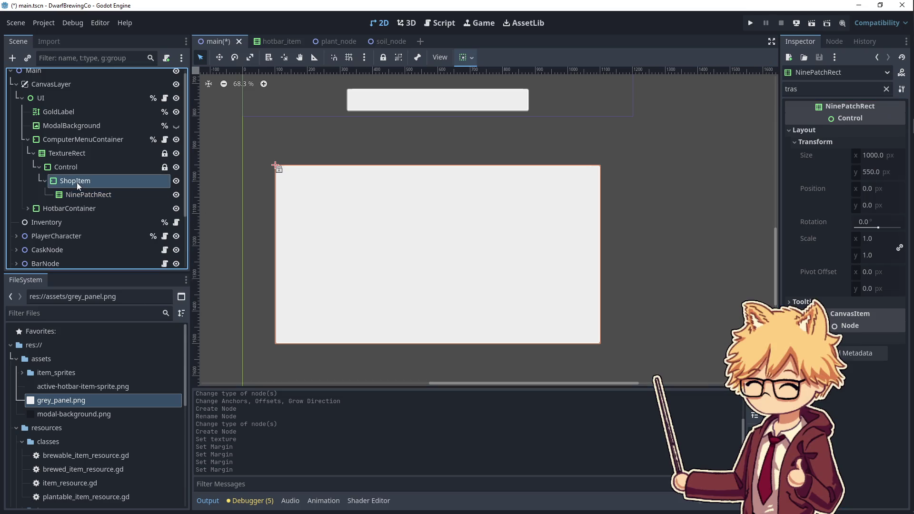
pyautogui.doubleClick(791, 89)
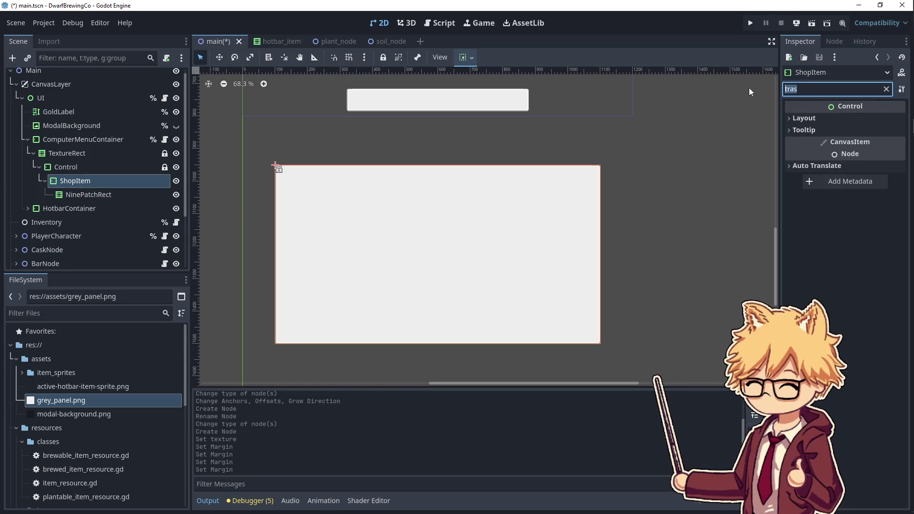
pyautogui.write('amrgin')
pyautogui.press('BackSpace')
pyautogui.press('BackSpace')
pyautogui.press('BackSpace')
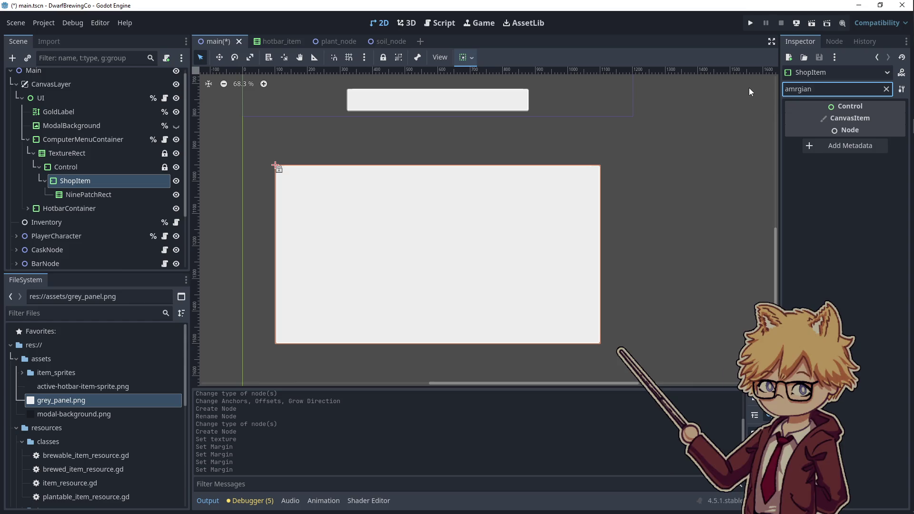
pyautogui.write('margin')
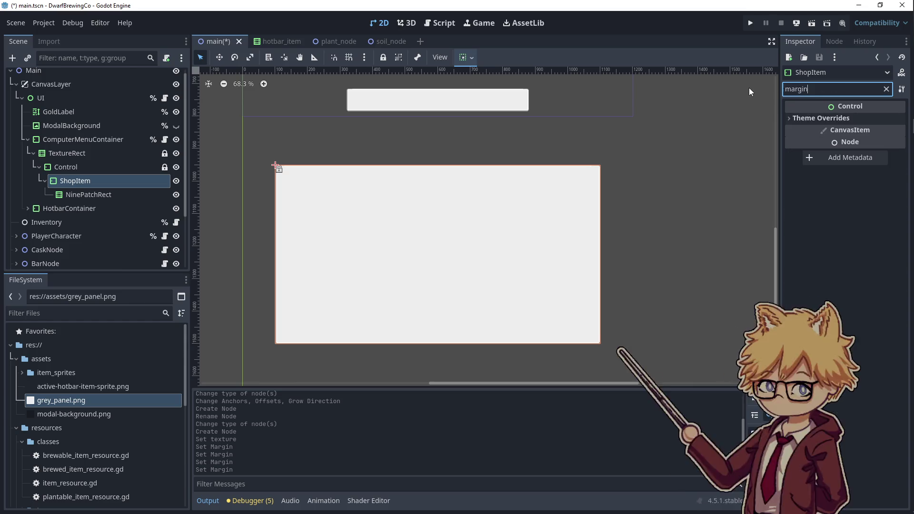
pyautogui.click(815, 130)
pyautogui.click(804, 143)
pyautogui.click(805, 160)
pyautogui.click(804, 176)
pyautogui.click(804, 193)
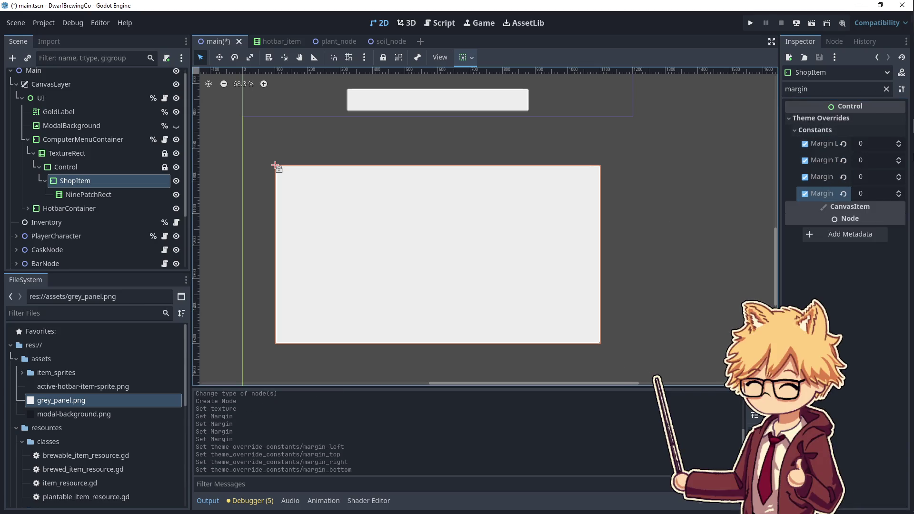
pyautogui.press('super')
# Launch Paint and sketch the shop panel outline with a 'Seeds' heading.
pyautogui.write('pain')
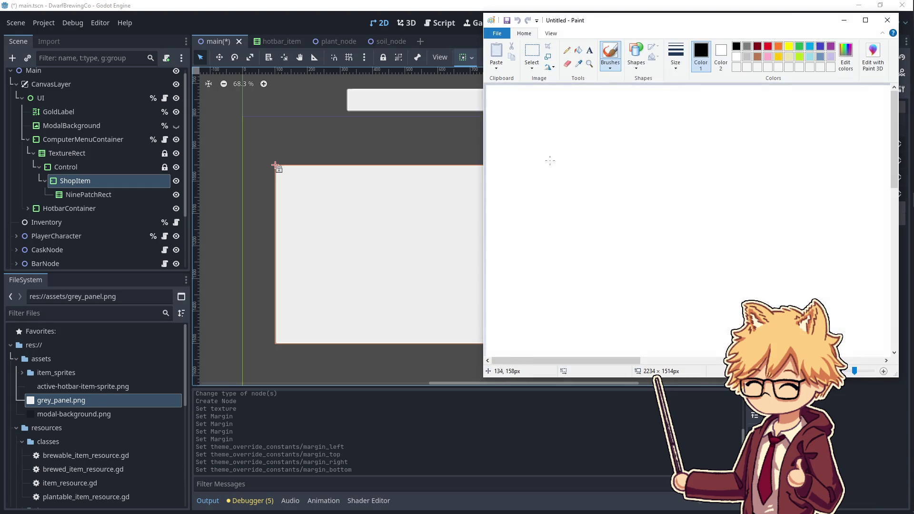
pyautogui.moveTo(537, 120); pyautogui.dragTo(548, 281)
pyautogui.moveTo(538, 123)
pyautogui.mouseDown()
pyautogui.moveTo(576, 126)
pyautogui.moveTo(841, 295)
pyautogui.moveTo(534, 269)
pyautogui.mouseUp()
pyautogui.moveTo(646, 142)
pyautogui.mouseDown()
pyautogui.moveTo(619, 150)
pyautogui.moveTo(623, 162)
pyautogui.mouseUp()
pyautogui.moveTo(664, 155); pyautogui.dragTo(686, 161)
pyautogui.moveTo(689, 155); pyautogui.dragTo(733, 159)
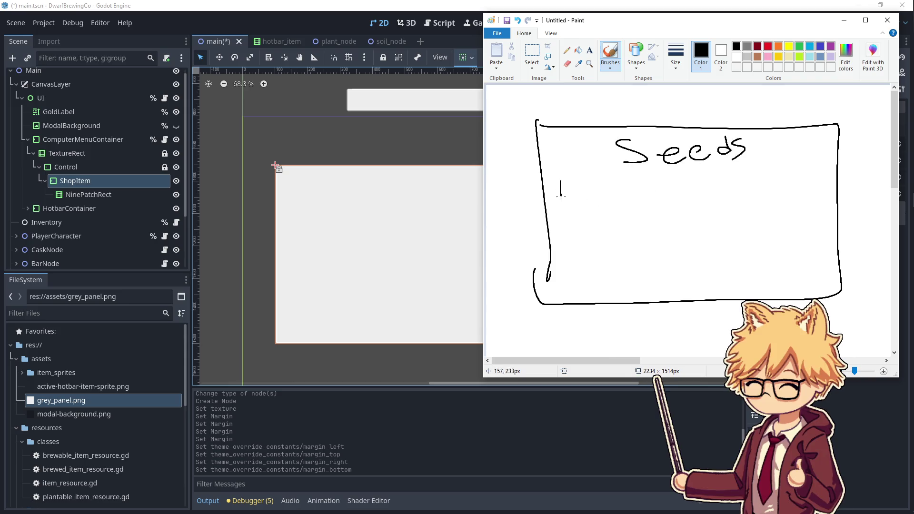
# Draw an item slot box with a price line inside the panel mock-up.
pyautogui.moveTo(561, 180)
pyautogui.mouseDown()
pyautogui.moveTo(615, 178)
pyautogui.moveTo(574, 233)
pyautogui.moveTo(592, 192)
pyautogui.mouseUp()
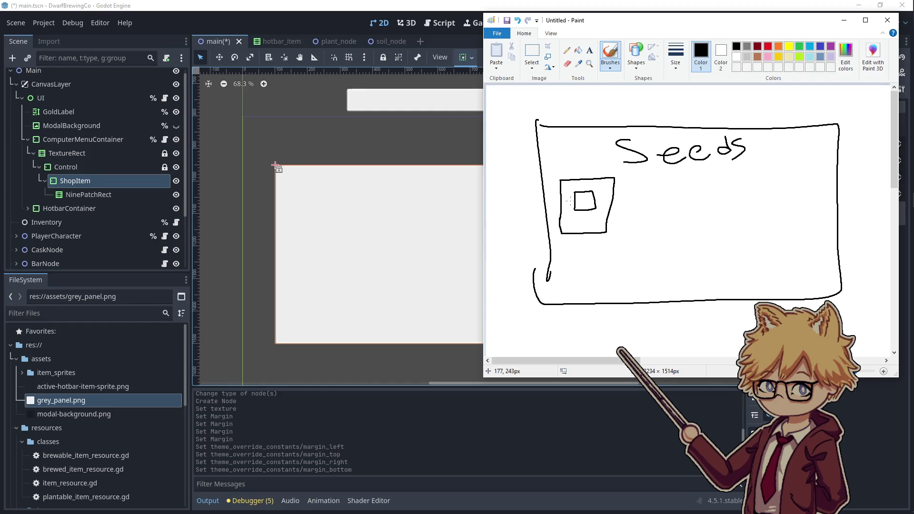
pyautogui.moveTo(566, 226)
pyautogui.mouseDown()
pyautogui.moveTo(601, 220)
pyautogui.moveTo(594, 226)
pyautogui.mouseUp()
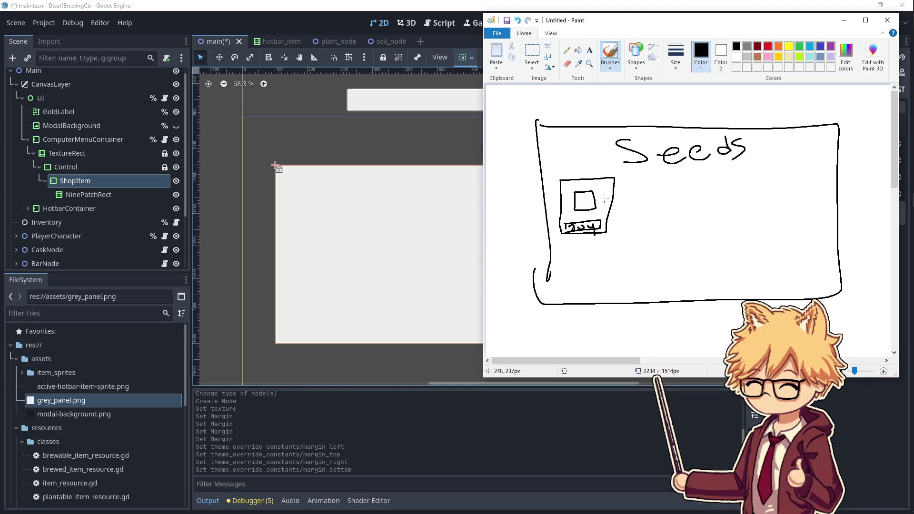
pyautogui.moveTo(552, 173)
pyautogui.mouseDown()
pyautogui.moveTo(561, 290)
pyautogui.moveTo(824, 282)
pyautogui.moveTo(819, 170)
pyautogui.moveTo(572, 174)
pyautogui.mouseUp()
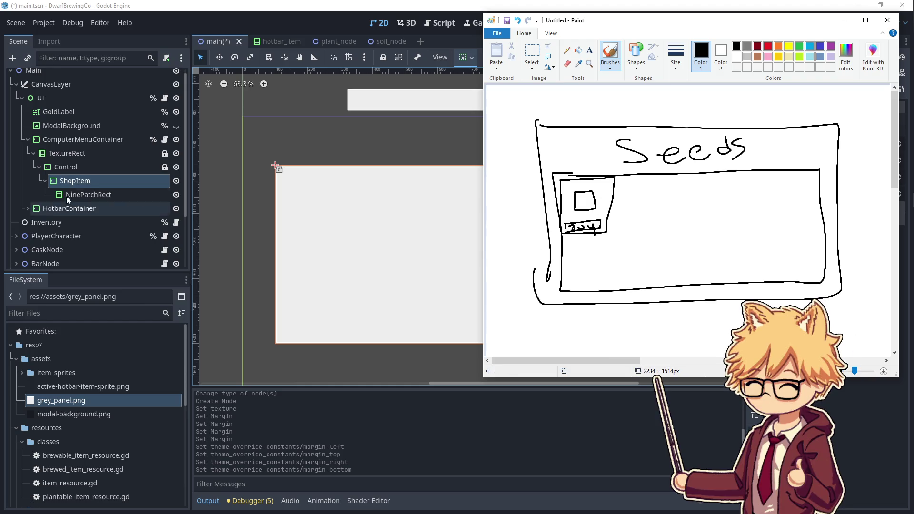
pyautogui.click(66, 168)
# Add a VBoxContainer child under TextureRect.
pyautogui.click(70, 155)
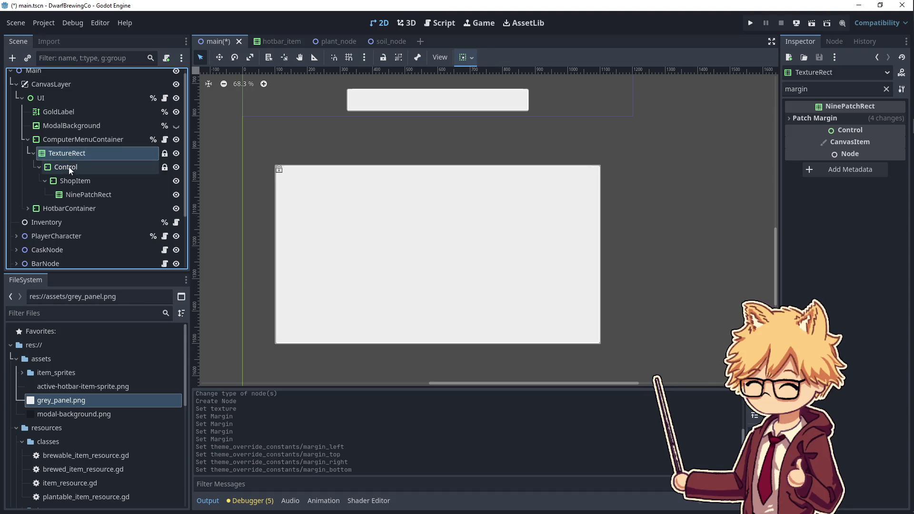
pyautogui.click(67, 168)
pyautogui.click(56, 156)
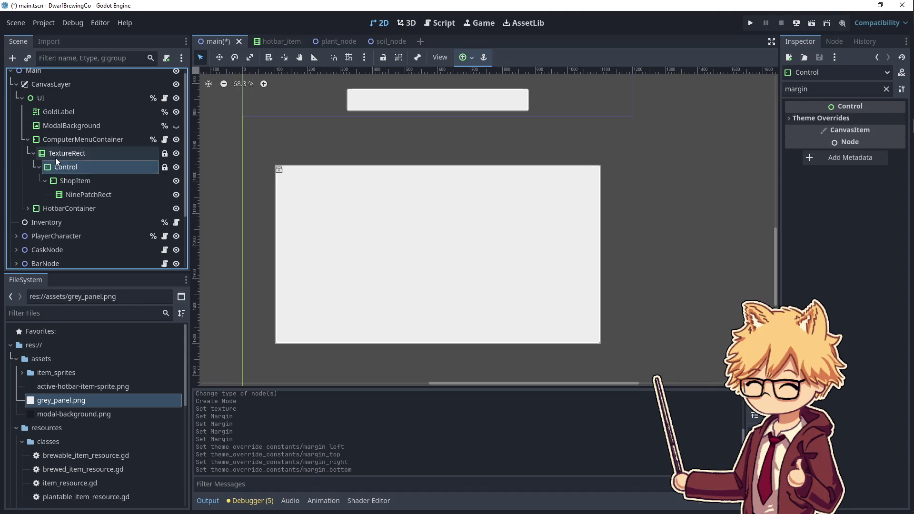
pyautogui.rightClick(55, 157)
pyautogui.click(73, 185)
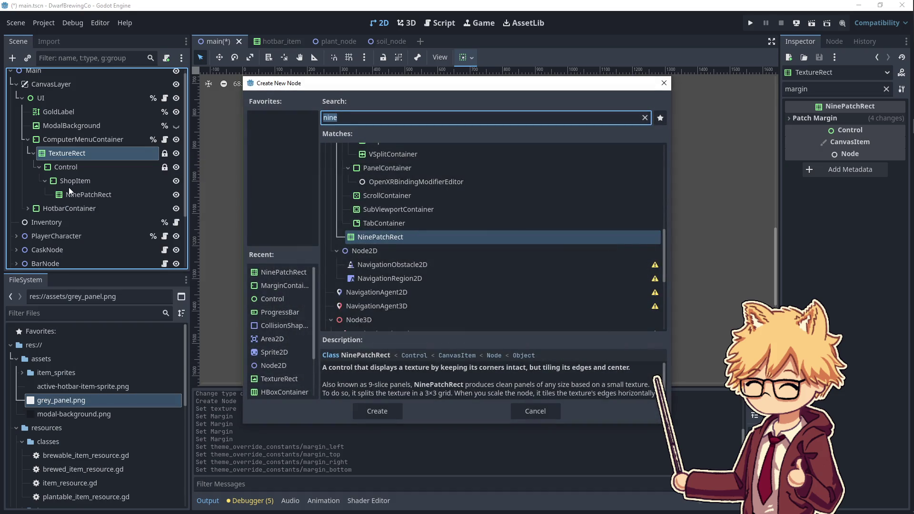
pyautogui.write('vbox')
pyautogui.press('Return')
# Move the Control container into the VBoxContainer and rename it ShopItems.
pyautogui.moveTo(69, 207)
pyautogui.mouseDown()
pyautogui.moveTo(70, 159)
pyautogui.moveTo(76, 167)
pyautogui.mouseUp()
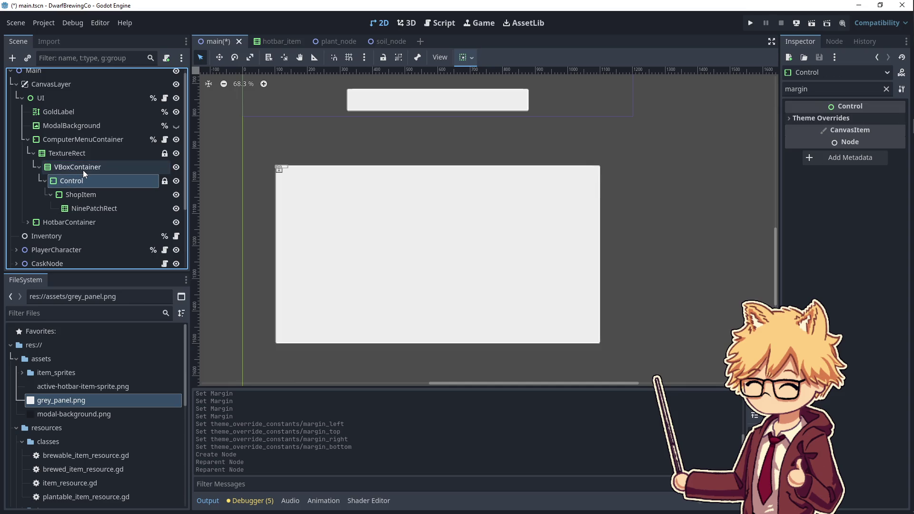
pyautogui.click(78, 193)
pyautogui.press('Down')
pyautogui.press('Up')
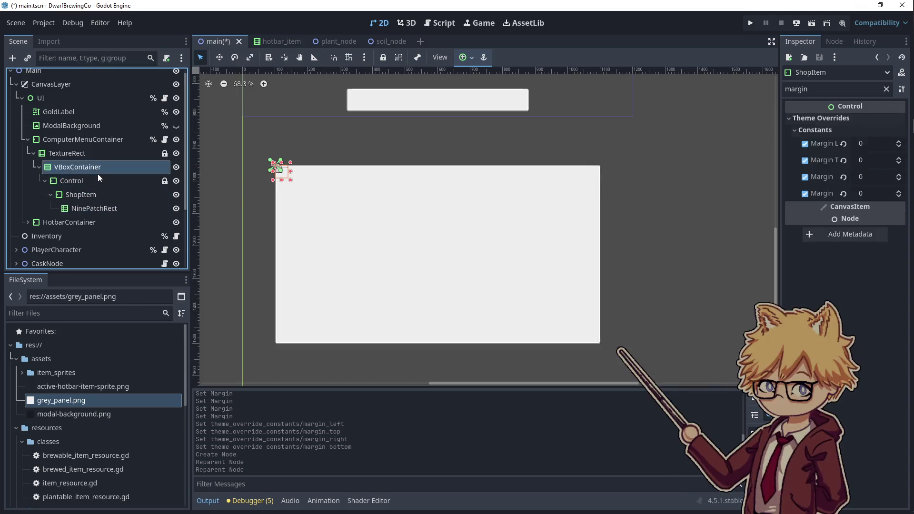
pyautogui.click(90, 182)
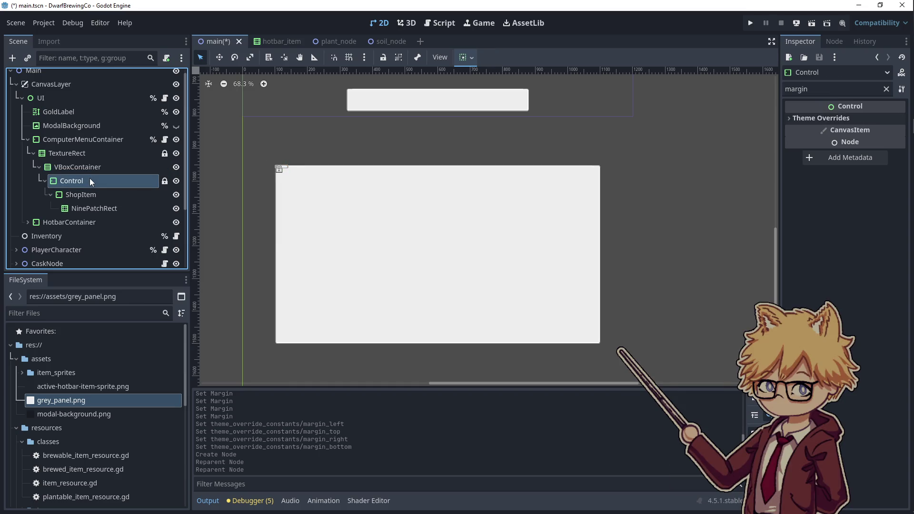
pyautogui.doubleClick(89, 178)
pyautogui.write('ShopItems')
pyautogui.press('Return')
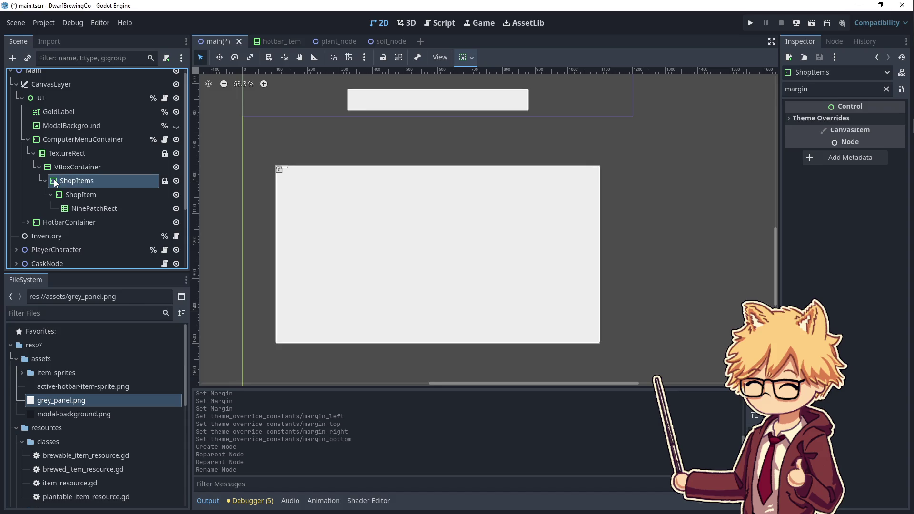
# Filter ShopItems' Inspector for 'mini' to reach its Custom Minimum Size.
pyautogui.click(886, 89)
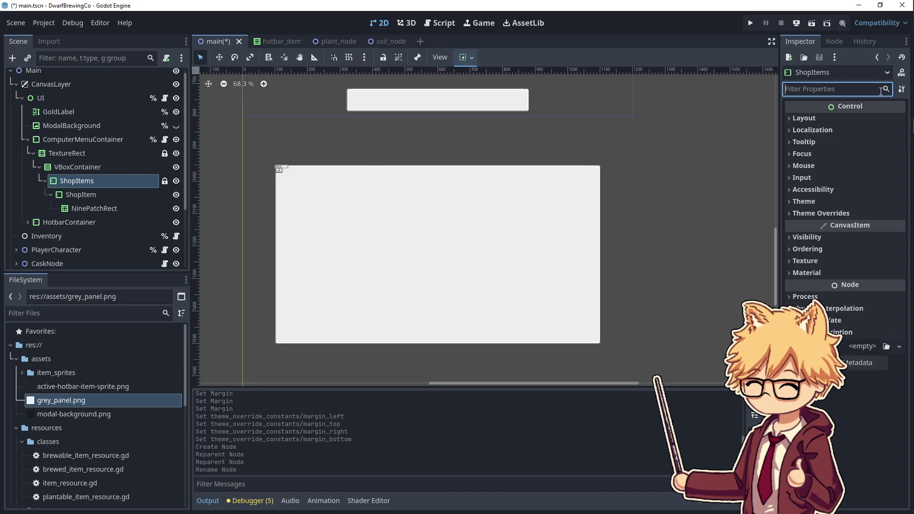
pyautogui.click(804, 118)
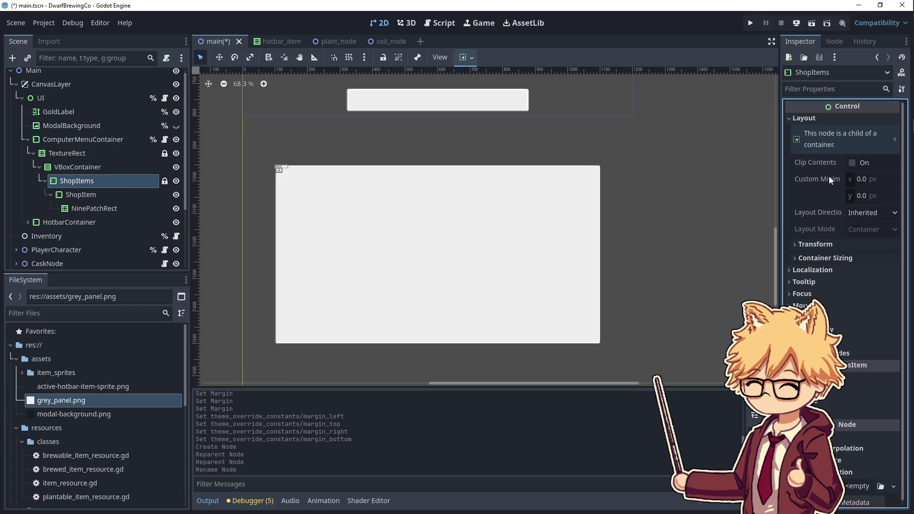
pyautogui.click(813, 90)
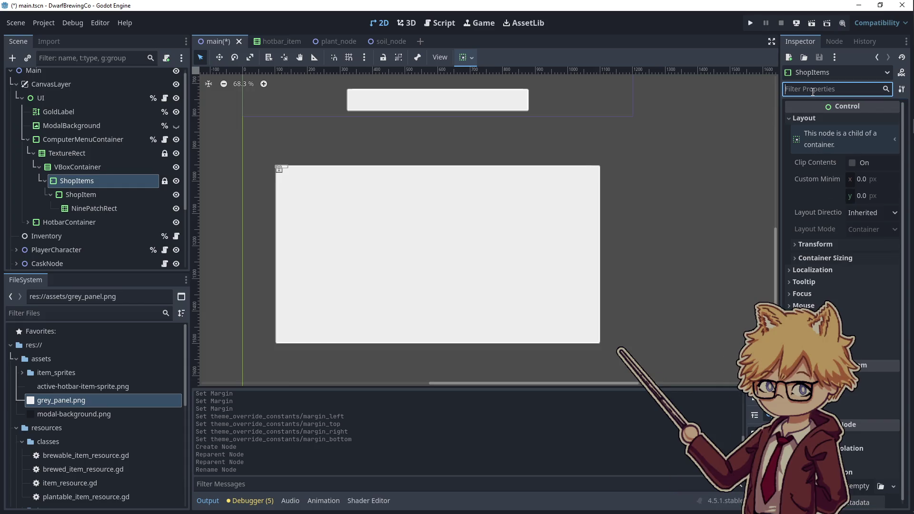
pyautogui.write('mini')
pyautogui.click(866, 179)
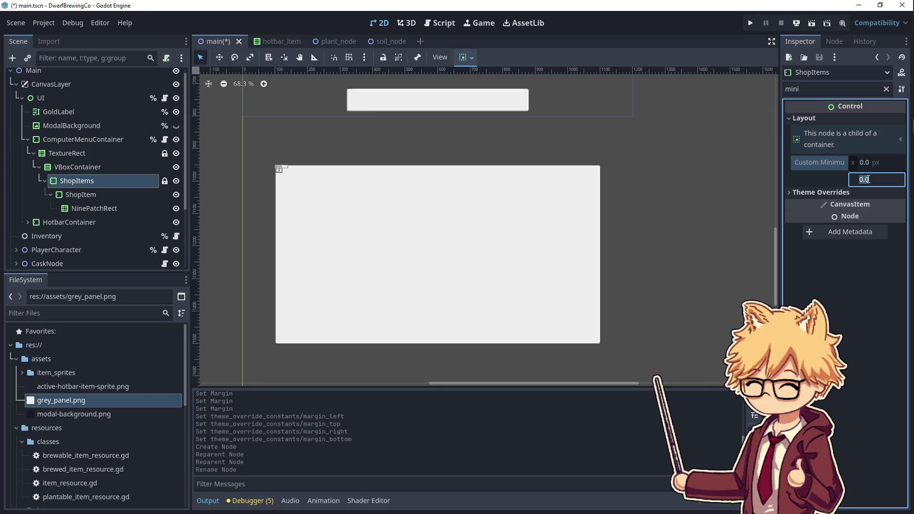
# Check the TextureRect panel's size under Layout > Transform.
pyautogui.click(111, 162)
pyautogui.click(109, 155)
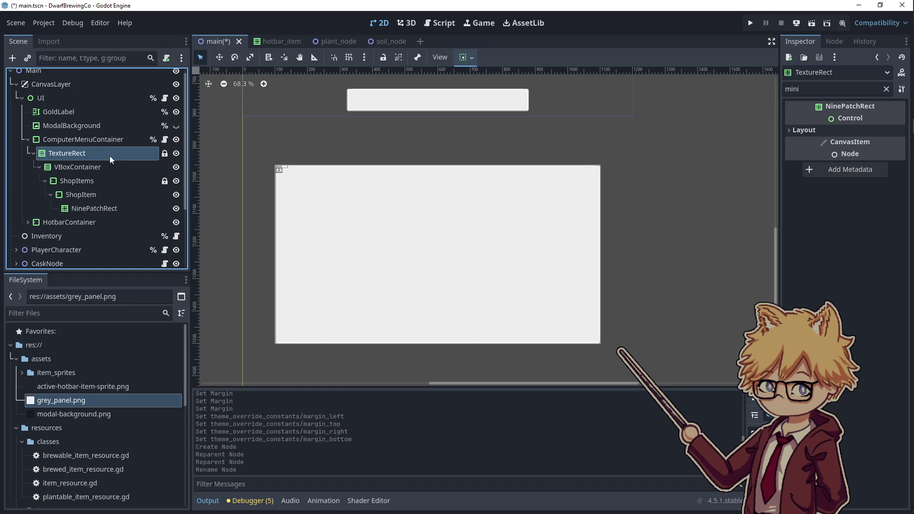
pyautogui.click(104, 141)
pyautogui.click(96, 152)
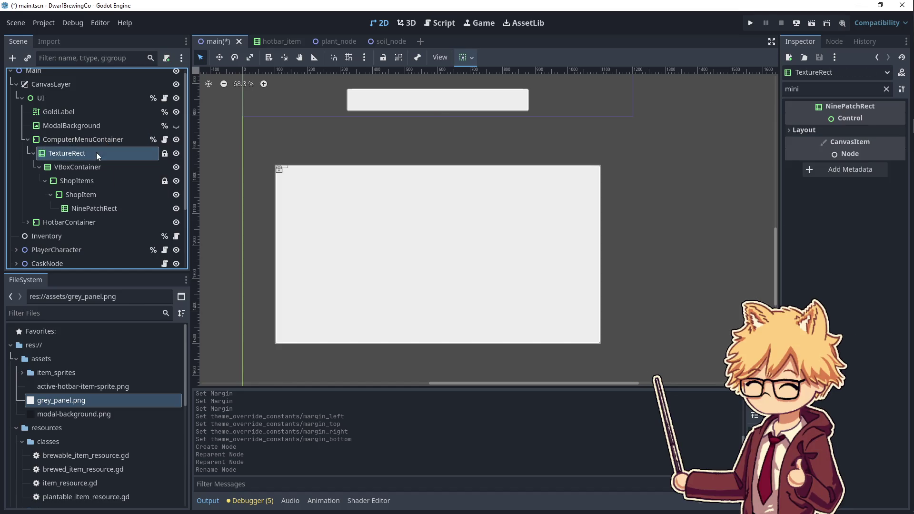
pyautogui.doubleClick(860, 94)
pyautogui.write('tra')
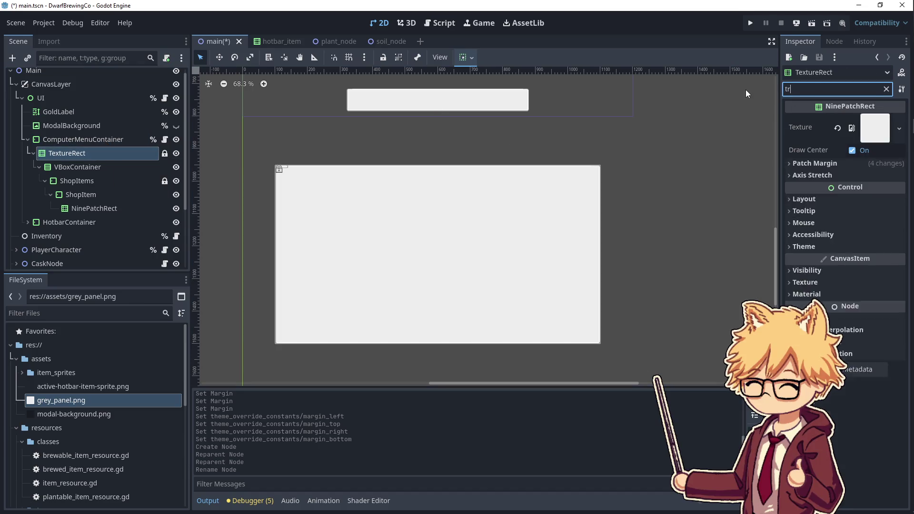
pyautogui.write('nsfor')
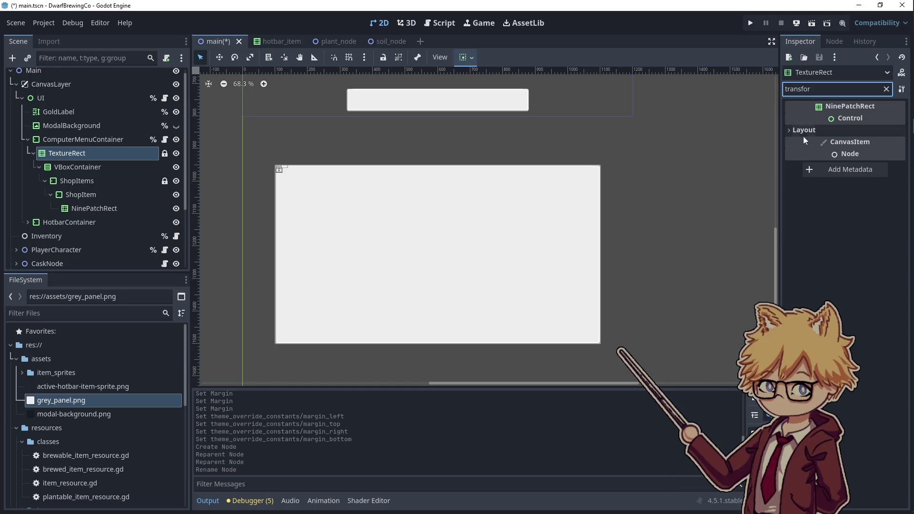
pyautogui.click(804, 138)
pyautogui.click(807, 140)
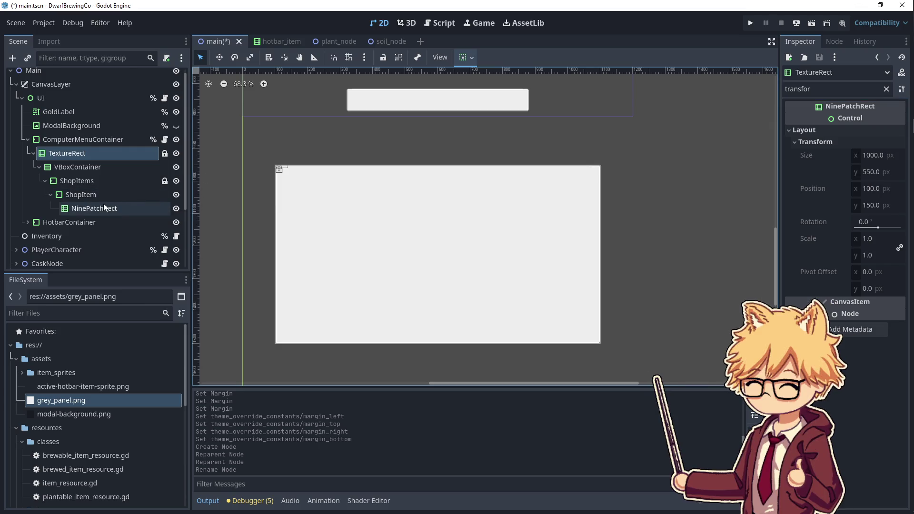
# Reselect ShopItems after checking the VBoxContainer and ShopItem nodes.
pyautogui.moveTo(104, 207); pyautogui.dragTo(102, 184)
pyautogui.click(102, 184)
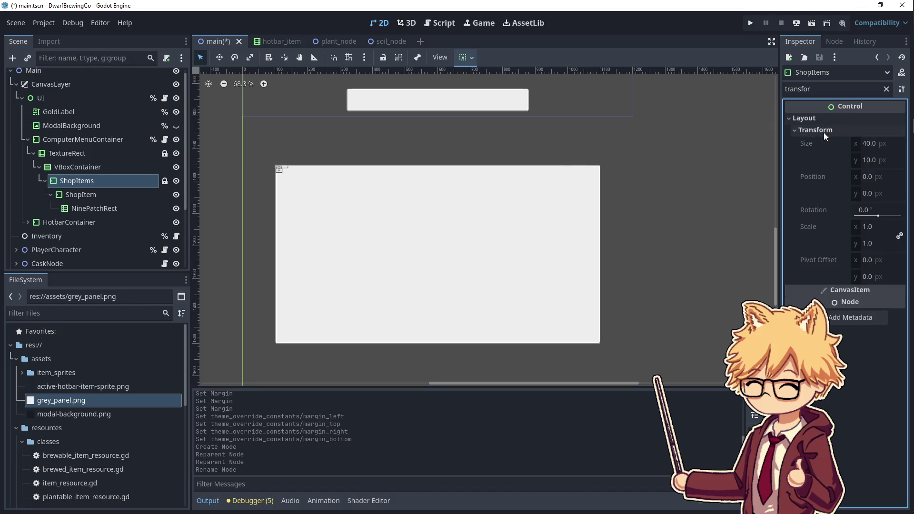
pyautogui.click(64, 169)
pyautogui.click(64, 185)
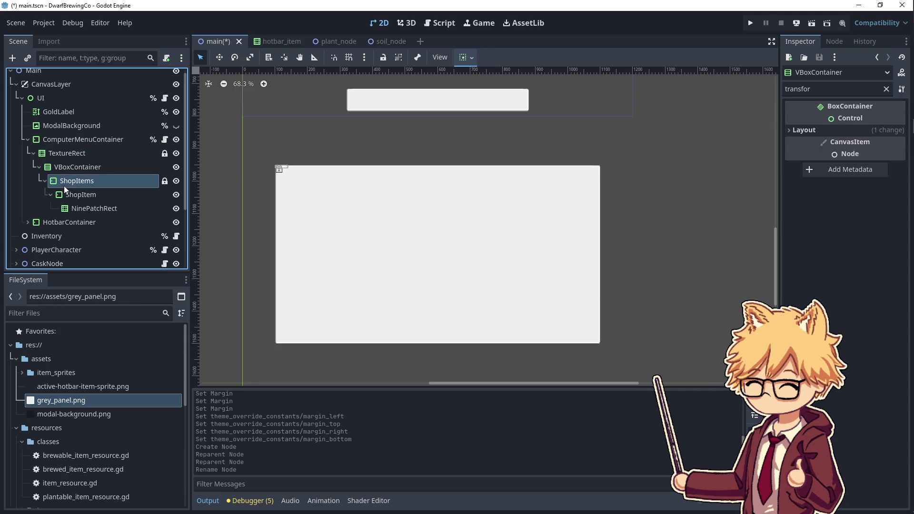
pyautogui.click(77, 195)
pyautogui.click(76, 181)
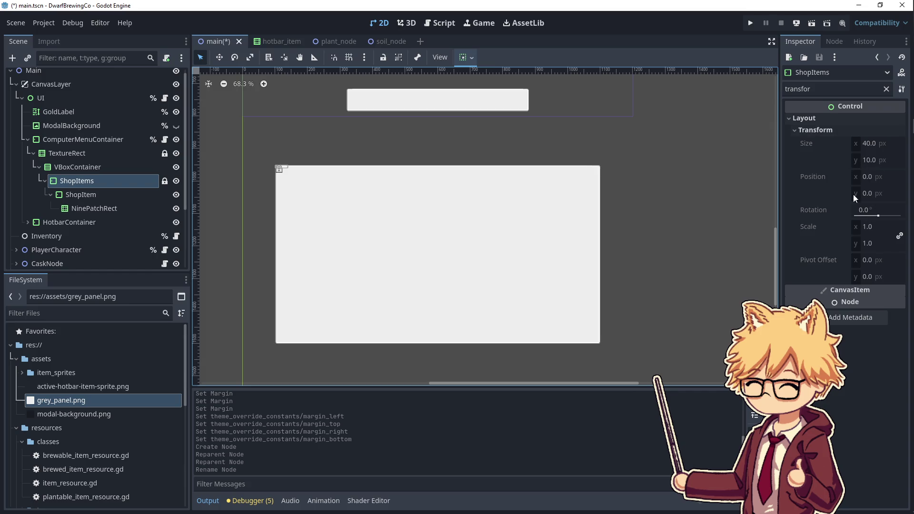
# Set ShopItems' Custom Minimum Size to 1000 × 450 px.
pyautogui.doubleClick(834, 89)
pyautogui.write('mini')
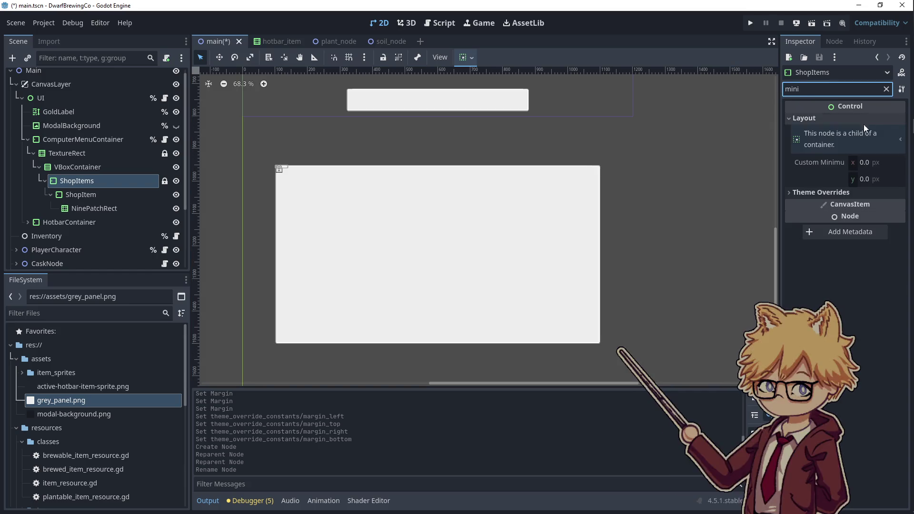
pyautogui.click(862, 179)
pyautogui.write('2')
pyautogui.press('Return')
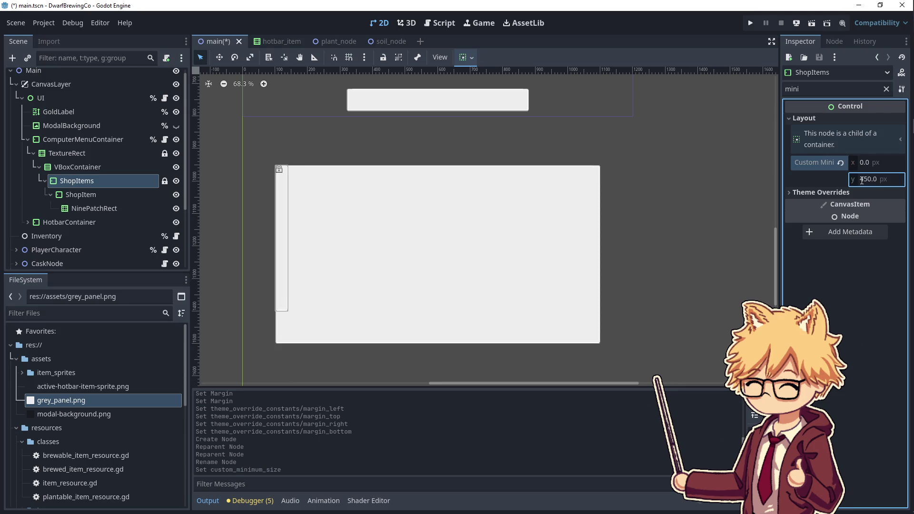
pyautogui.click(871, 165)
pyautogui.write('0')
pyautogui.press('Tab')
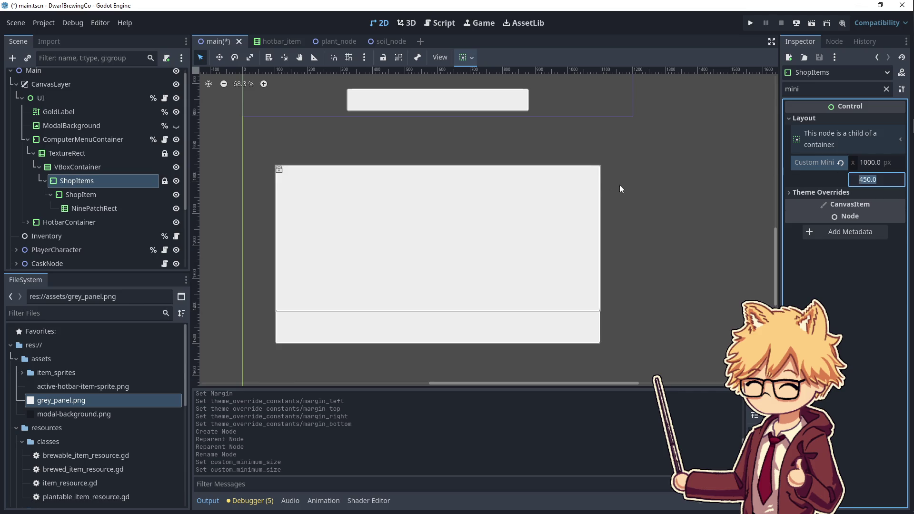
pyautogui.rightClick(62, 171)
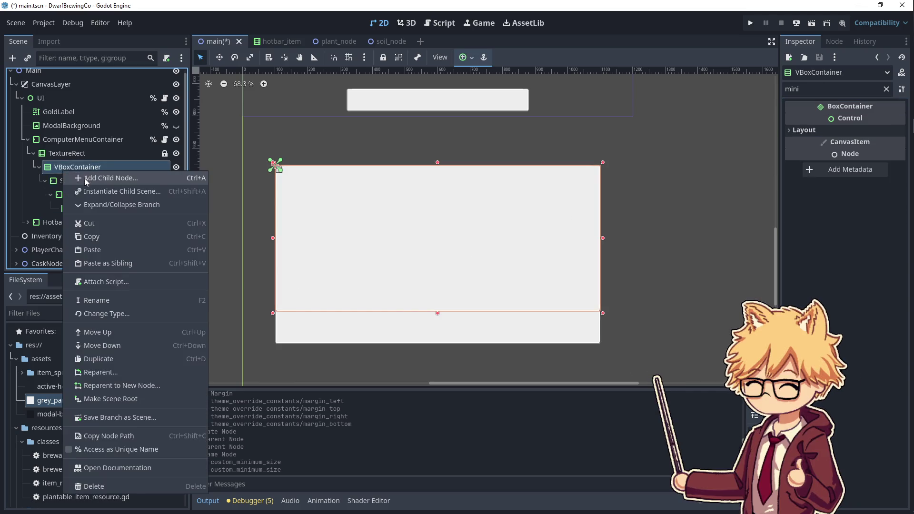
# Add a MarginContainer named ShopTabTitleContainer above ShopItems in the VBoxContainer.
pyautogui.click(84, 178)
pyautogui.write('margin')
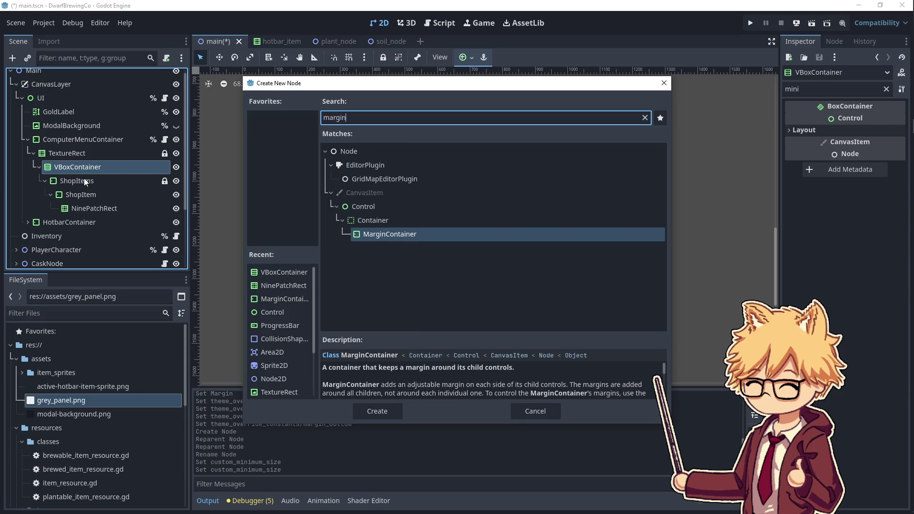
pyautogui.press('Return')
pyautogui.moveTo(70, 230); pyautogui.dragTo(64, 181)
pyautogui.doubleClick(79, 181)
pyautogui.write('ShopTabTitle')
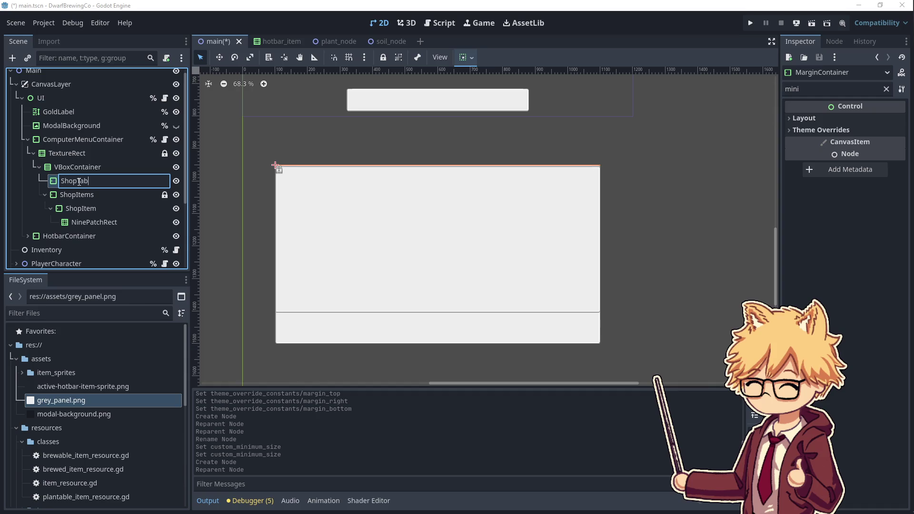
pyautogui.write('Container')
pyautogui.press('Return')
# Give ShopTabTitleContainer a custom minimum size of 1000 × 100 px.
pyautogui.click(837, 129)
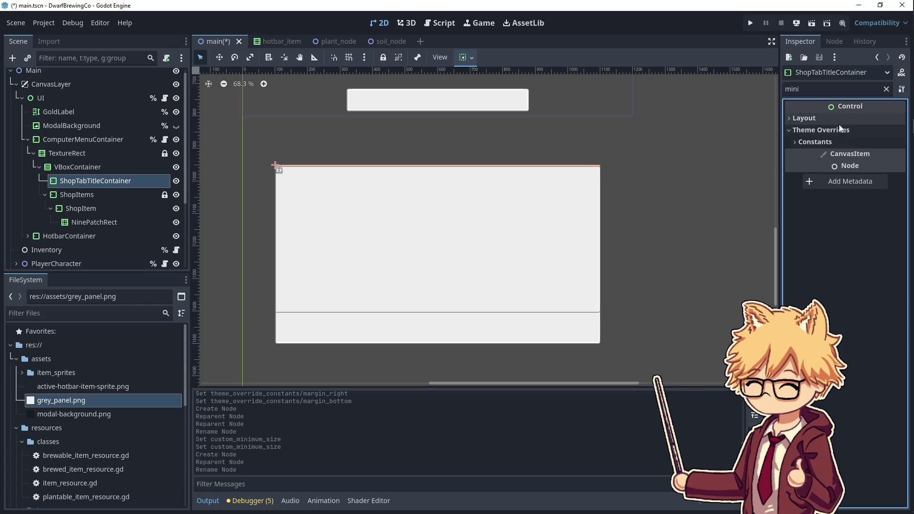
pyautogui.click(829, 141)
pyautogui.click(816, 118)
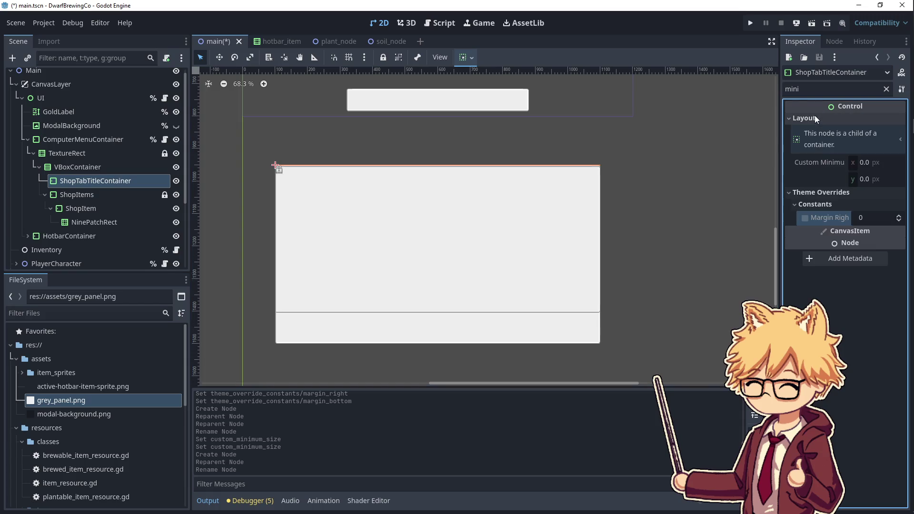
pyautogui.click(864, 179)
pyautogui.write('100')
pyautogui.press('Tab')
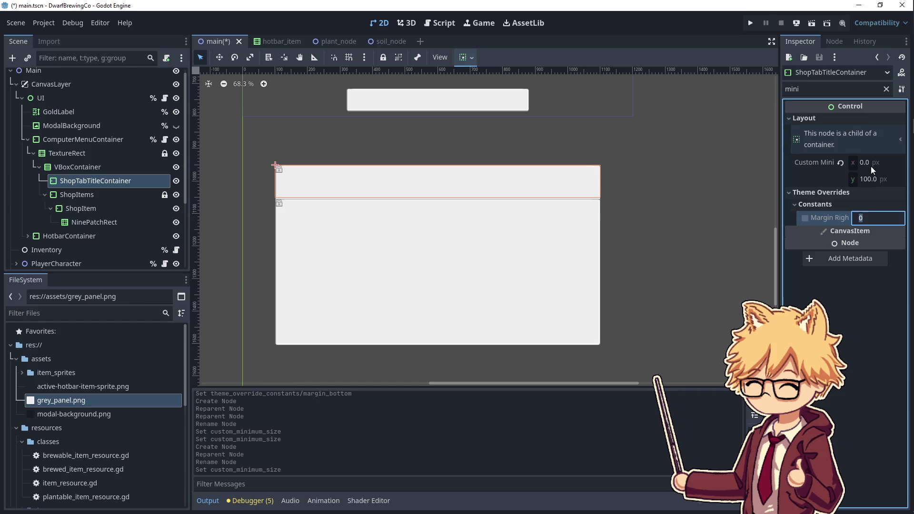
pyautogui.click(871, 162)
pyautogui.write('10')
pyautogui.press('Return')
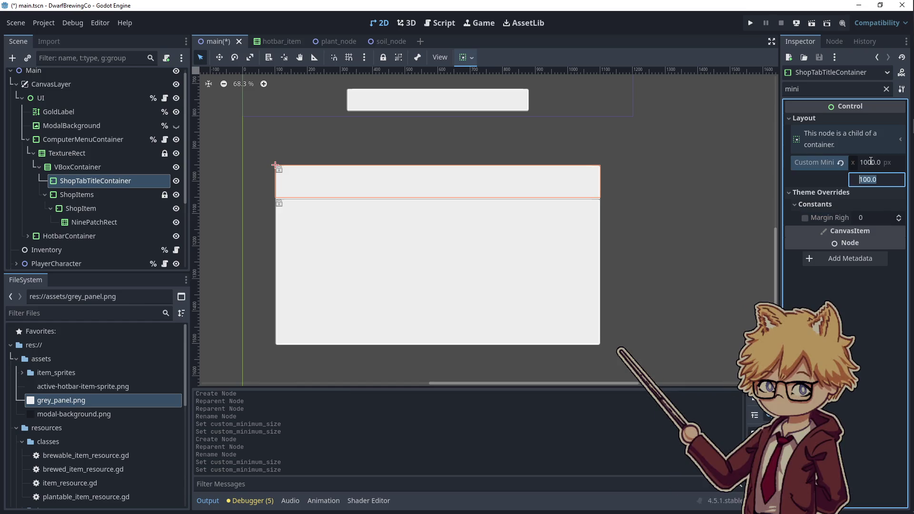
pyautogui.click(547, 269)
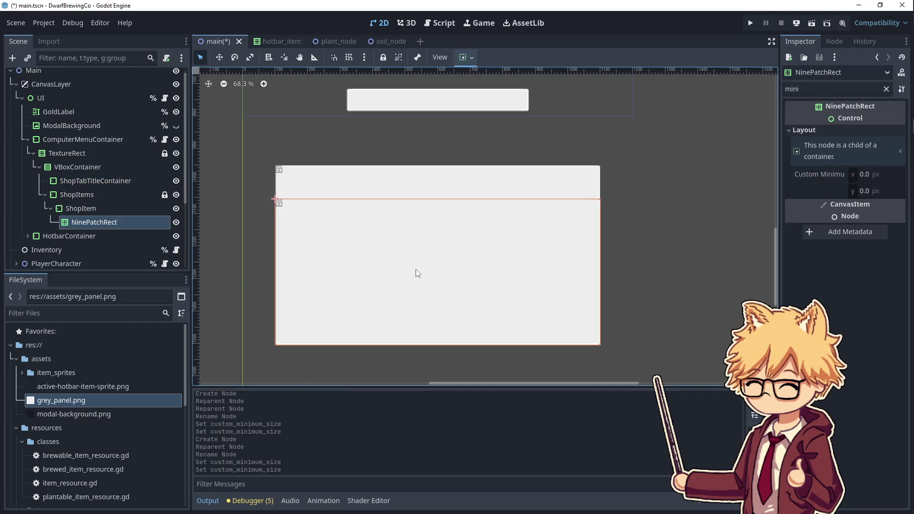
pyautogui.click(79, 209)
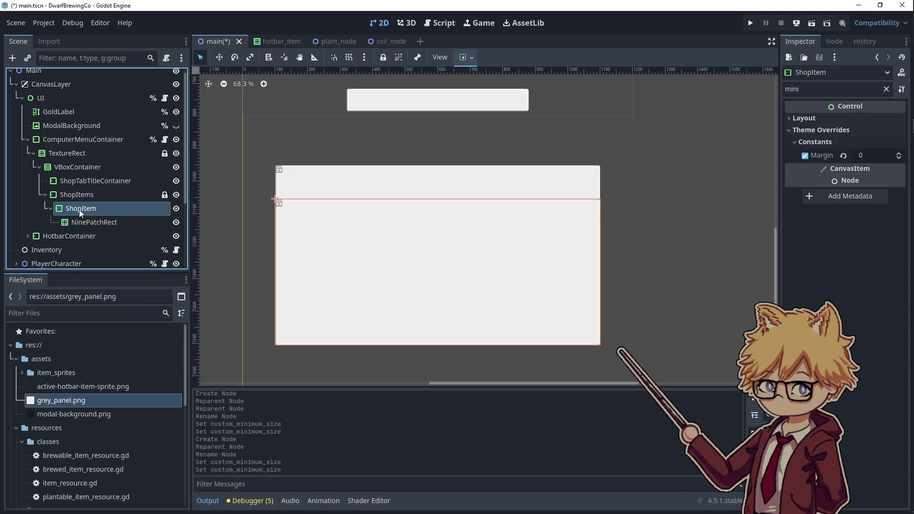
# Filter ShopItems' Inspector by 'margin' and enable its left, top, right and bottom margin overrides.
pyautogui.click(81, 195)
pyautogui.hotkey('ctrl', 'a')
pyautogui.write('margin')
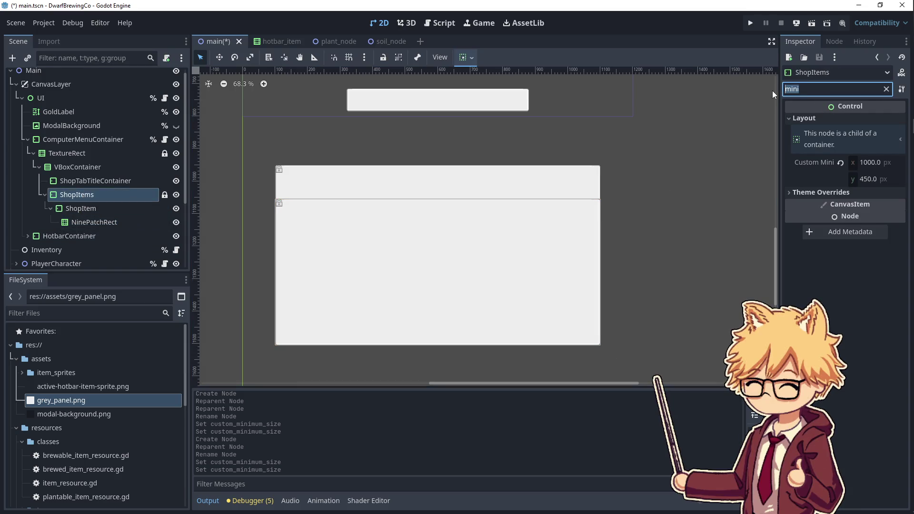
pyautogui.click(805, 130)
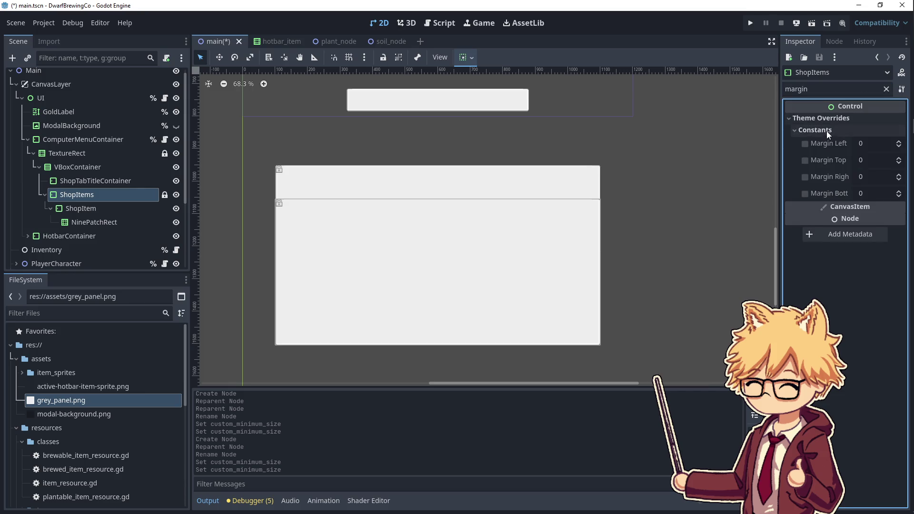
pyautogui.click(805, 143)
pyautogui.click(805, 160)
pyautogui.click(805, 178)
pyautogui.click(805, 193)
# Set each of the four margins to 10 and run the game to test it.
pyautogui.click(865, 143)
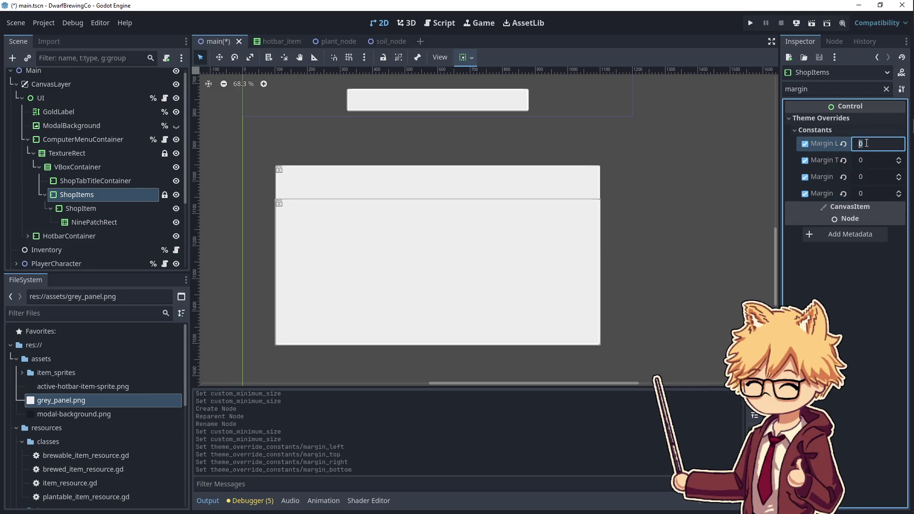
pyautogui.write('10')
pyautogui.press('Tab')
pyautogui.write('10')
pyautogui.press('Tab')
pyautogui.write('10')
pyautogui.press('Tab')
pyautogui.write('10')
pyautogui.press('Return')
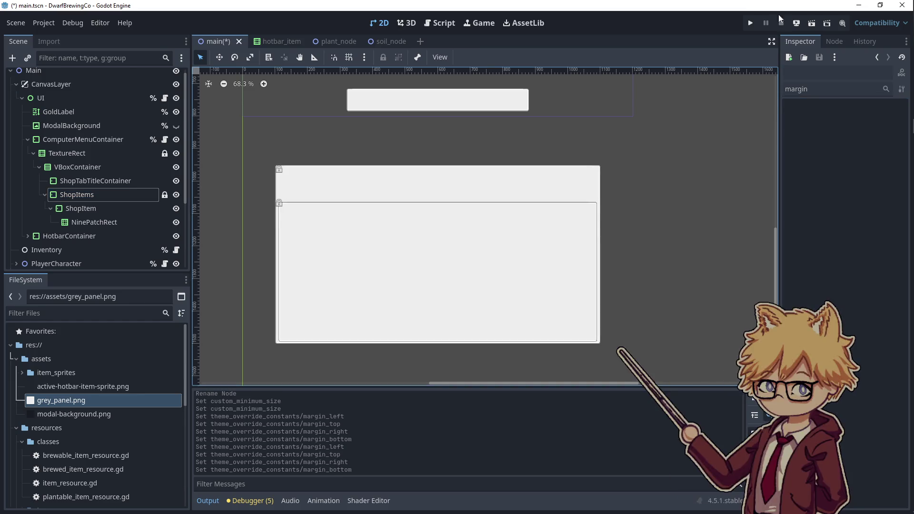
pyautogui.click(746, 27)
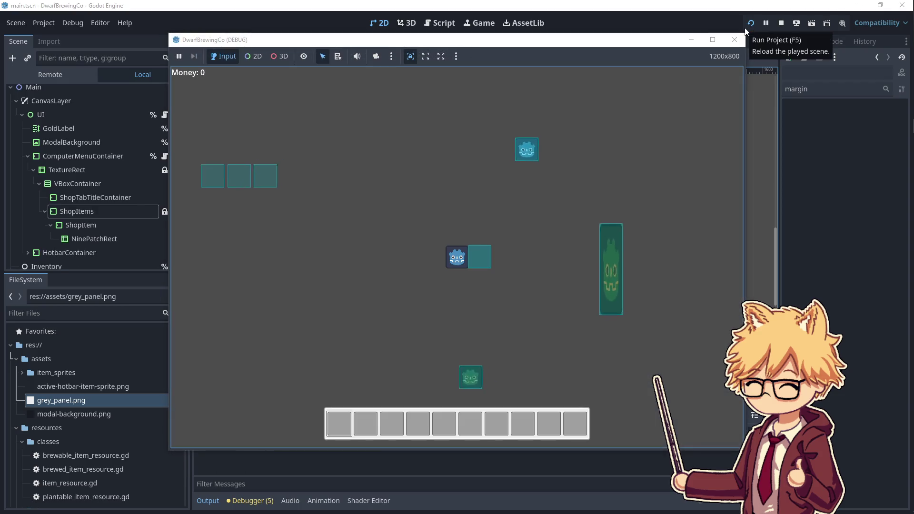
pyautogui.press('Up')
pyautogui.press('e')
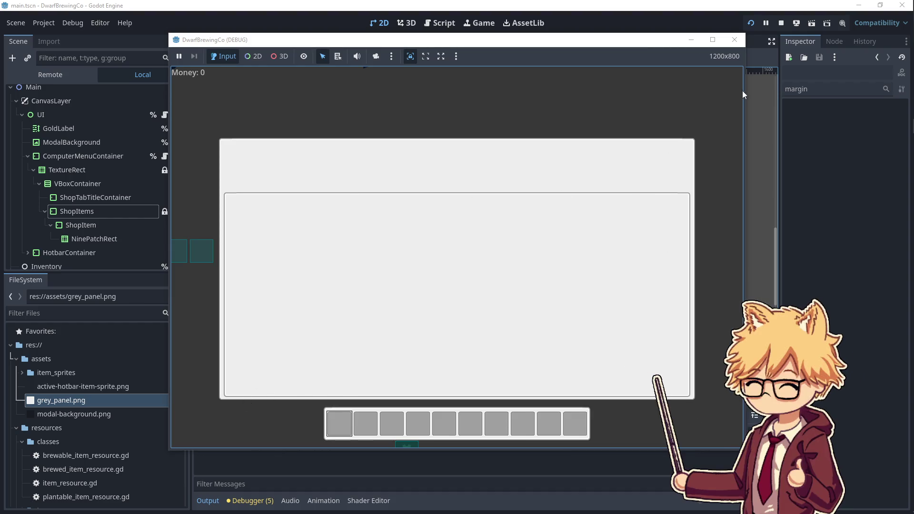
pyautogui.click(734, 39)
pyautogui.scroll(4, 341, 330)
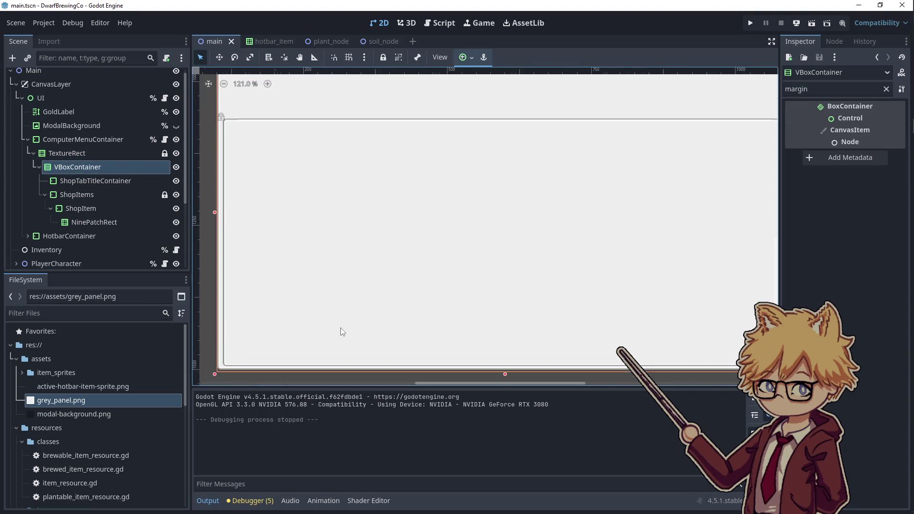
# Check the margins on ShopItem, ShopItems and ComputerMenuContainer, then select VBoxContainer.
pyautogui.click(80, 209)
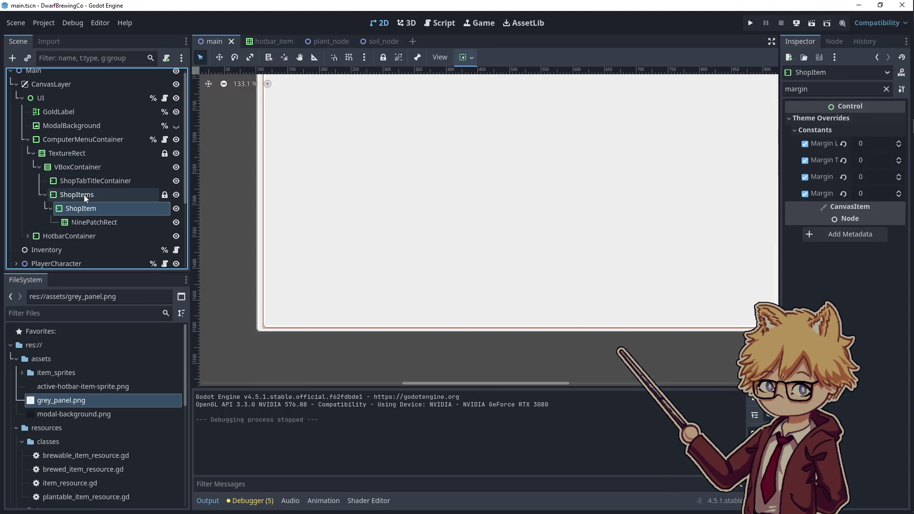
pyautogui.click(84, 195)
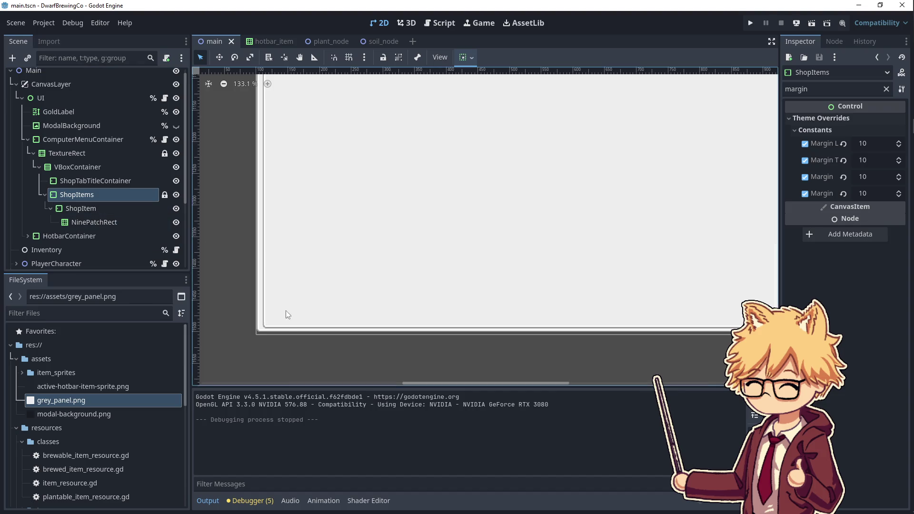
pyautogui.scroll(-3, 267, 314)
pyautogui.scroll(-1, 266, 317)
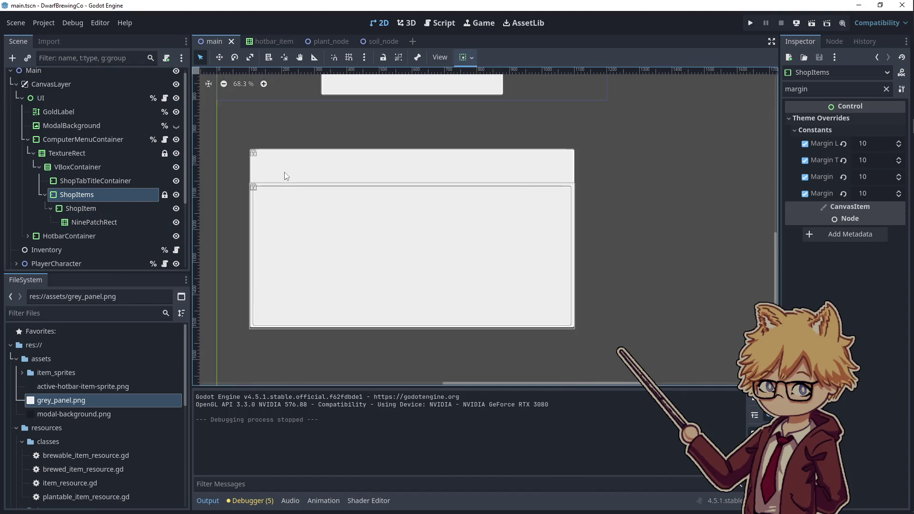
pyautogui.click(243, 193)
pyautogui.click(246, 192)
pyautogui.click(253, 219)
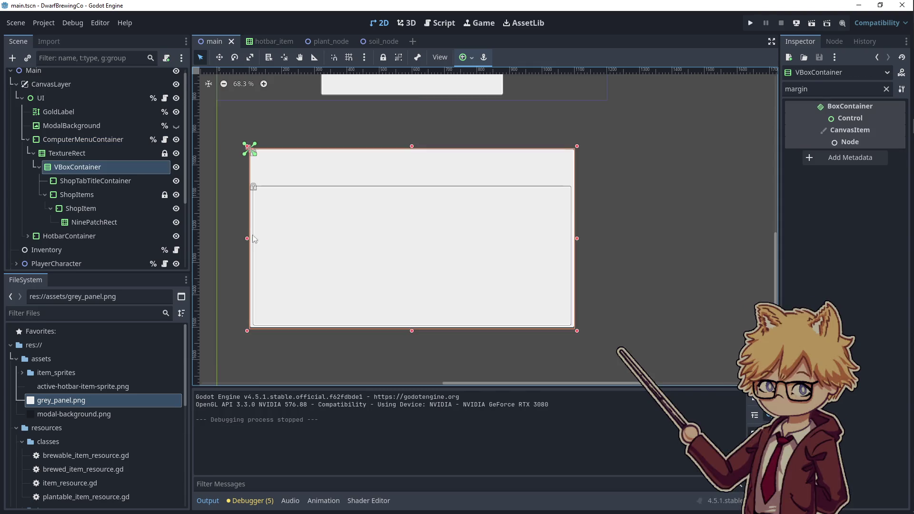
# Apply the anchor preset that stretches VBoxContainer across its parent.
pyautogui.scroll(5, 260, 307)
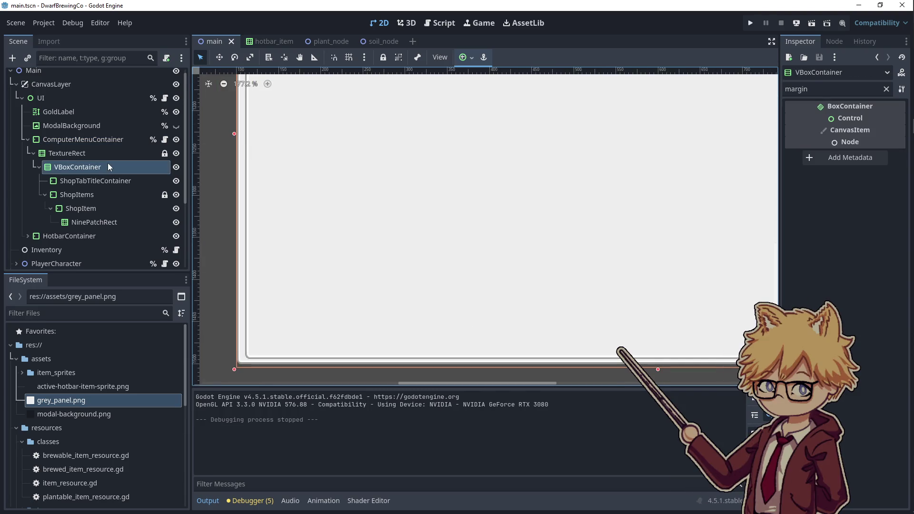
pyautogui.scroll(-3, 279, 224)
pyautogui.click(466, 58)
pyautogui.click(521, 145)
# Inspect the resulting shop panel layout, then select the TextureRect.
pyautogui.scroll(-5, 458, 299)
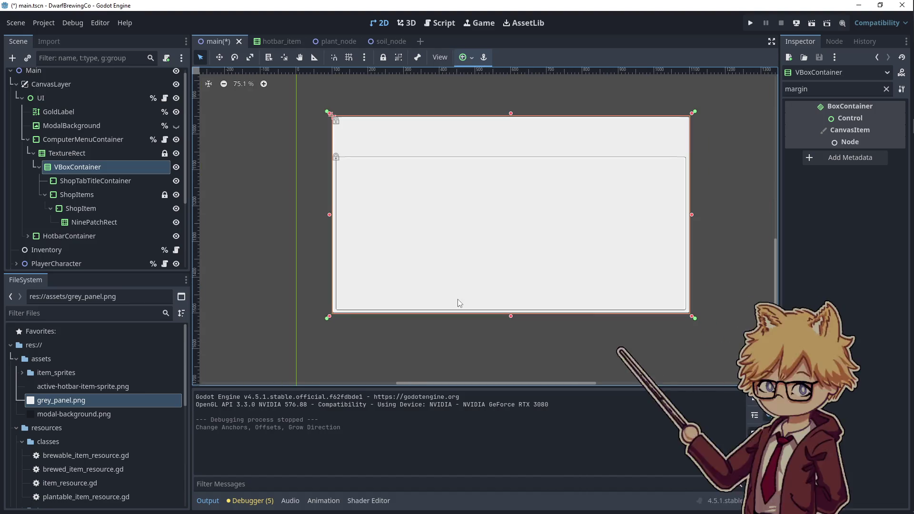
pyautogui.hscroll(2, 660, 221)
pyautogui.scroll(4, 465, 124)
pyautogui.scroll(10, 425, 138)
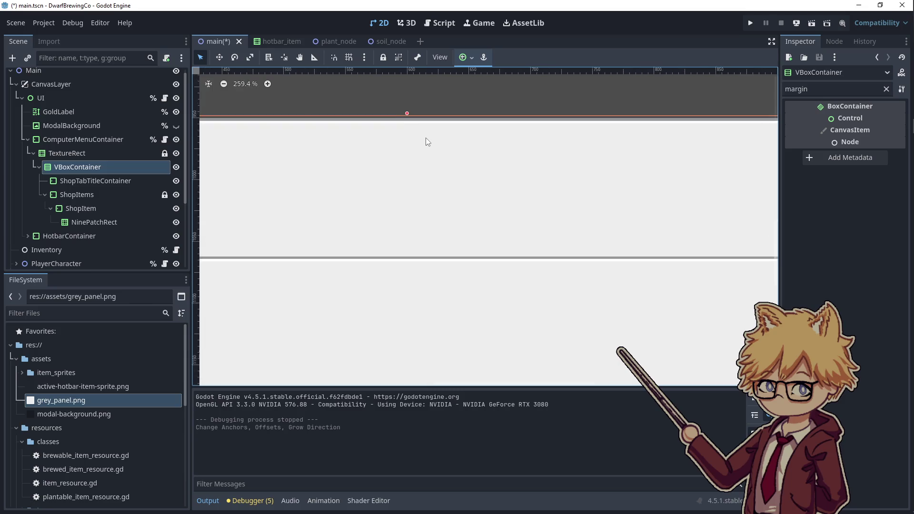
pyautogui.scroll(-9, 421, 128)
pyautogui.scroll(20, 245, 138)
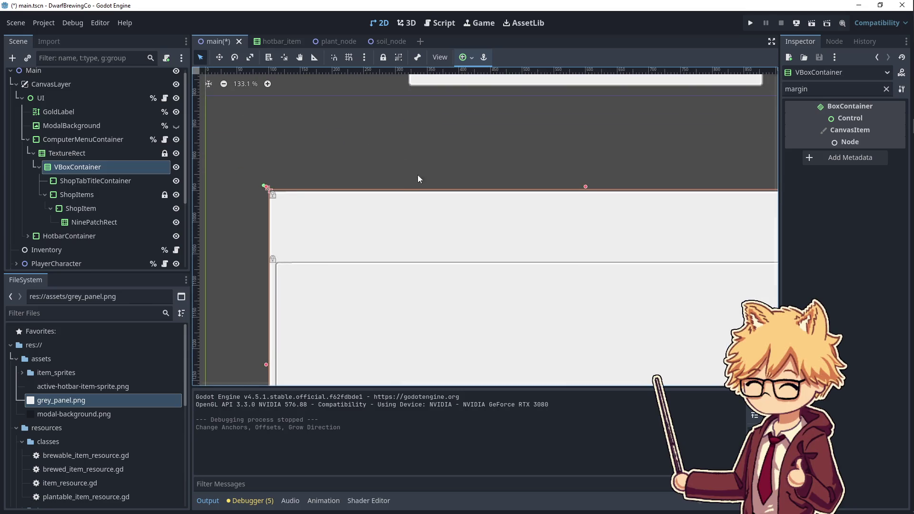
pyautogui.scroll(-18, 300, 141)
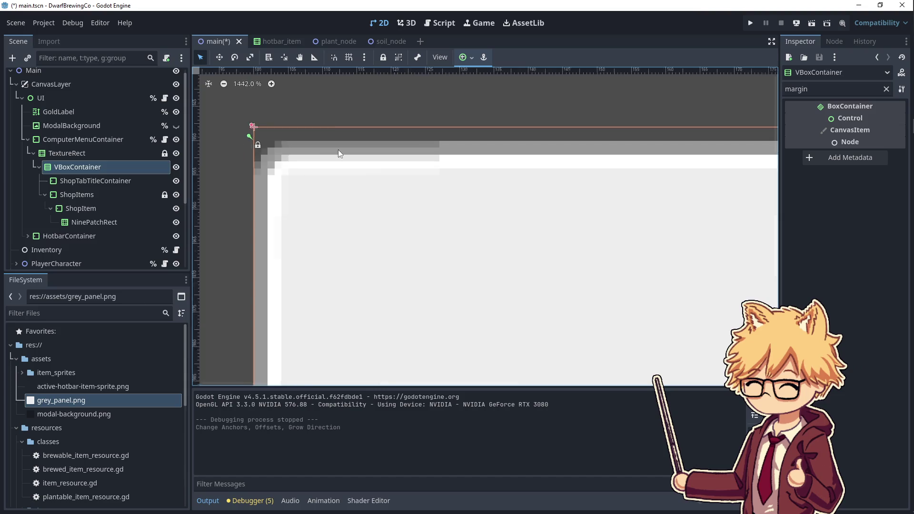
pyautogui.scroll(-1, 381, 167)
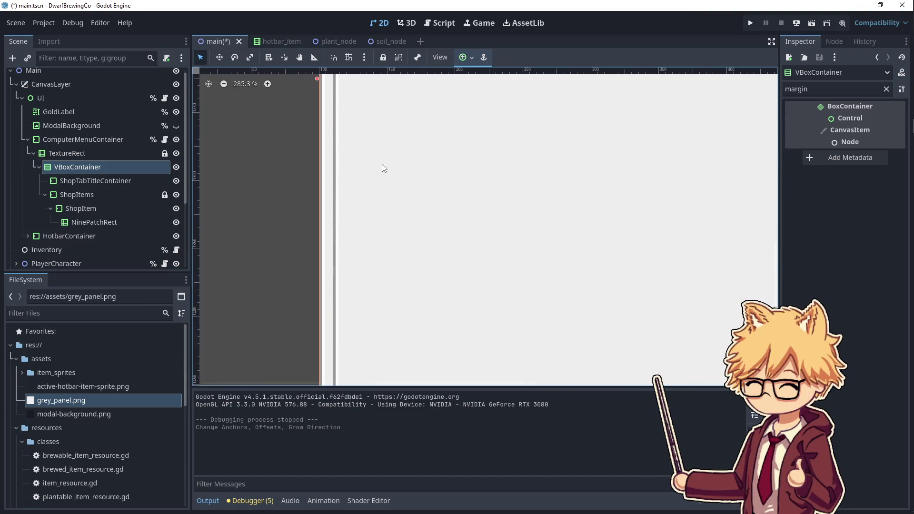
pyautogui.scroll(6, 335, 259)
pyautogui.scroll(12, 336, 218)
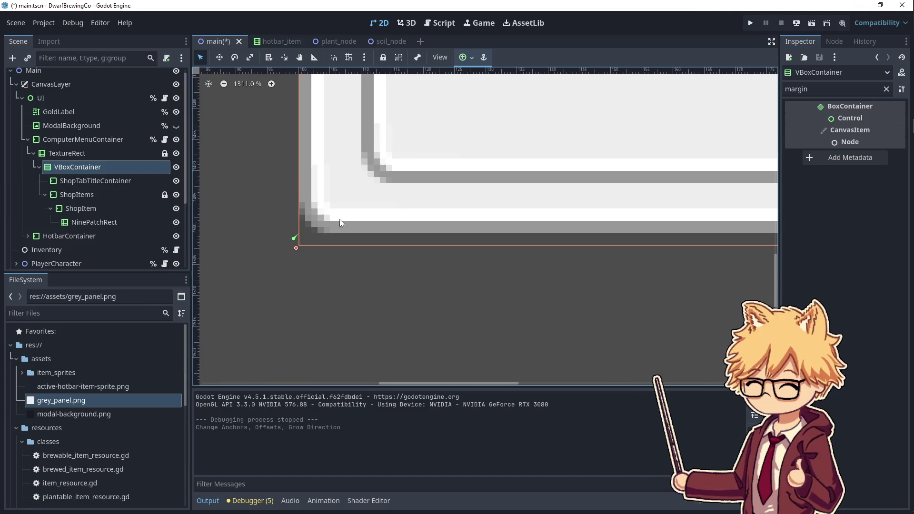
pyautogui.scroll(-3, 314, 275)
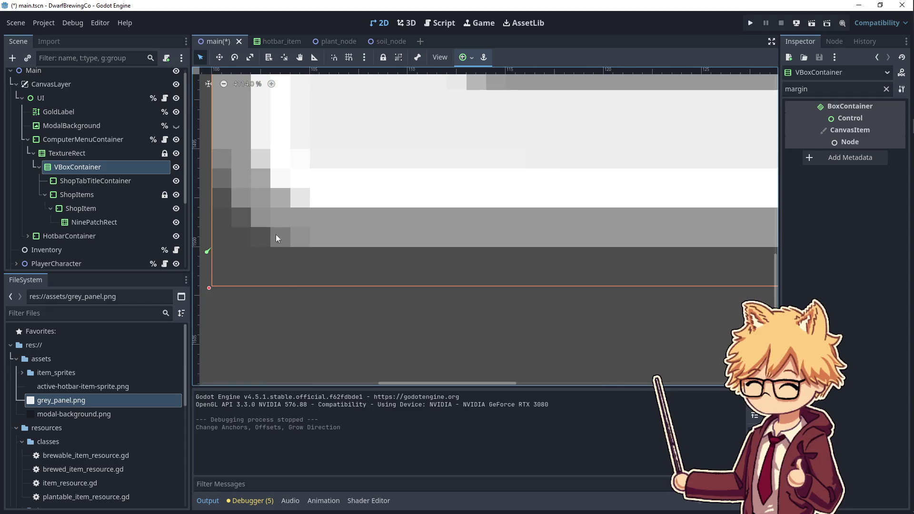
pyautogui.click(76, 157)
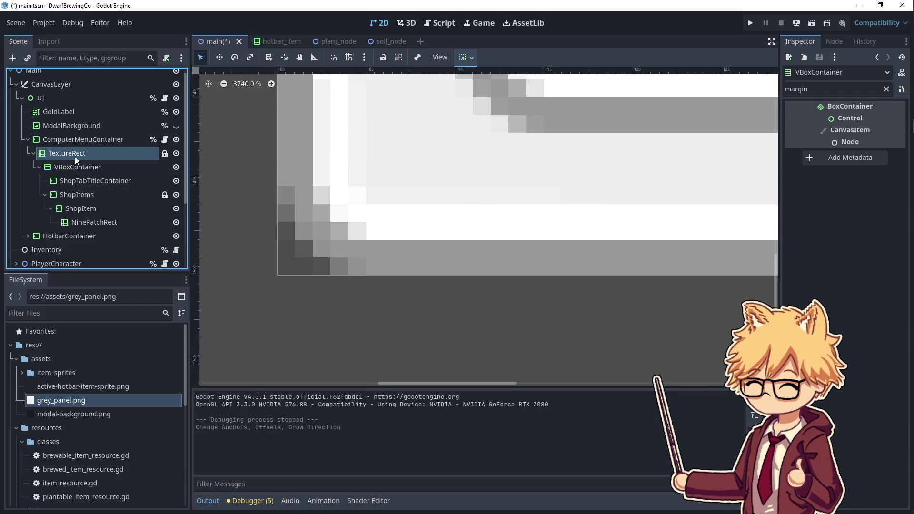
# Apply the Full Rect anchor preset to VBoxContainer.
pyautogui.click(73, 172)
pyautogui.click(75, 158)
pyautogui.click(78, 169)
pyautogui.click(464, 57)
pyautogui.click(520, 146)
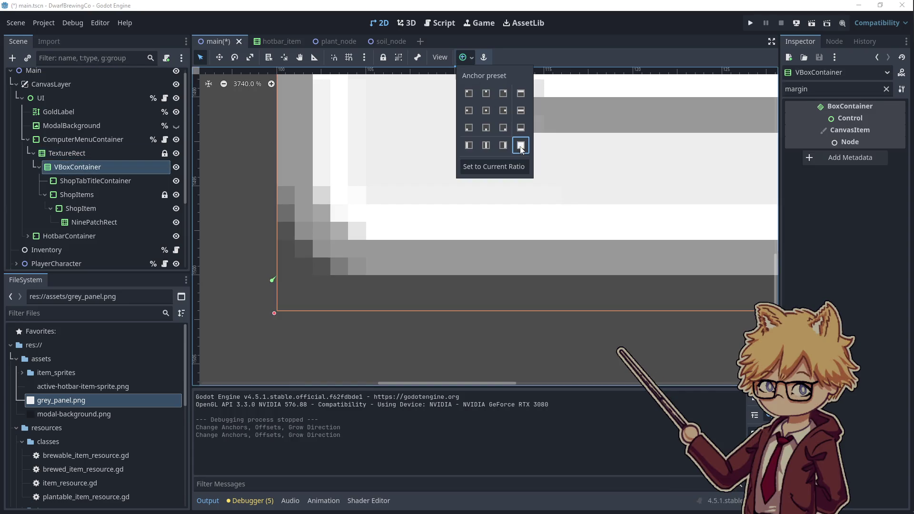
pyautogui.click(134, 161)
# Confirm the TextureRect's Size is 1000 × 550 via a 'siz' filter, then reselect VBoxContainer.
pyautogui.click(101, 154)
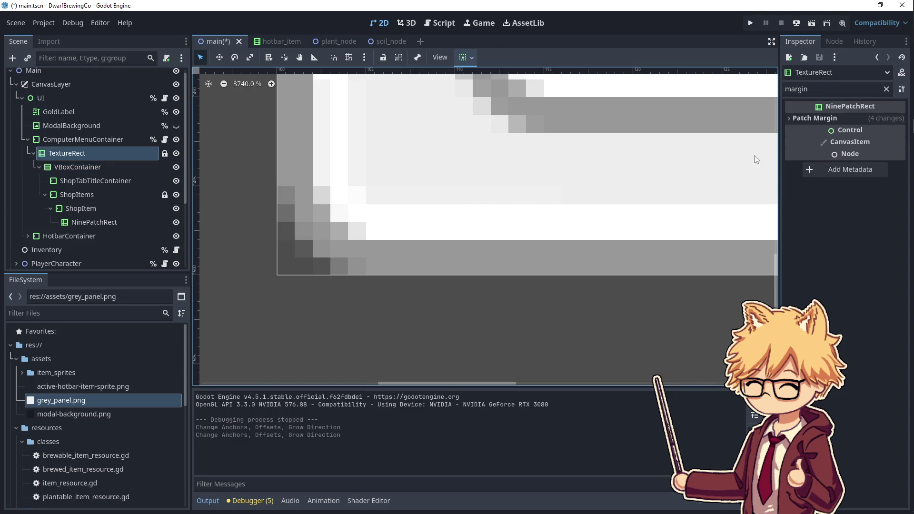
pyautogui.click(887, 89)
pyautogui.write('siz')
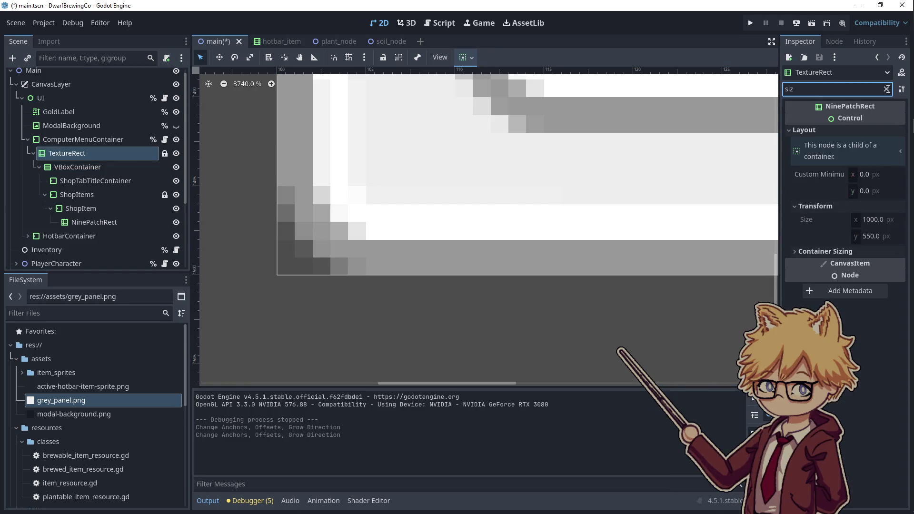
pyautogui.click(88, 167)
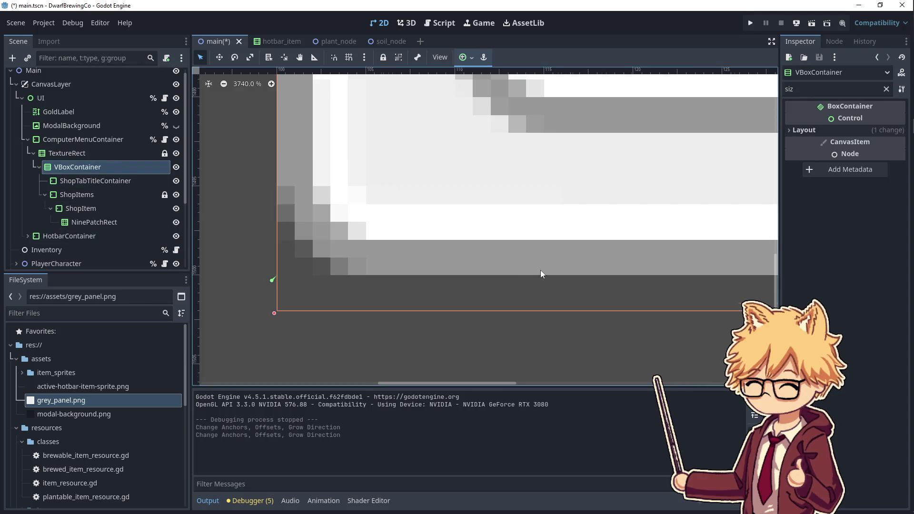
pyautogui.scroll(-9, 594, 270)
pyautogui.scroll(-4, 595, 271)
pyautogui.press('BackSpace')
pyautogui.press('BackSpace')
pyautogui.press('BackSpace')
# Set VBoxContainer's Separation theme constant override to 0.
pyautogui.write('spa')
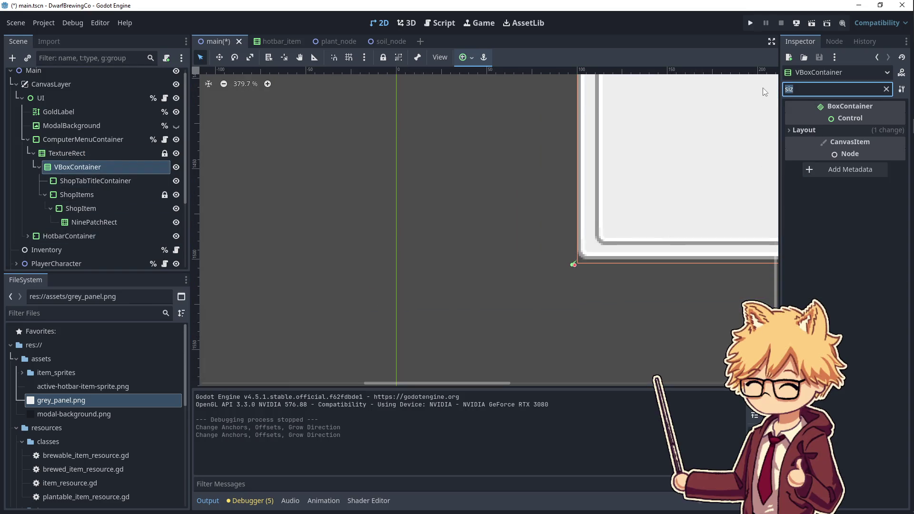
pyautogui.click(850, 130)
pyautogui.click(815, 142)
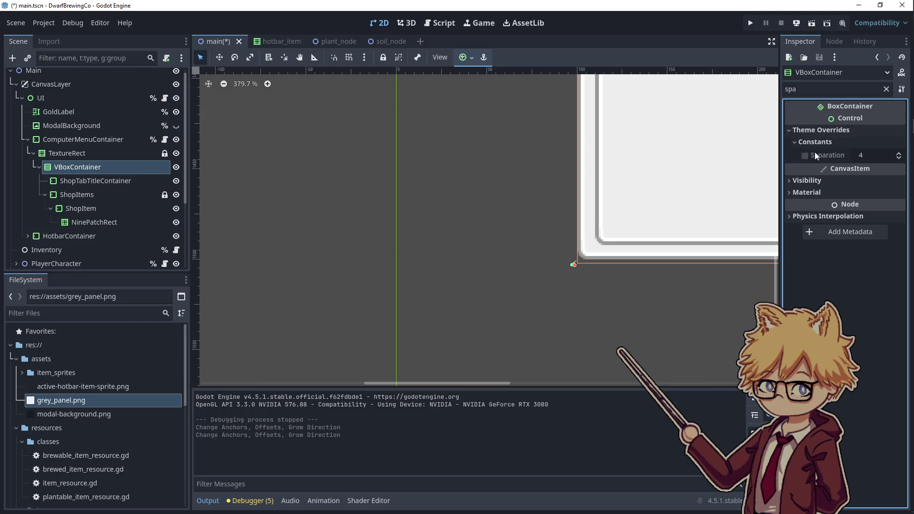
pyautogui.click(805, 156)
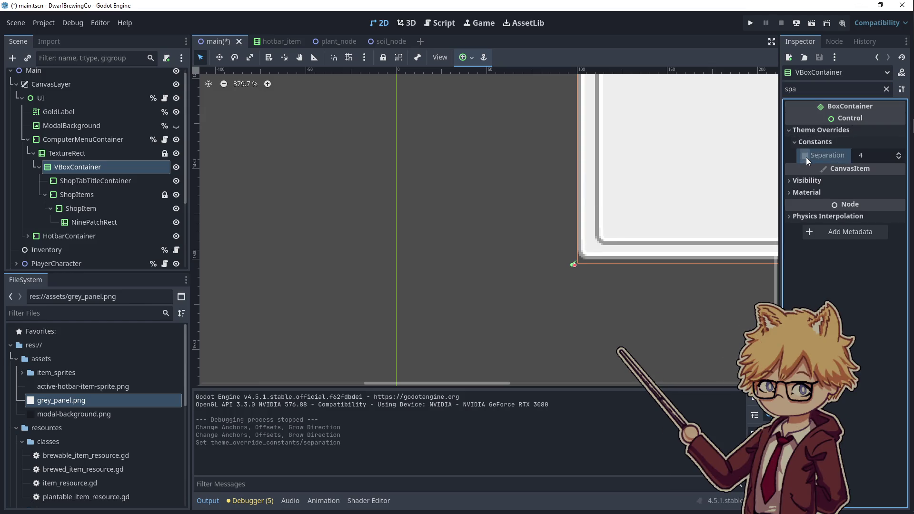
pyautogui.click(875, 159)
pyautogui.press('Return')
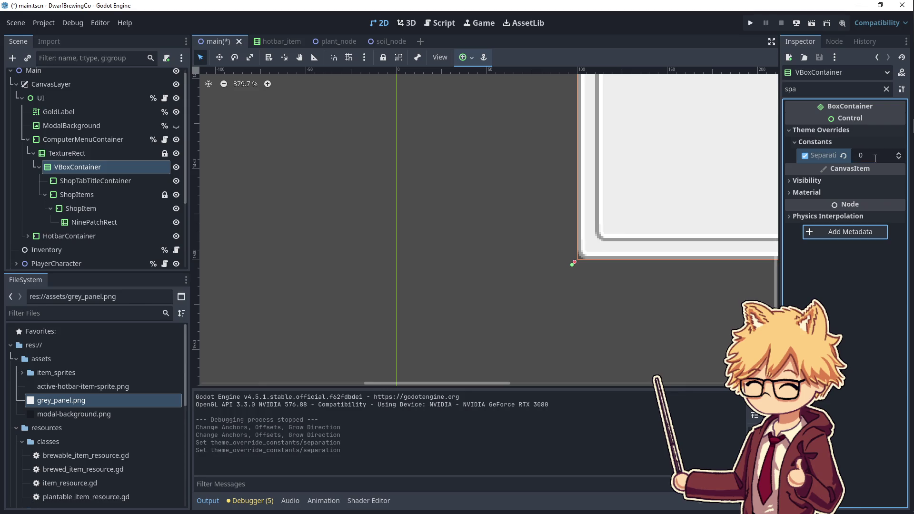
# Select ComputerMenuContainer and run the game to check the shop panel.
pyautogui.click(734, 290)
pyautogui.scroll(-7, 708, 274)
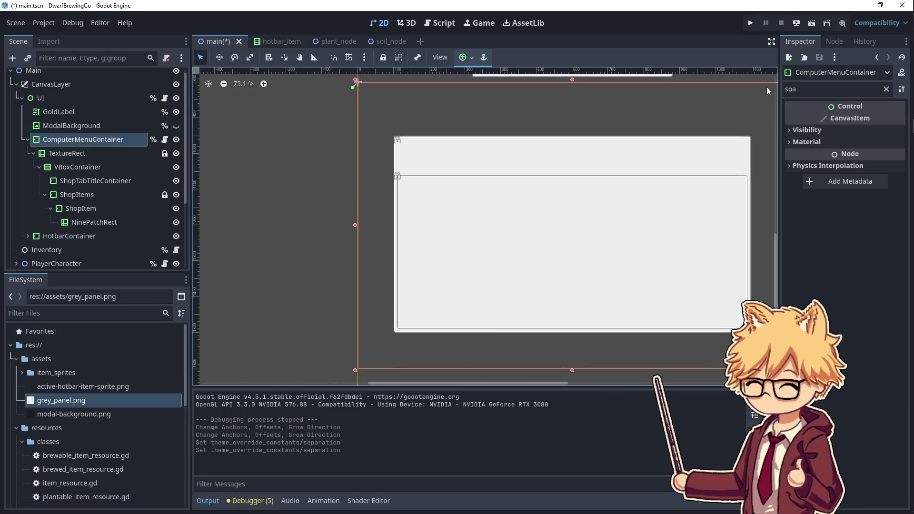
pyautogui.click(751, 23)
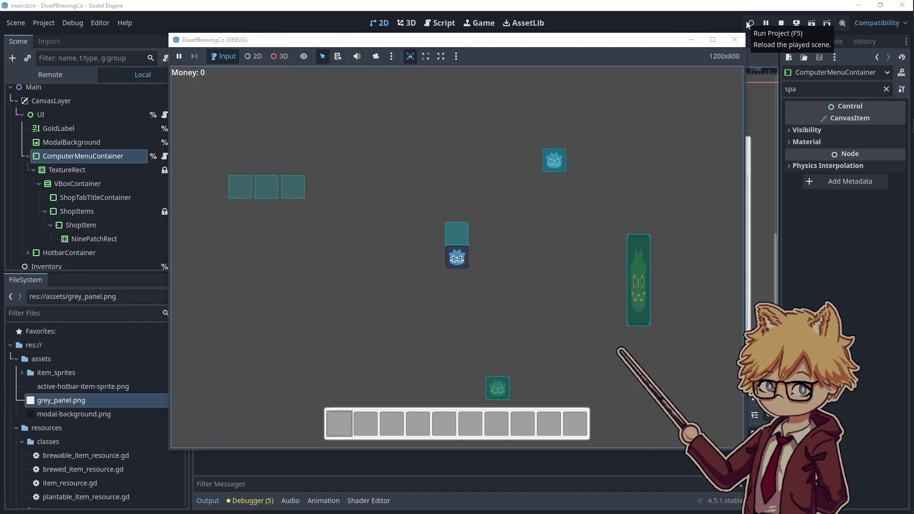
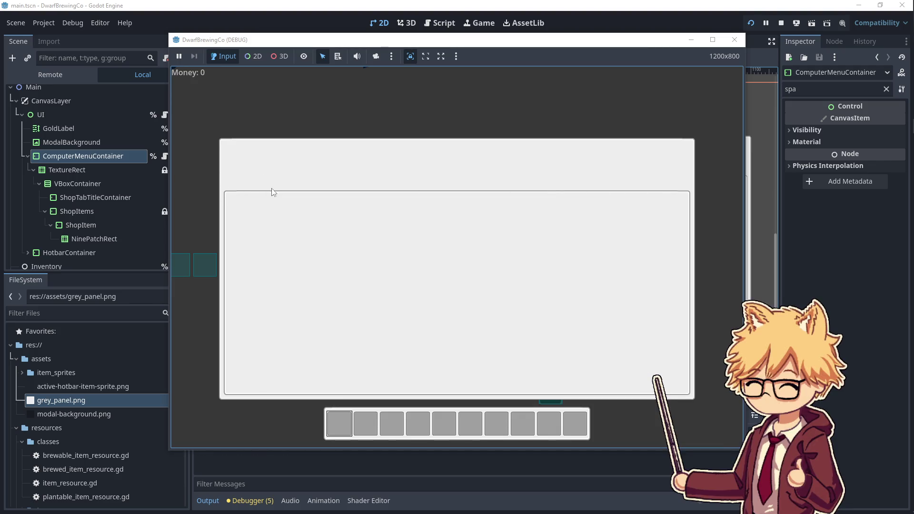
# Stop the running game and inspect the TextureRect, VBoxContainer, ShopTabTitleContainer and ShopItems nodes.
pyautogui.click(735, 40)
pyautogui.click(76, 153)
pyautogui.click(75, 166)
pyautogui.click(81, 182)
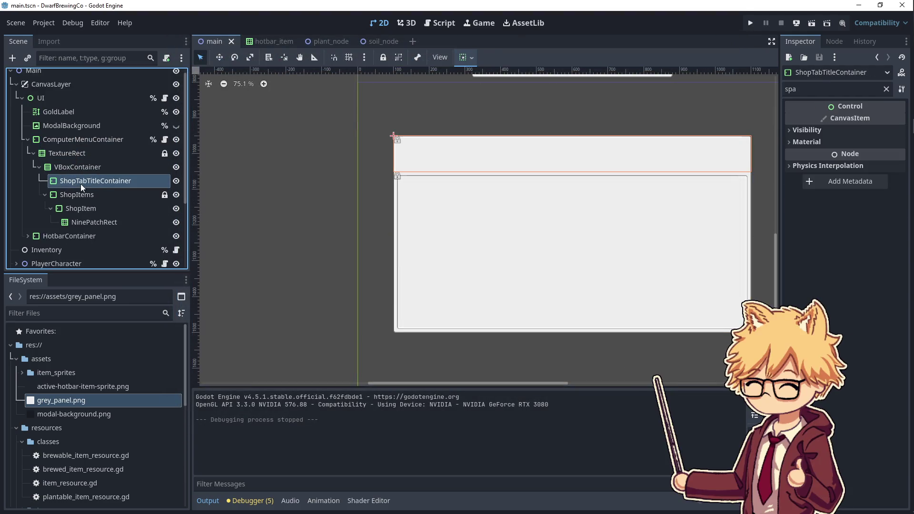
pyautogui.click(80, 194)
pyautogui.scroll(4, 464, 238)
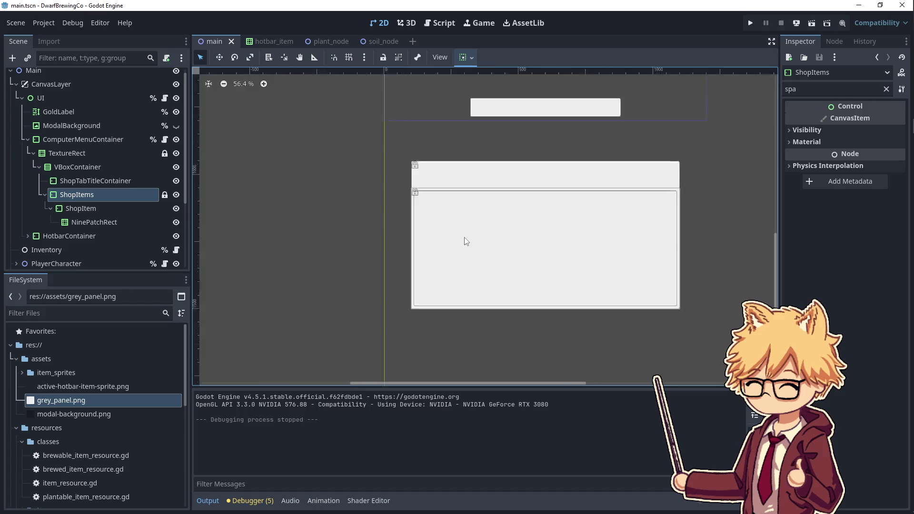
# Review the ShopTabTitleContainer, VBoxContainer, ShopItems and ShopItem slot nodes, ending on ShopItems.
pyautogui.click(79, 180)
pyautogui.click(77, 195)
pyautogui.click(87, 167)
pyautogui.click(83, 197)
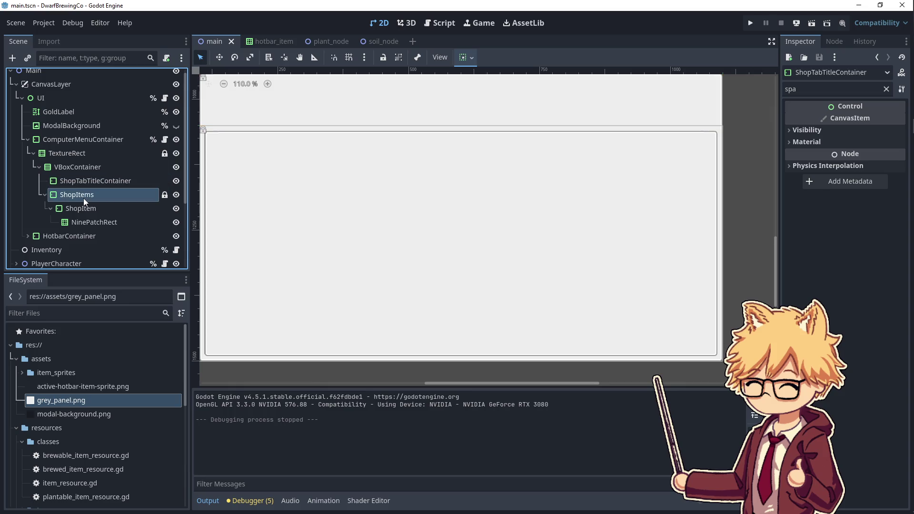
pyautogui.click(80, 209)
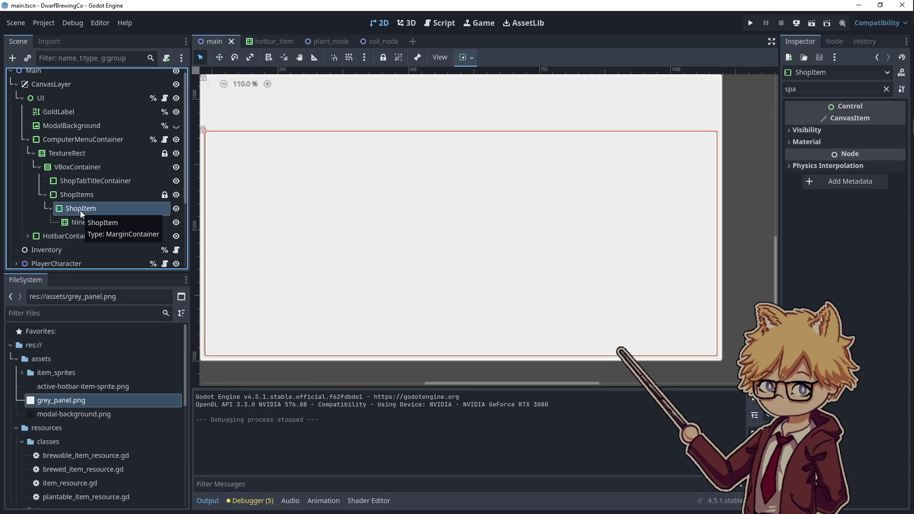
pyautogui.click(82, 197)
pyautogui.rightClick(81, 197)
# Add a GridContainer under ShopItems and move the ShopItem slot into it.
pyautogui.click(120, 201)
pyautogui.write('gridcont')
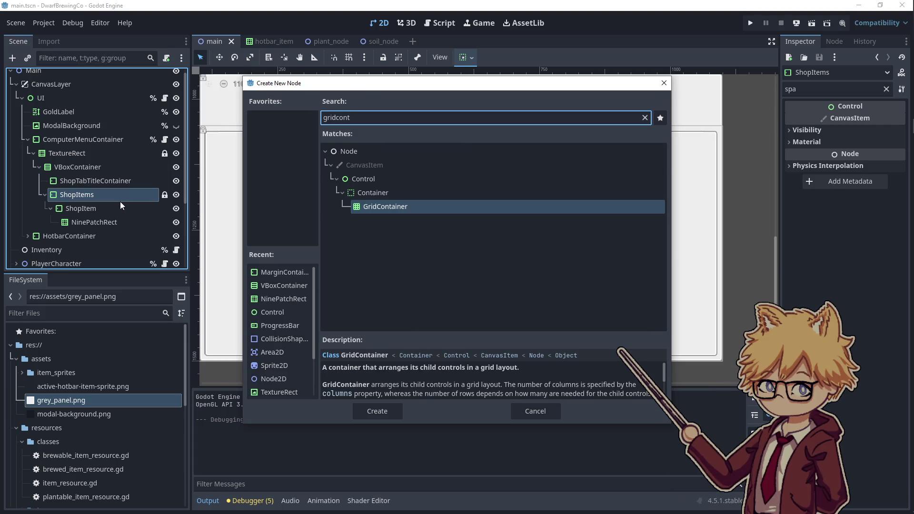
pyautogui.scroll(-3, 454, 378)
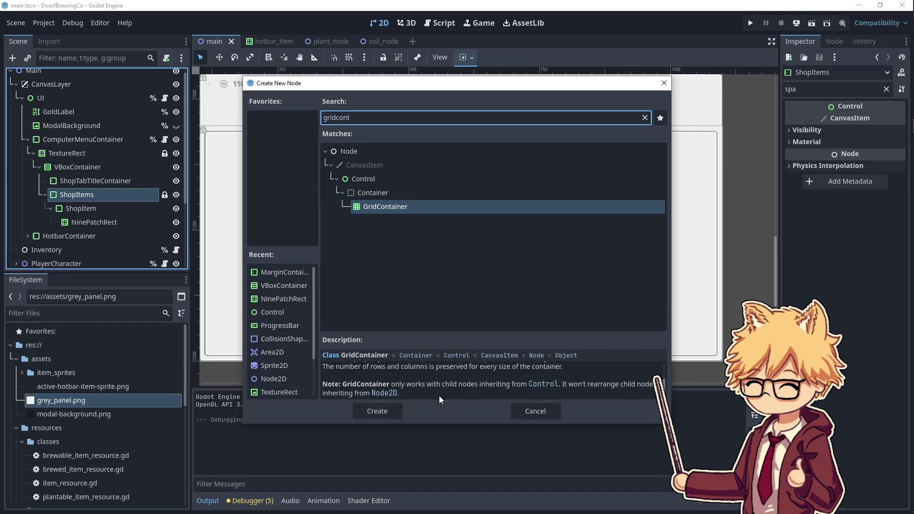
pyautogui.click(394, 408)
pyautogui.moveTo(101, 241); pyautogui.dragTo(93, 207)
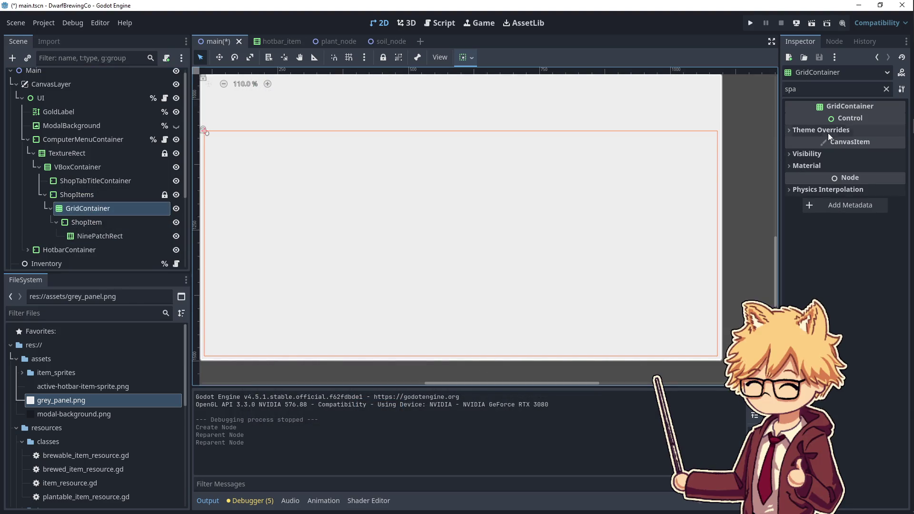
# Set the GridContainer's Columns to 5 in the Inspector.
pyautogui.click(829, 132)
pyautogui.click(821, 142)
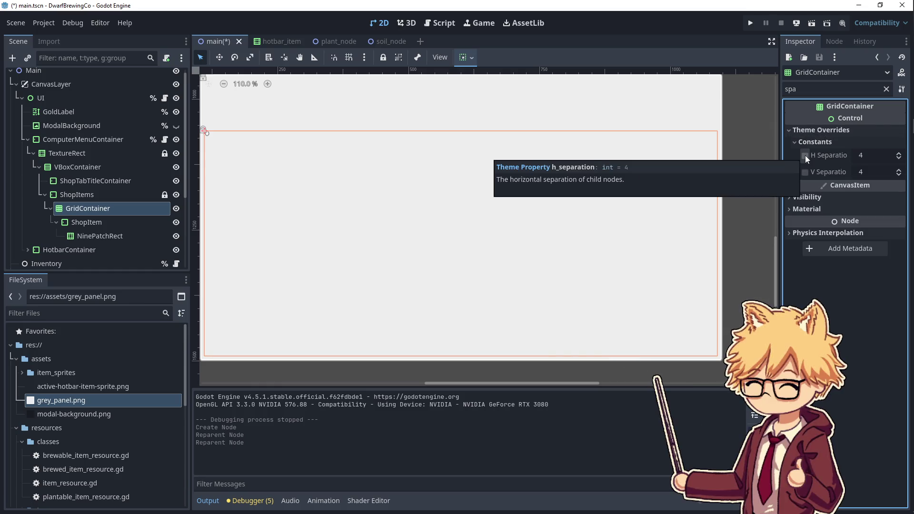
pyautogui.click(886, 89)
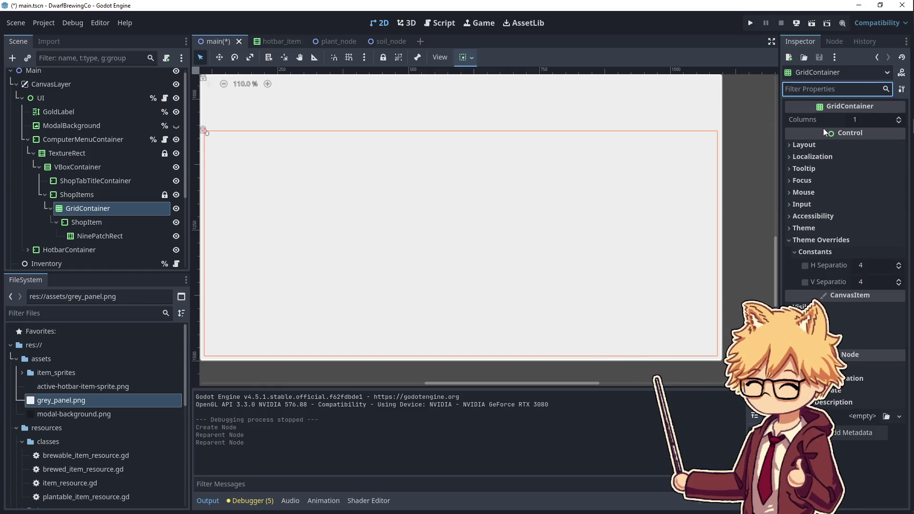
pyautogui.click(856, 119)
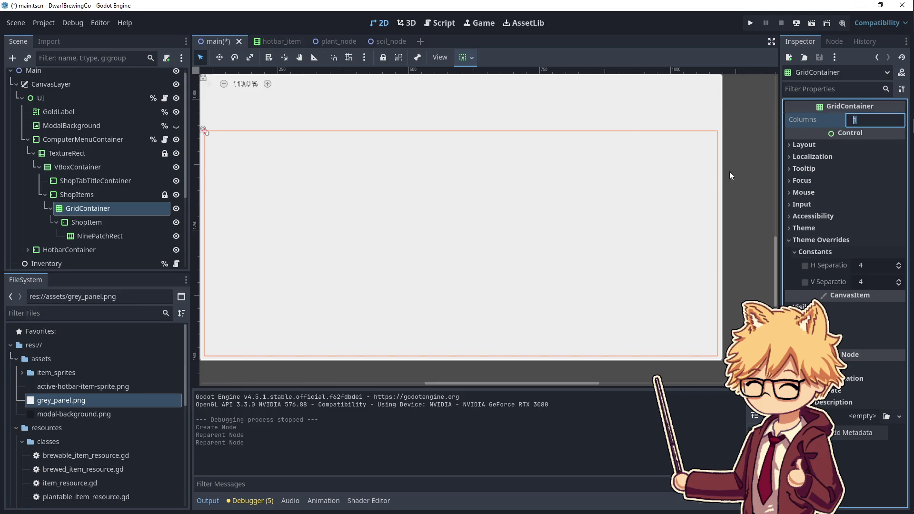
pyautogui.write('5')
pyautogui.press('Tab')
pyautogui.click(96, 222)
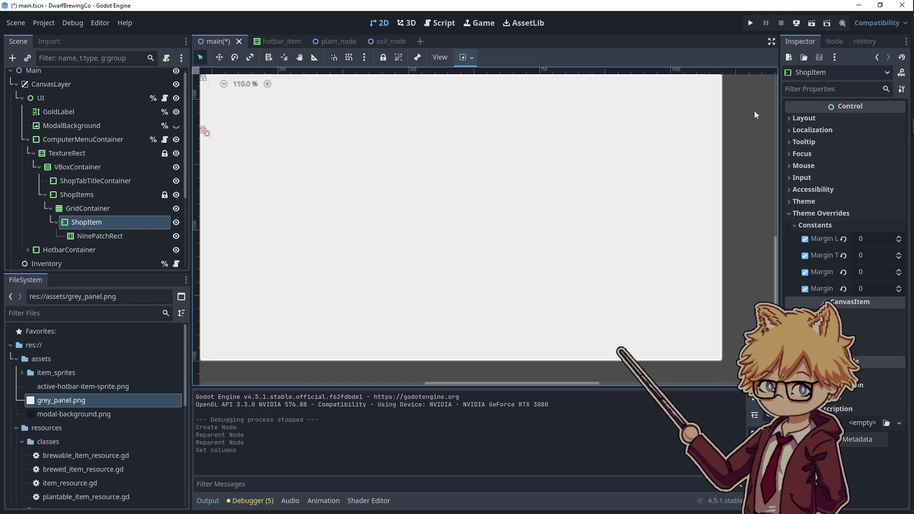
pyautogui.scroll(-5, 428, 212)
pyautogui.click(381, 209)
pyautogui.click(105, 198)
pyautogui.click(91, 210)
pyautogui.click(290, 215)
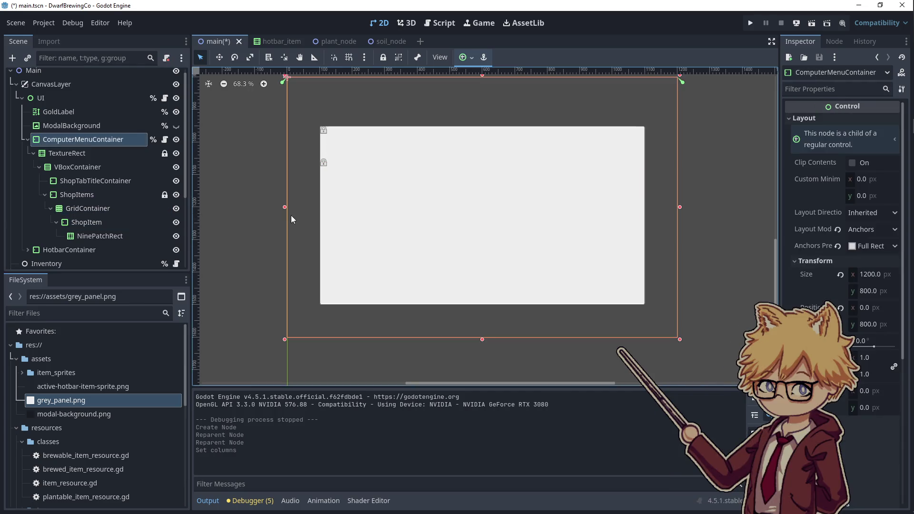
pyautogui.click(349, 231)
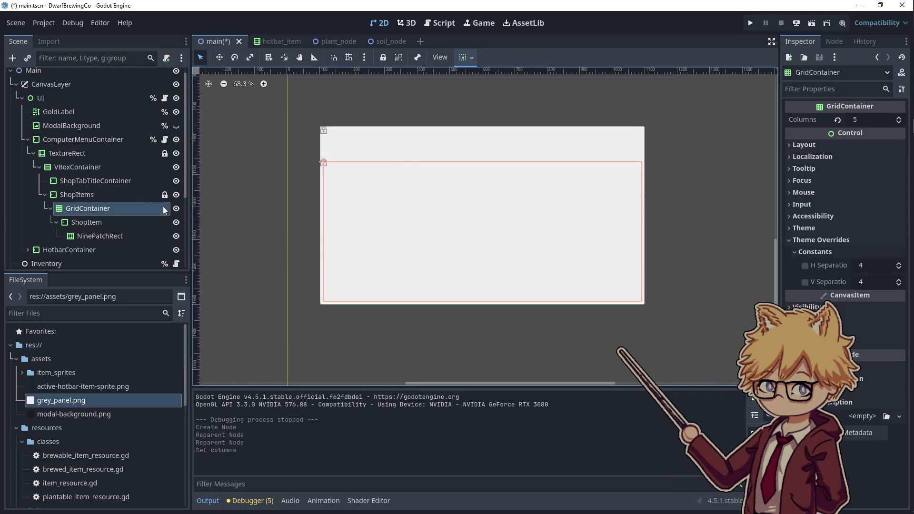
pyautogui.click(93, 233)
pyautogui.click(88, 222)
pyautogui.moveTo(88, 236); pyautogui.dragTo(87, 216)
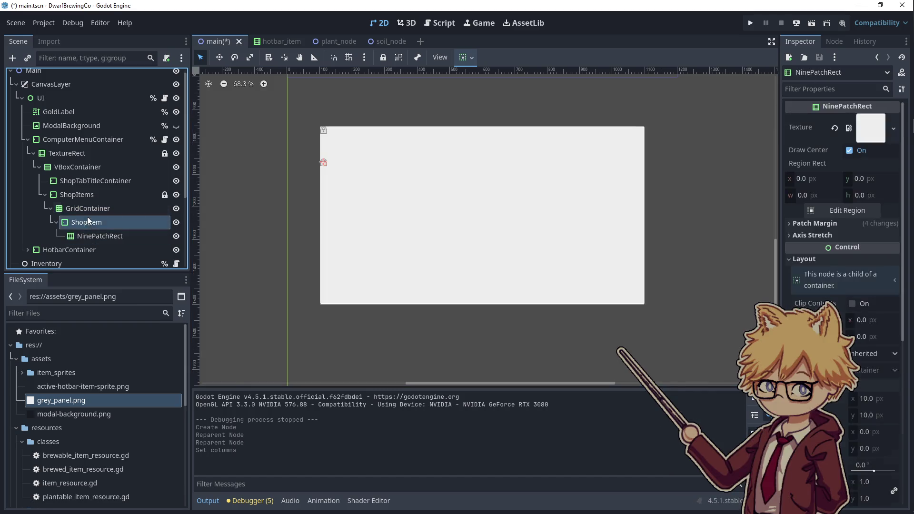
pyautogui.click(85, 192)
pyautogui.rightClick(70, 192)
pyautogui.click(93, 200)
pyautogui.write('nin')
pyautogui.press('BackSpace')
pyautogui.press('BackSpace')
pyautogui.press('BackSpace')
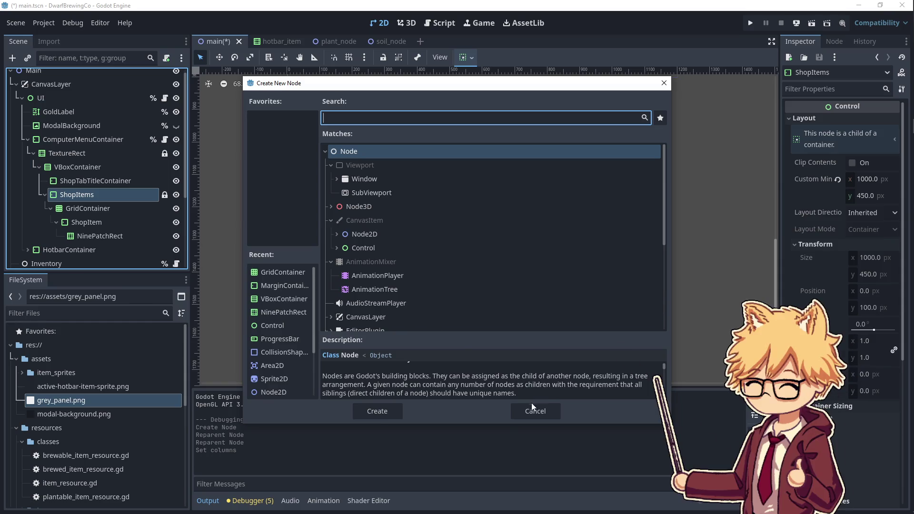
pyautogui.click(532, 407)
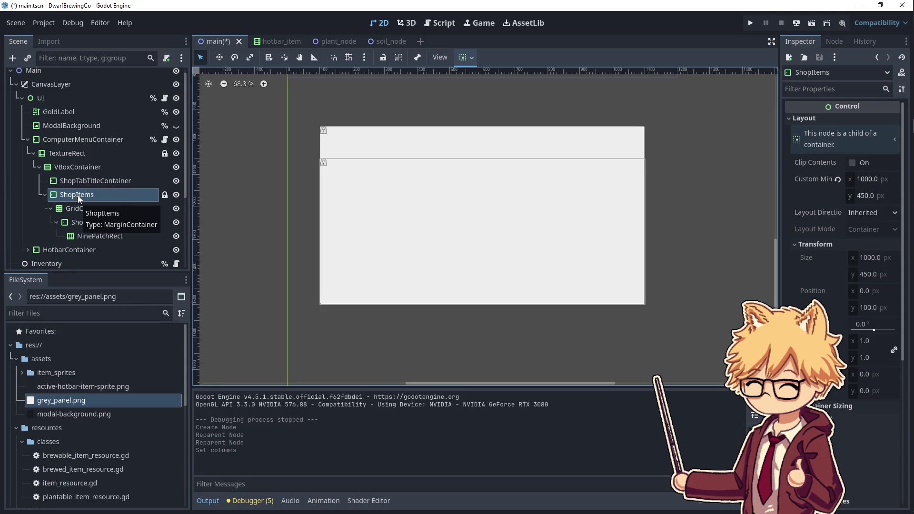
pyautogui.click(70, 168)
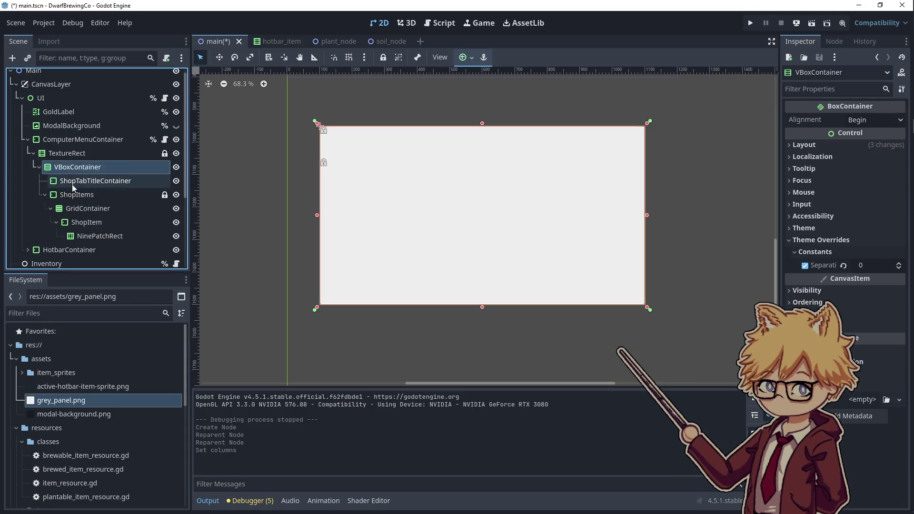
pyautogui.click(69, 195)
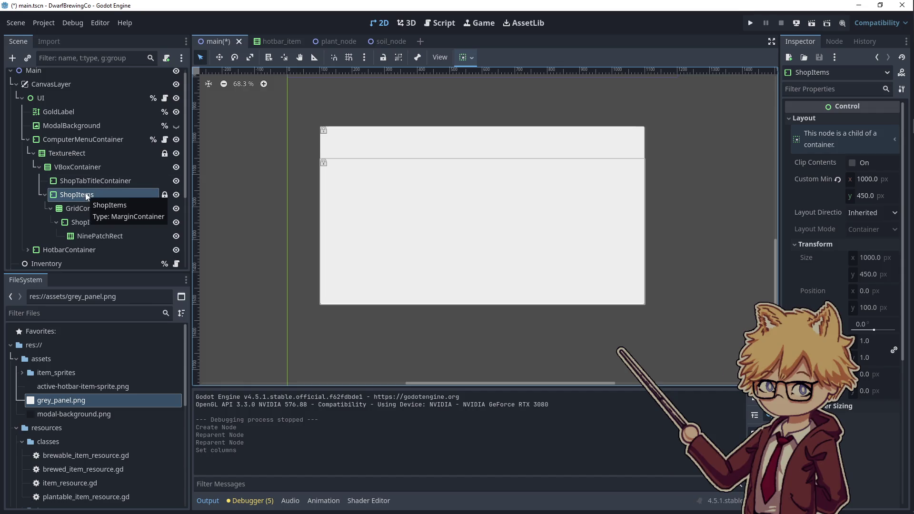
pyautogui.click(81, 167)
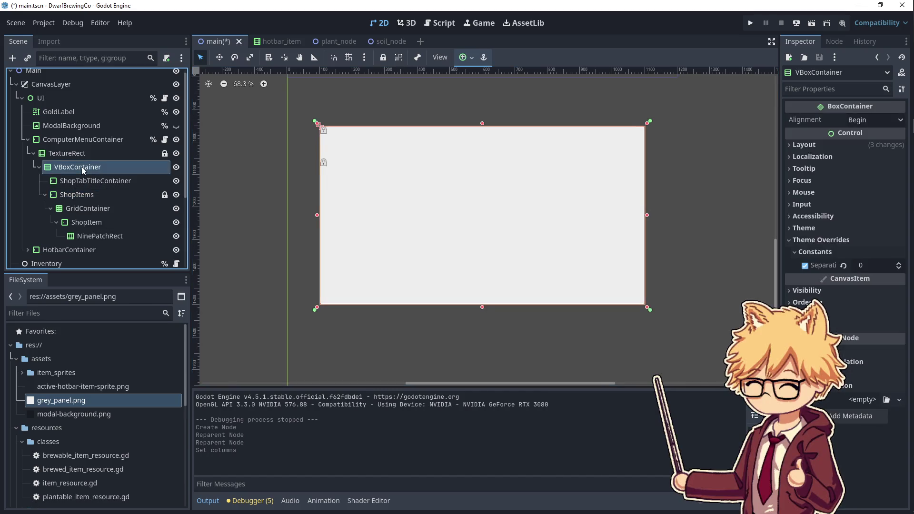
# Add a NinePatchRect under VBoxContainer, placed above ShopItems.
pyautogui.rightClick(81, 167)
pyautogui.click(104, 175)
pyautogui.write('nine')
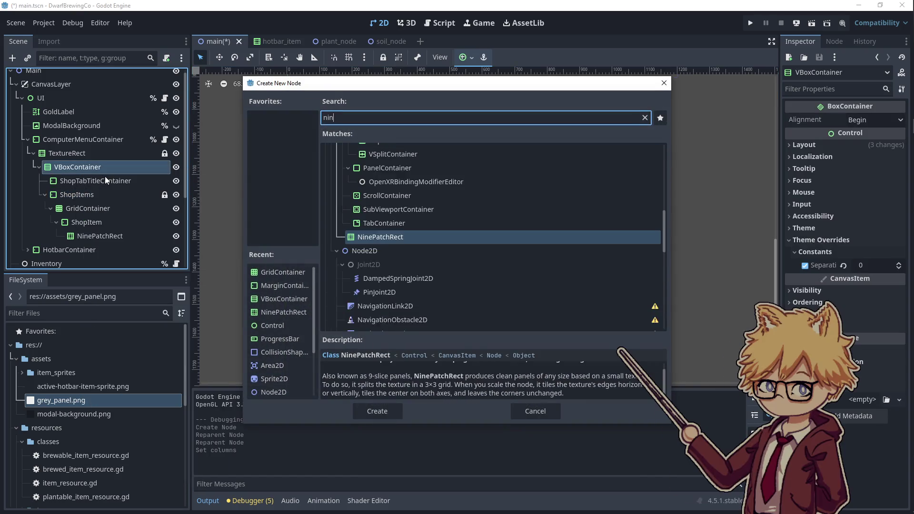
pyautogui.press('Return')
pyautogui.moveTo(69, 251); pyautogui.dragTo(71, 191)
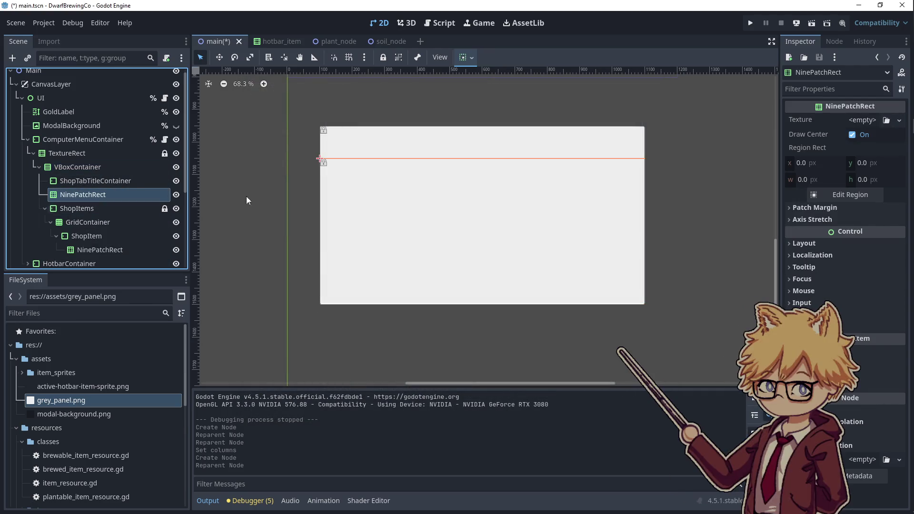
# Give the NinePatchRect a 1000×450 minimum size and move ShopItems inside it.
pyautogui.click(816, 93)
pyautogui.write('mini')
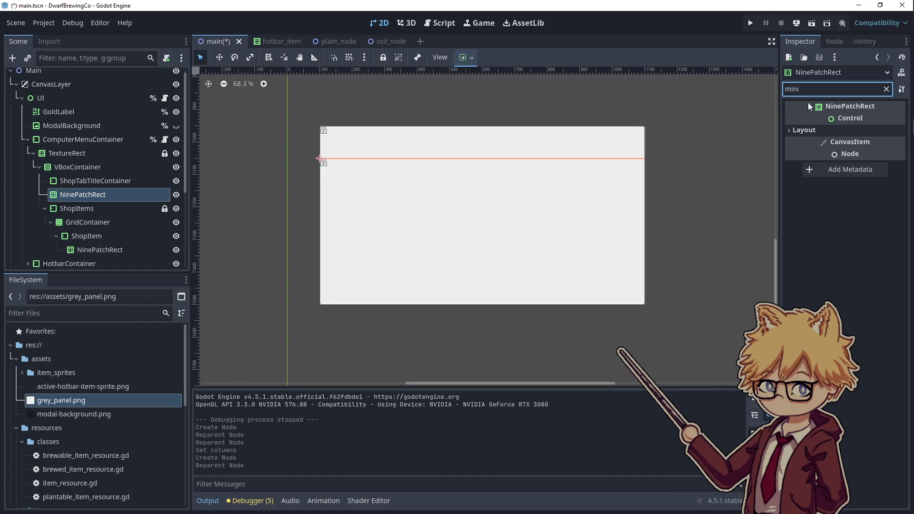
pyautogui.click(867, 174)
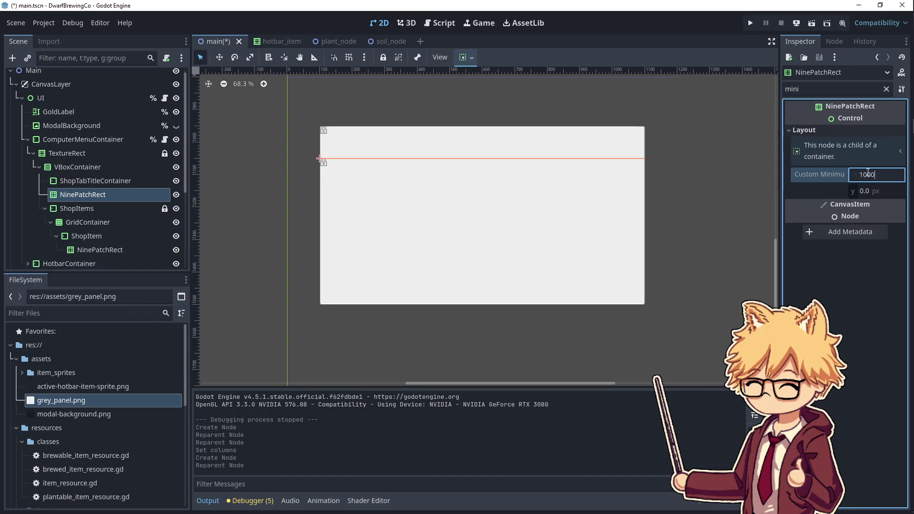
pyautogui.press('Tab')
pyautogui.press('Return')
pyautogui.moveTo(81, 208)
pyautogui.mouseDown()
pyautogui.moveTo(100, 209)
pyautogui.moveTo(99, 196)
pyautogui.mouseUp()
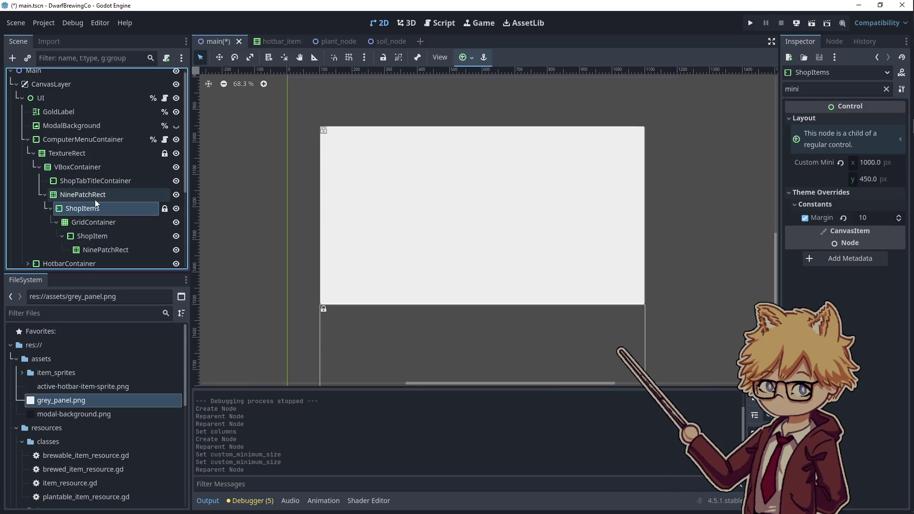
# Reset ShopItems' custom minimum size to zero.
pyautogui.click(95, 195)
pyautogui.click(104, 210)
pyautogui.scroll(-1, 342, 252)
pyautogui.scroll(-1, 343, 254)
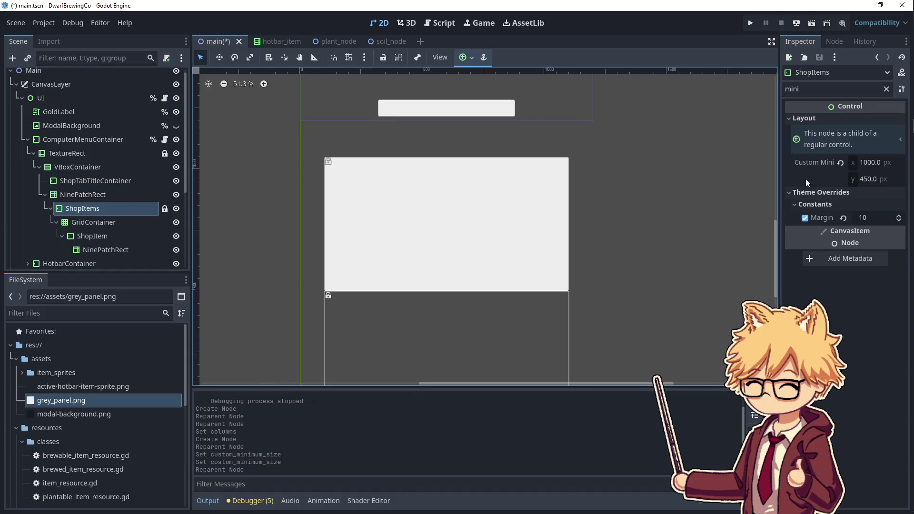
pyautogui.click(841, 163)
pyautogui.scroll(-2, 345, 293)
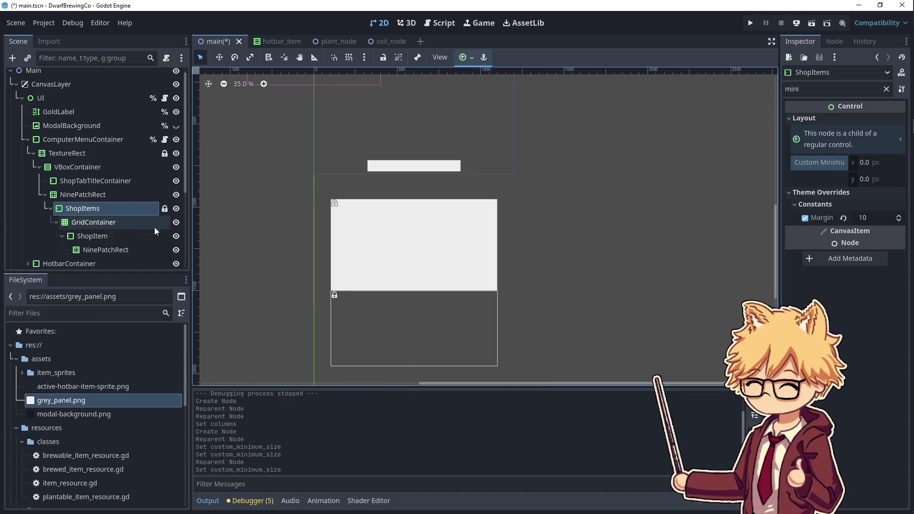
# Reset ShopItems' transform position to zero and its size to default.
pyautogui.click(102, 194)
pyautogui.click(94, 211)
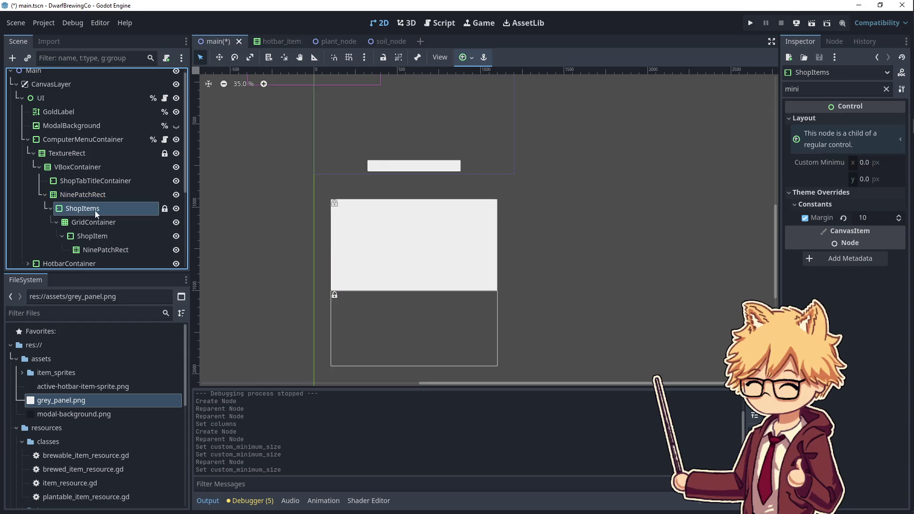
pyautogui.click(837, 89)
pyautogui.write('t')
pyautogui.press('BackSpace')
pyautogui.press('BackSpace')
pyautogui.press('BackSpace')
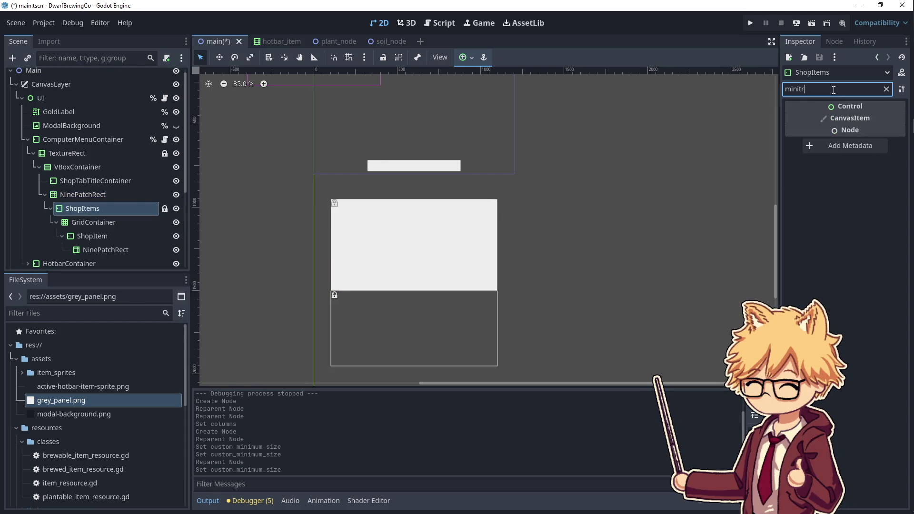
pyautogui.write('tras')
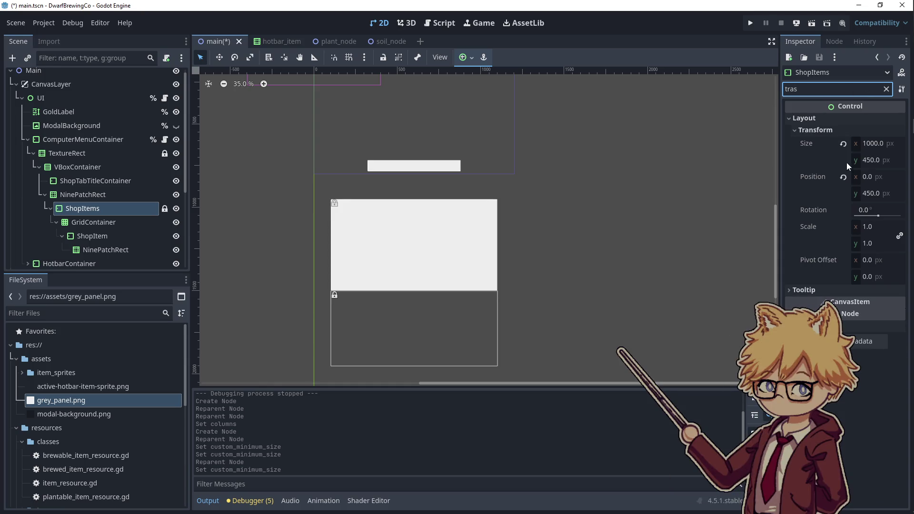
pyautogui.click(844, 177)
pyautogui.click(844, 145)
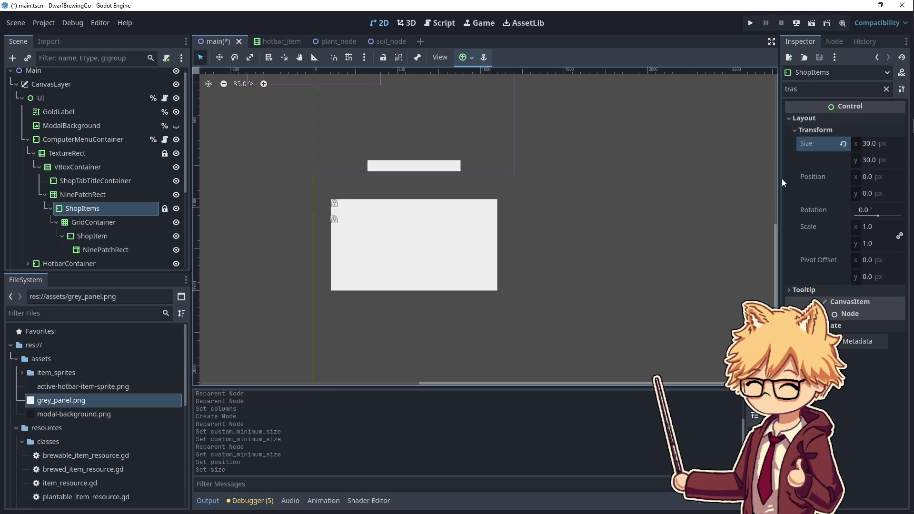
# Apply the Full Rect layout to ShopItems and set grey_panel.png as the NinePatchRect texture.
pyautogui.click(73, 196)
pyautogui.press('f')
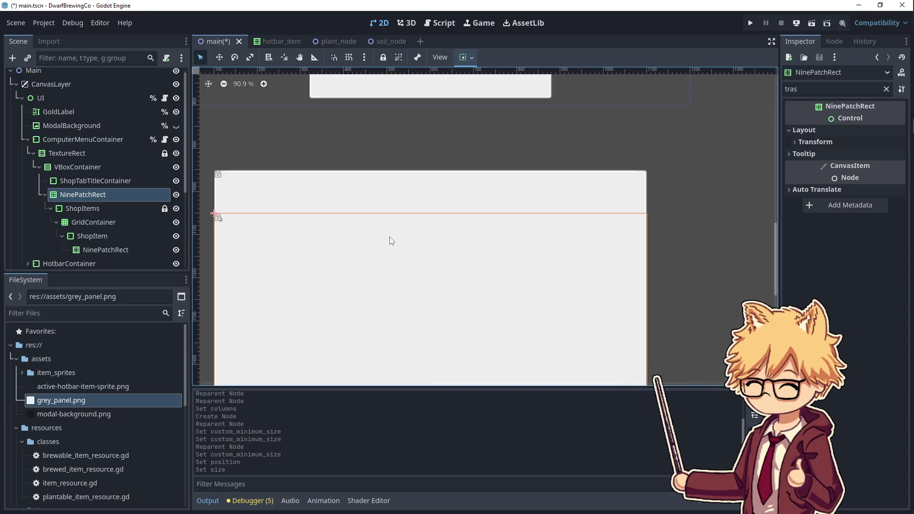
pyautogui.click(89, 210)
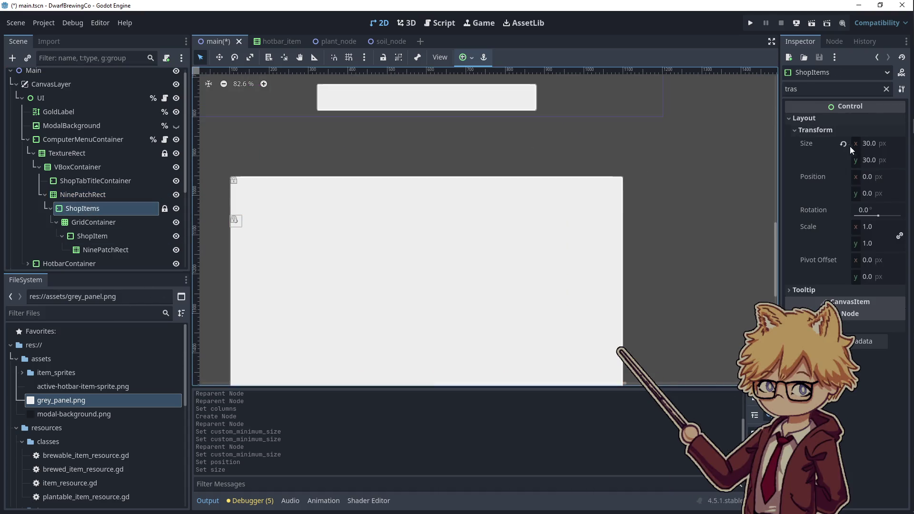
pyautogui.click(465, 57)
pyautogui.click(520, 145)
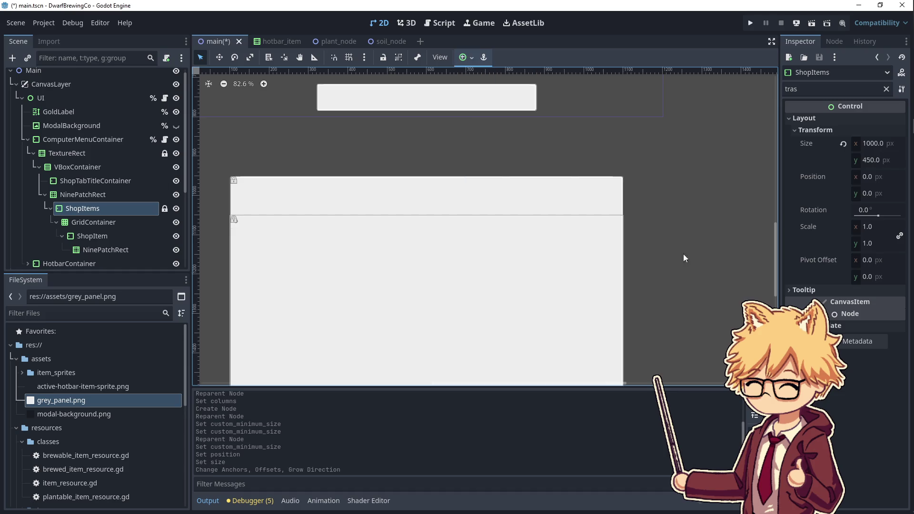
pyautogui.scroll(-6, 647, 295)
pyautogui.click(106, 193)
pyautogui.moveTo(90, 397); pyautogui.dragTo(84, 195)
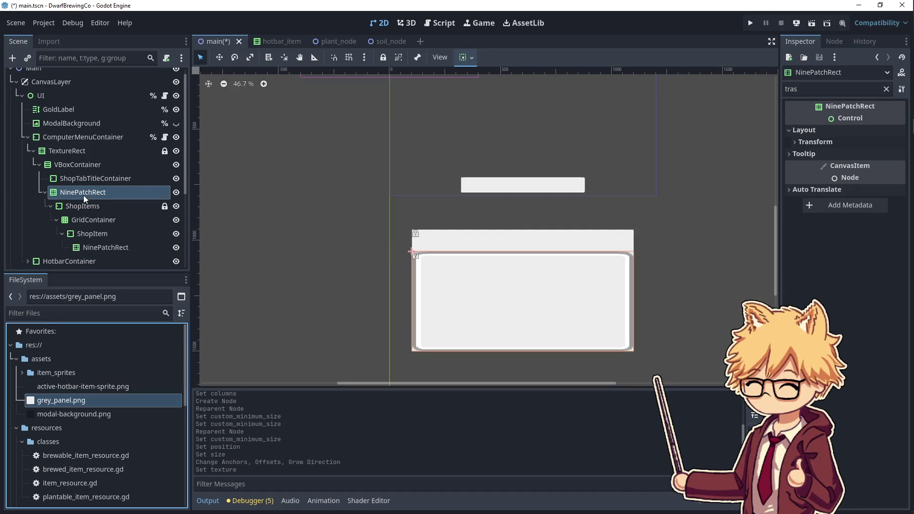
# Set the left, top, right and bottom patch margins in the NinePatchRect's region editor.
pyautogui.click(886, 90)
pyautogui.click(843, 211)
pyautogui.scroll(2, 304, 220)
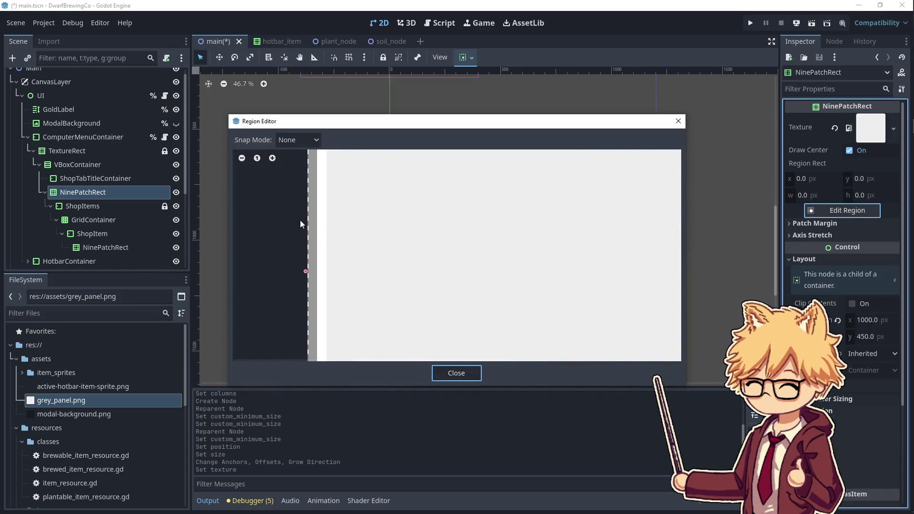
pyautogui.moveTo(309, 224); pyautogui.dragTo(333, 231)
pyautogui.moveTo(425, 178); pyautogui.dragTo(361, 223)
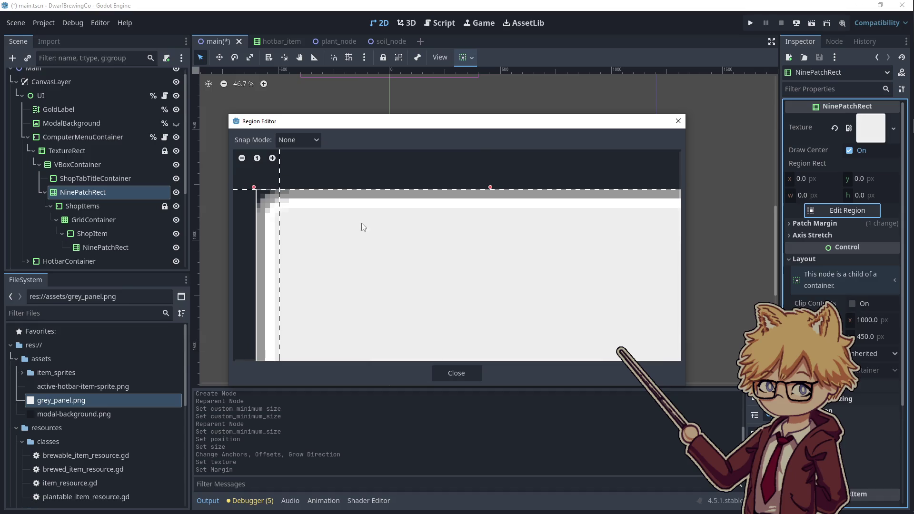
pyautogui.moveTo(327, 190); pyautogui.dragTo(326, 216)
pyautogui.hscroll(5, 373, 237)
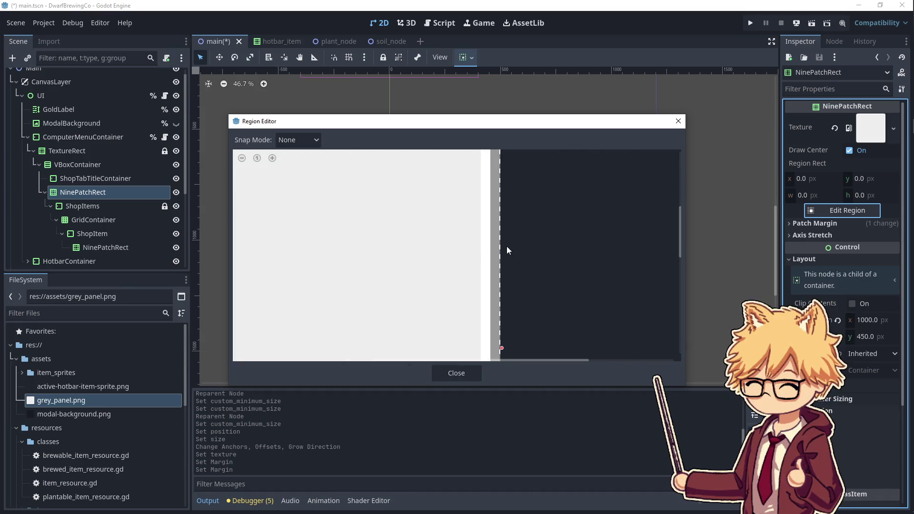
pyautogui.moveTo(482, 256); pyautogui.dragTo(476, 259)
pyautogui.hscroll(-4, 465, 184)
pyautogui.scroll(-3, 449, 280)
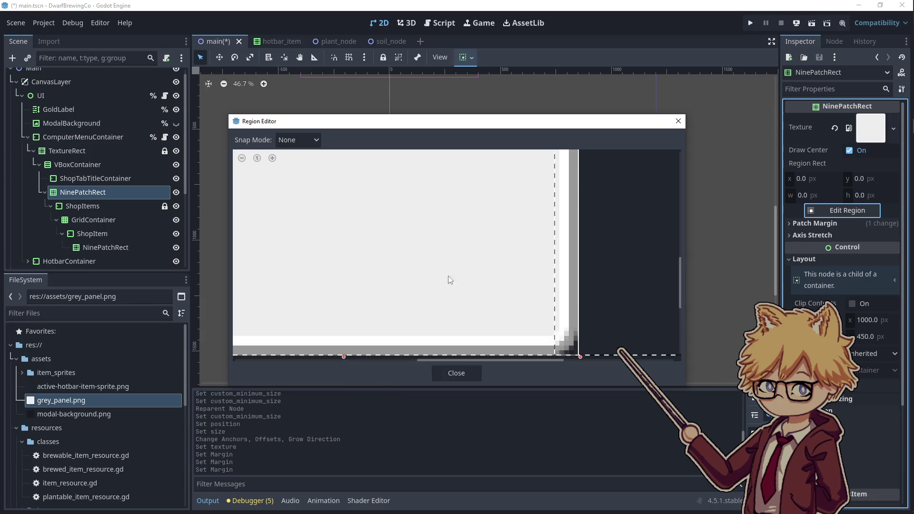
pyautogui.click(450, 369)
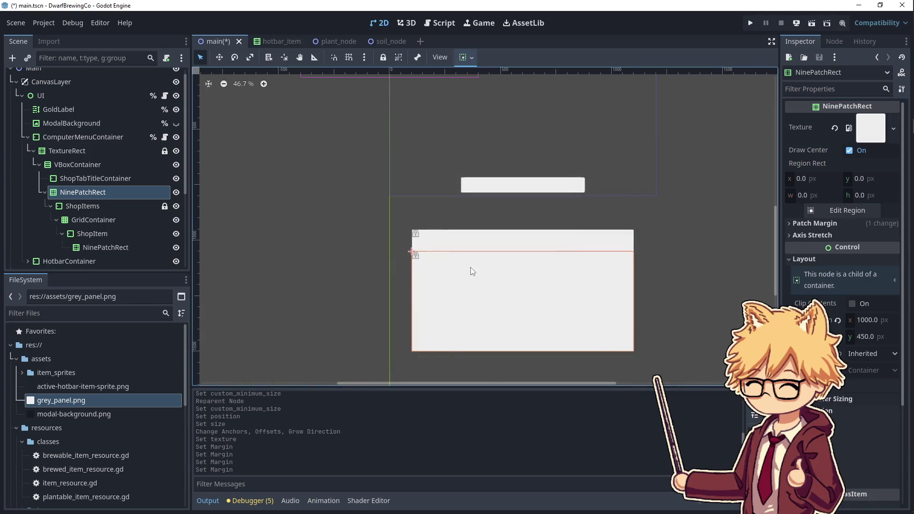
# Select the GridContainer on the canvas.
pyautogui.click(670, 283)
pyautogui.scroll(1, 659, 291)
pyautogui.scroll(2, 659, 290)
pyautogui.click(573, 288)
pyautogui.click(632, 279)
pyautogui.click(605, 233)
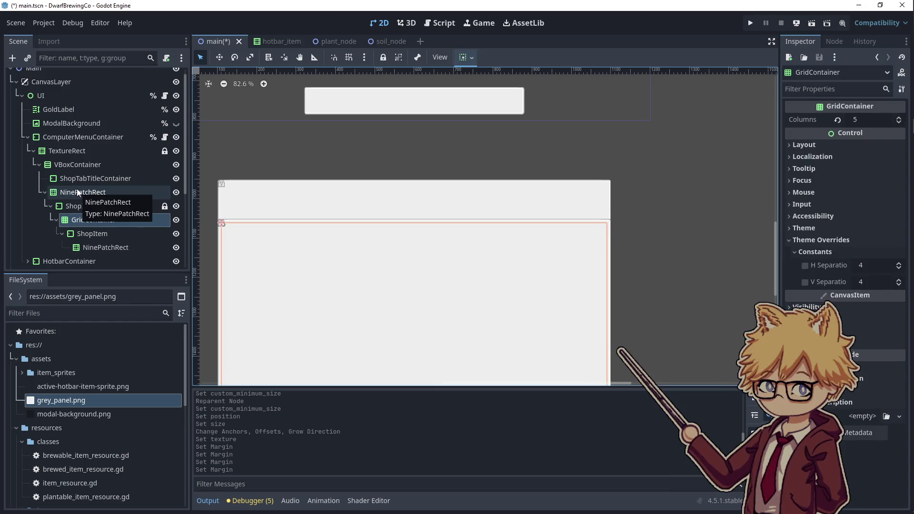
# Move ShopItems under VBoxContainer, make NinePatchRect its first child, and reset NinePatchRect's minimum size.
pyautogui.moveTo(77, 206)
pyautogui.mouseDown()
pyautogui.moveTo(70, 161)
pyautogui.moveTo(76, 208)
pyautogui.moveTo(85, 206)
pyautogui.mouseUp()
pyautogui.moveTo(78, 244); pyautogui.dragTo(69, 199)
pyautogui.click(119, 192)
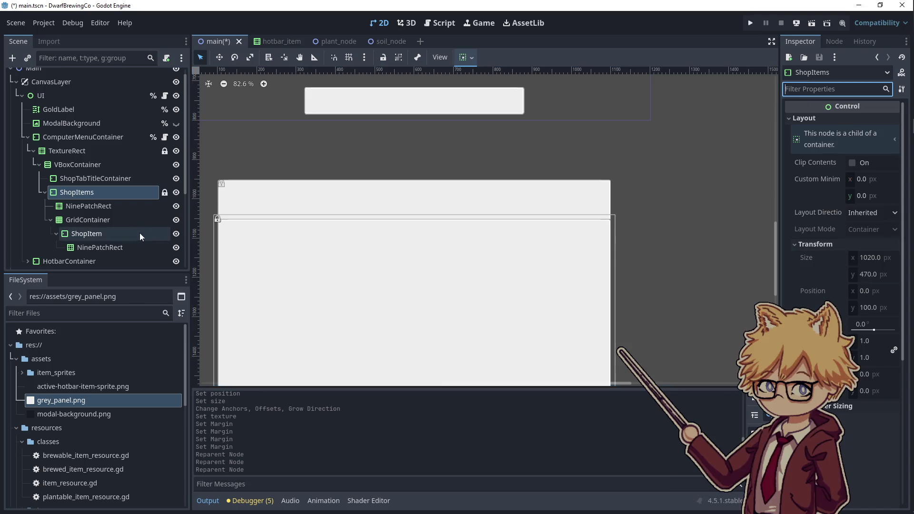
pyautogui.click(90, 208)
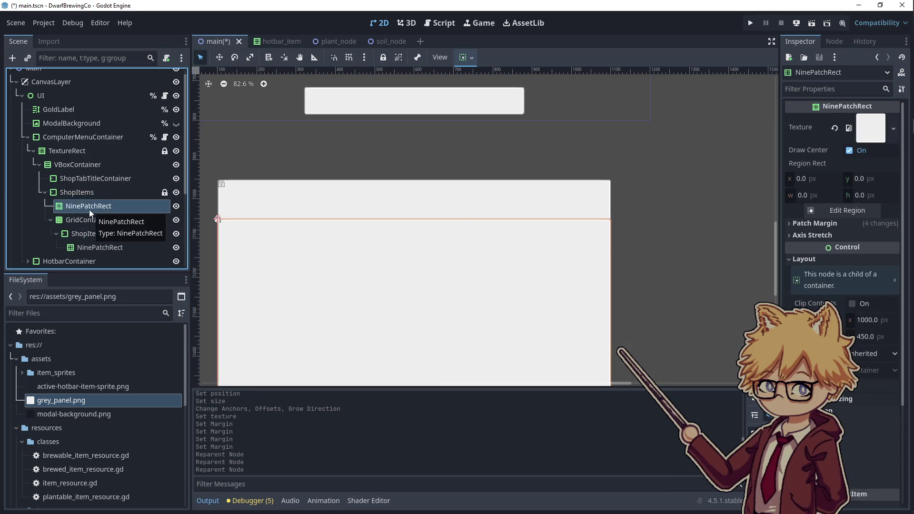
pyautogui.click(838, 322)
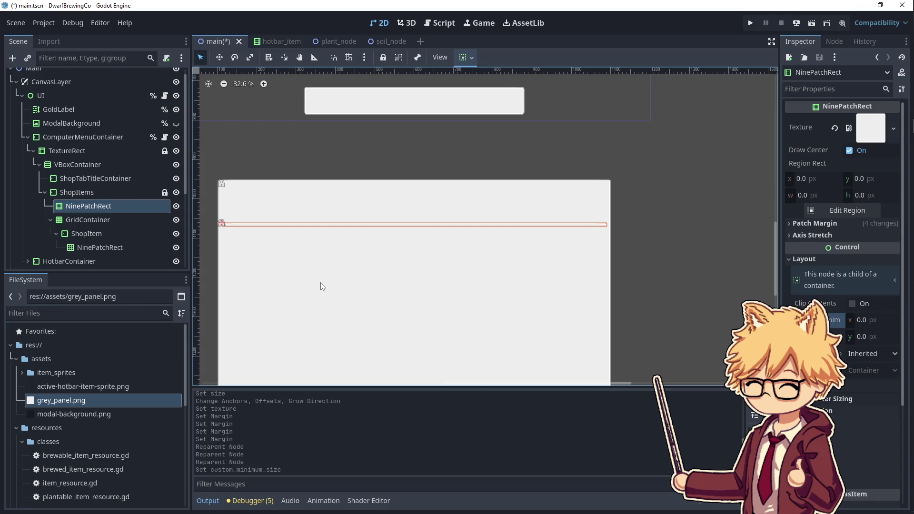
# Set ShopItems' custom minimum size to 1000×450.
pyautogui.click(79, 192)
pyautogui.click(818, 90)
pyautogui.write('mini')
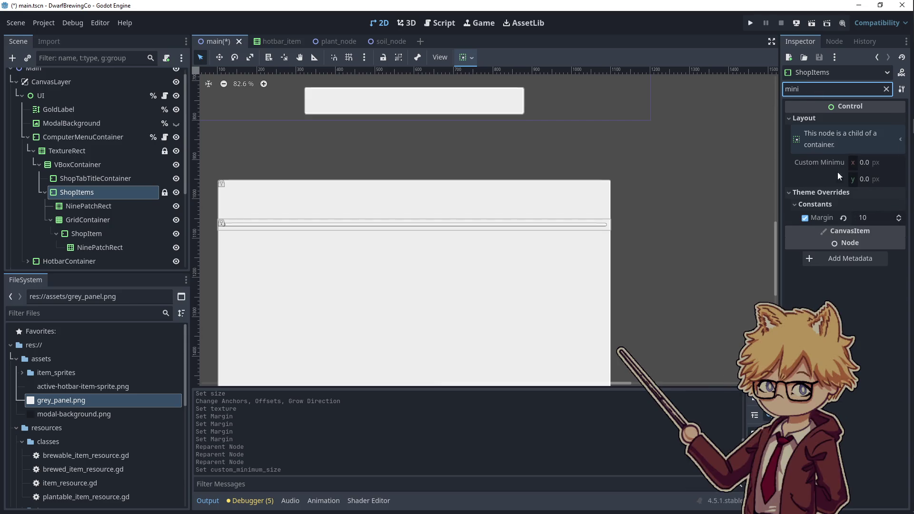
pyautogui.click(848, 168)
pyautogui.write('1000')
pyautogui.press('Tab')
pyautogui.write('450')
pyautogui.press('Tab')
# Inspect the GridContainer, VBoxContainer, NinePatchRect and ShopItem slot nodes.
pyautogui.scroll(-1, 652, 257)
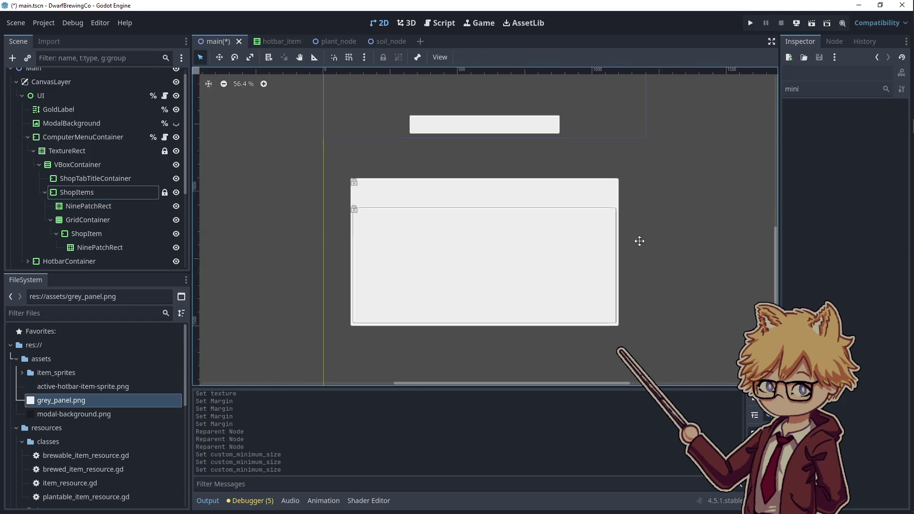
pyautogui.click(398, 231)
pyautogui.click(398, 169)
pyautogui.click(400, 206)
pyautogui.scroll(1, 662, 210)
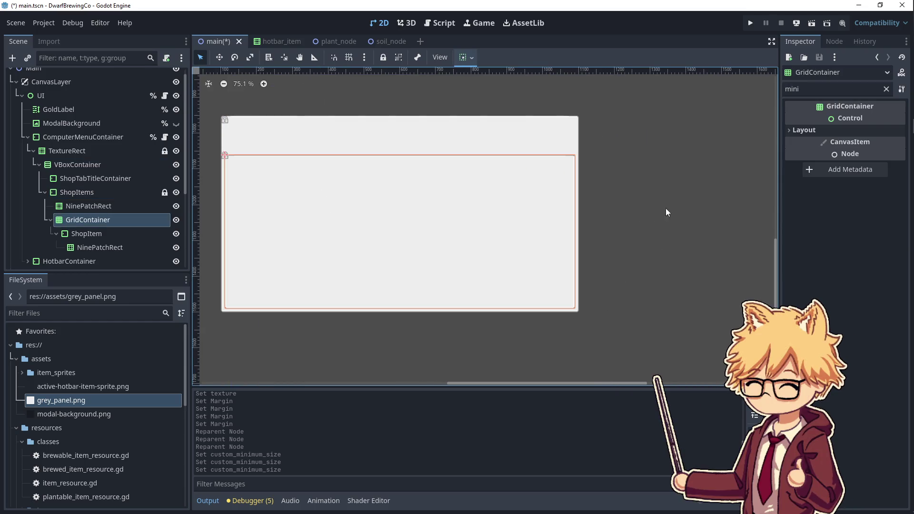
pyautogui.click(95, 208)
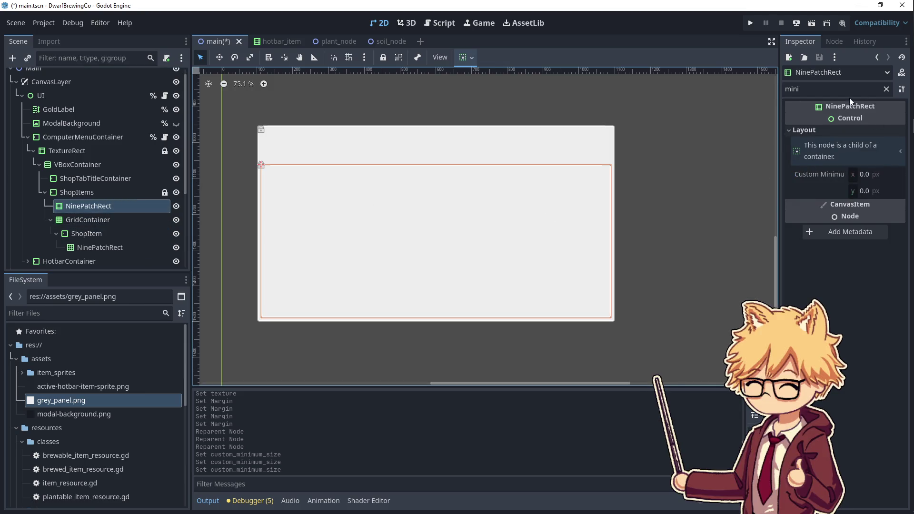
pyautogui.click(886, 89)
pyautogui.click(108, 222)
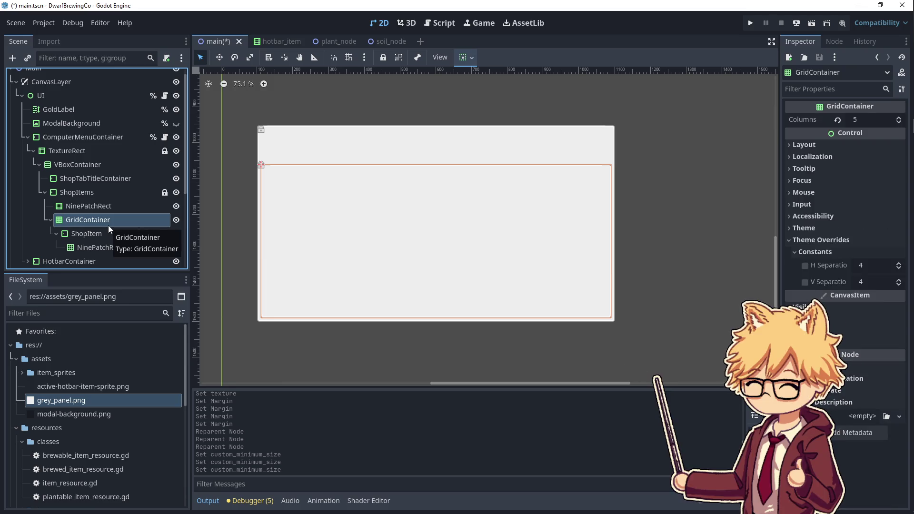
pyautogui.click(106, 234)
pyautogui.click(816, 89)
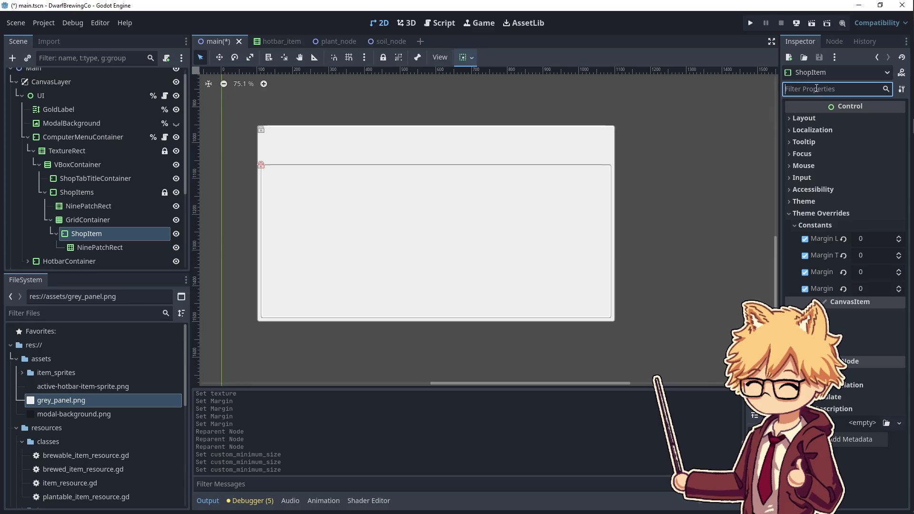
pyautogui.click(303, 195)
# Launch Calculator from the system search.
pyautogui.press('super')
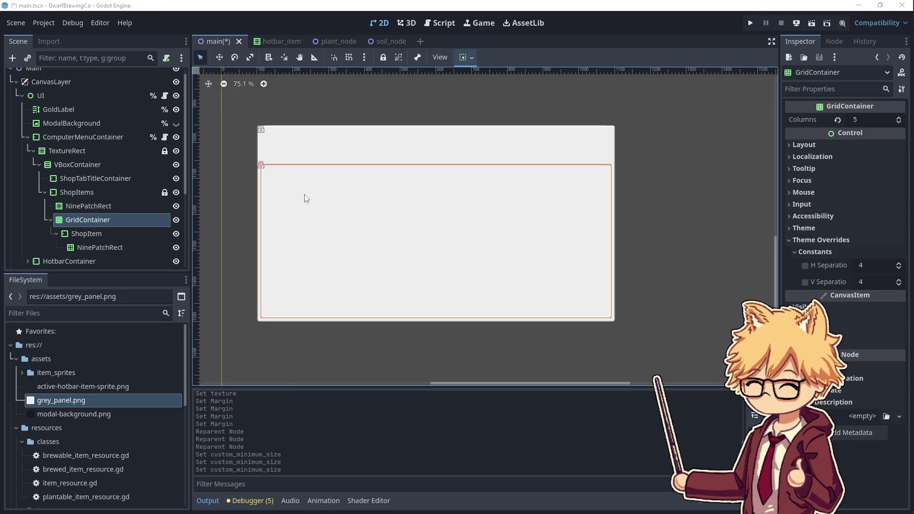
pyautogui.write('calc')
pyautogui.press('Return')
# Reduce 1000 by four 10s and 15 to 945, divide by 5 for 189, then close Calculator.
pyautogui.write('1000')
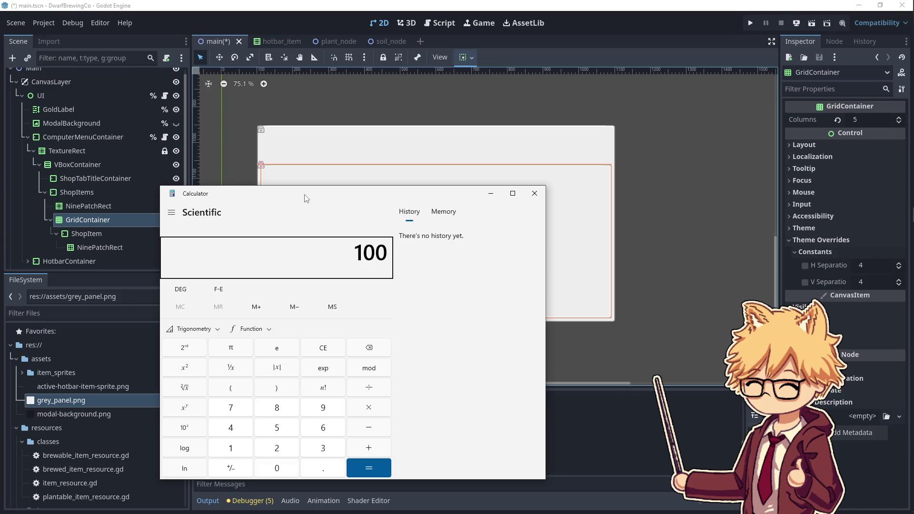
pyautogui.write('10')
pyautogui.press('Return')
pyautogui.press('Return')
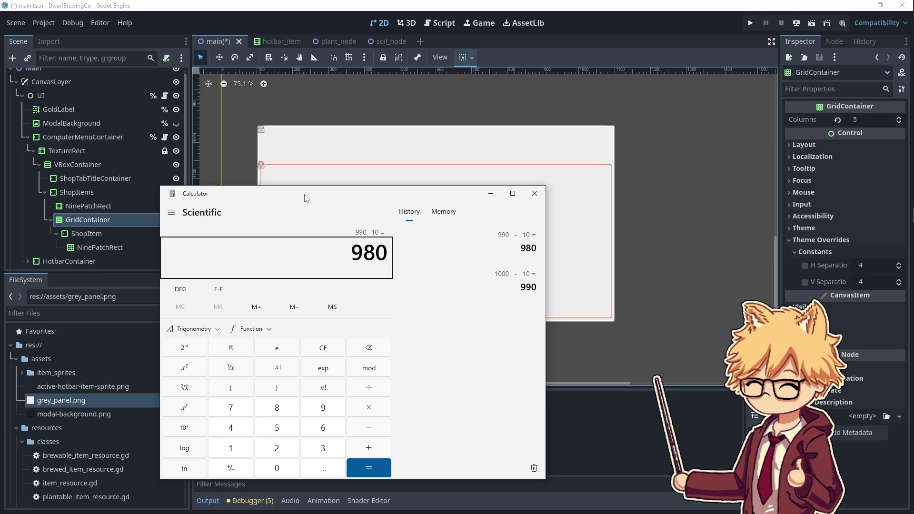
pyautogui.write('- 10')
pyautogui.press('Return')
pyautogui.press('Return')
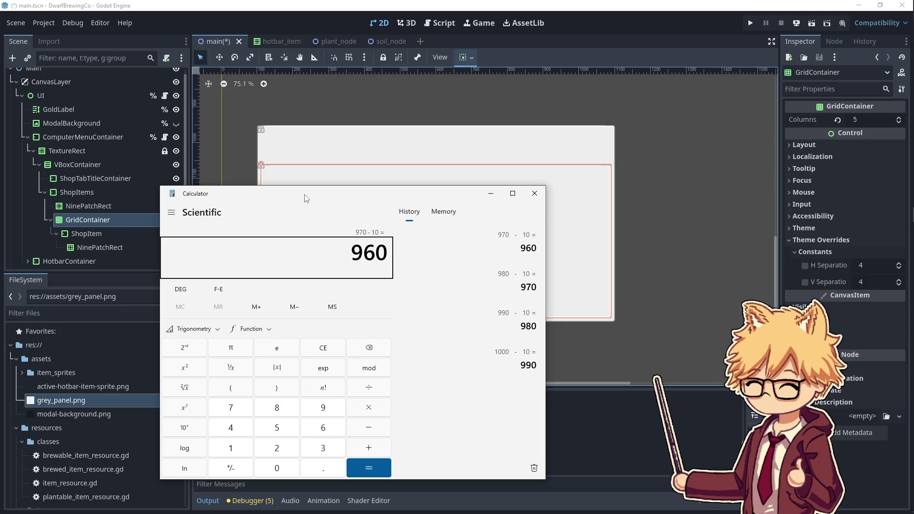
pyautogui.write('-15')
pyautogui.press('Return')
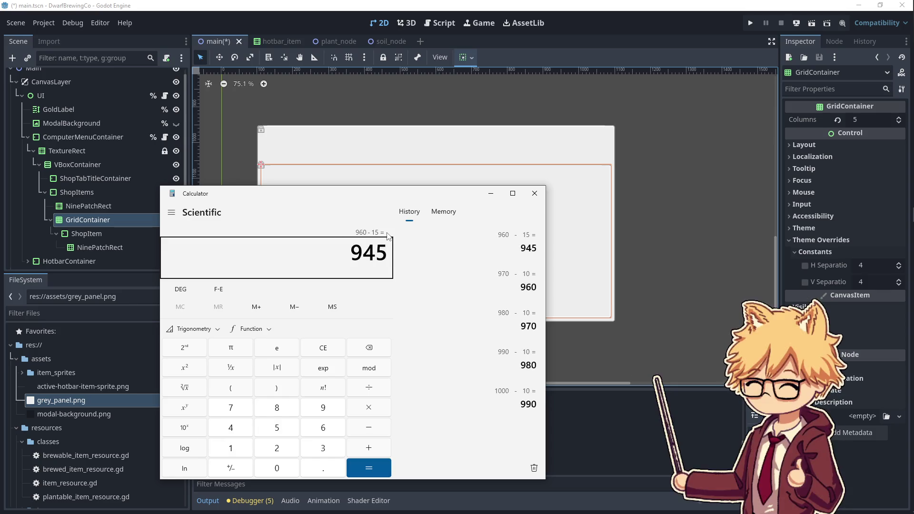
pyautogui.write('/5')
pyautogui.press('Return')
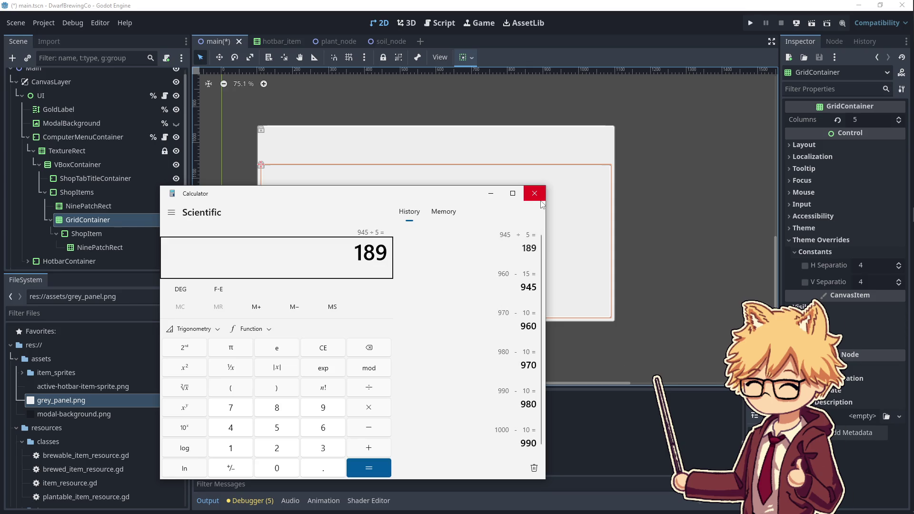
pyautogui.click(535, 194)
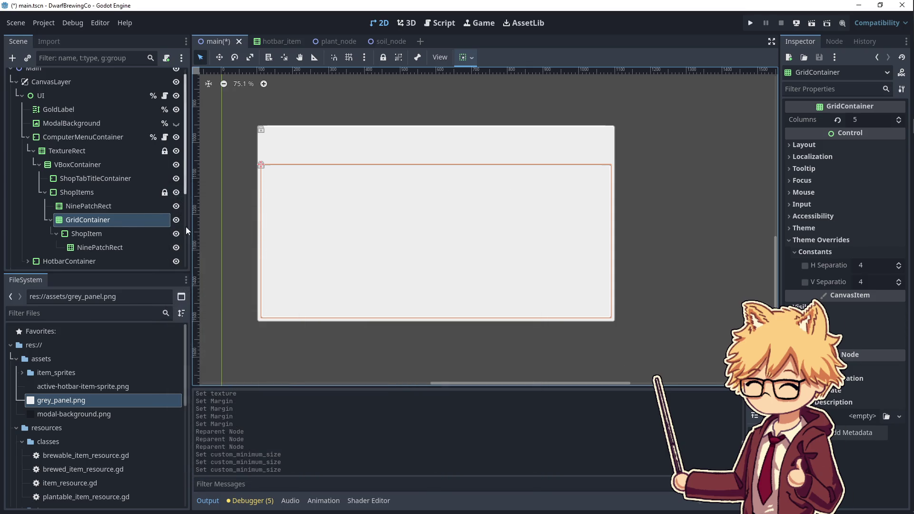
# Change the GridContainer's type to an HBoxContainer.
pyautogui.rightClick(101, 223)
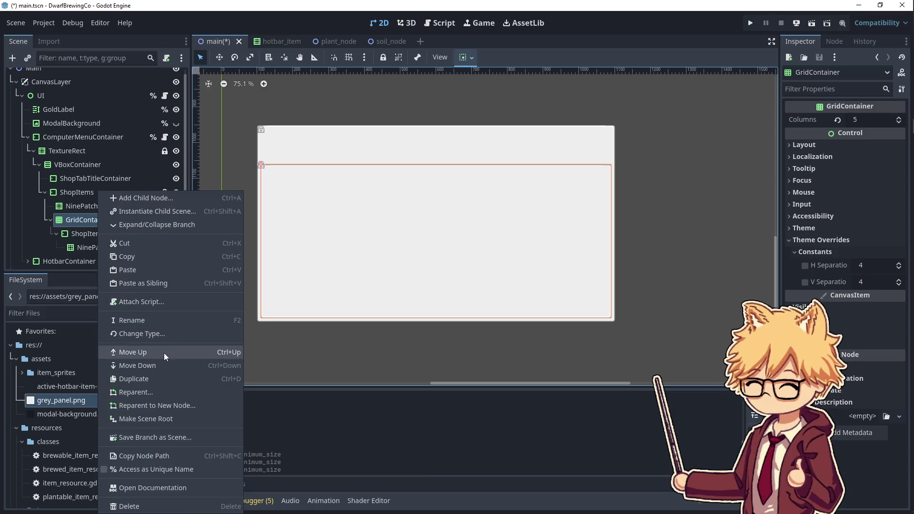
pyautogui.click(166, 333)
pyautogui.write('hbox')
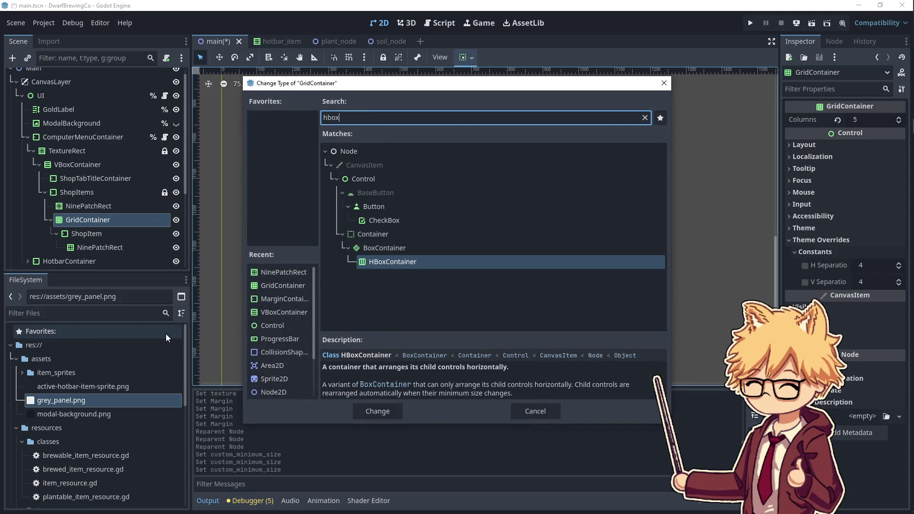
pyautogui.press('Return')
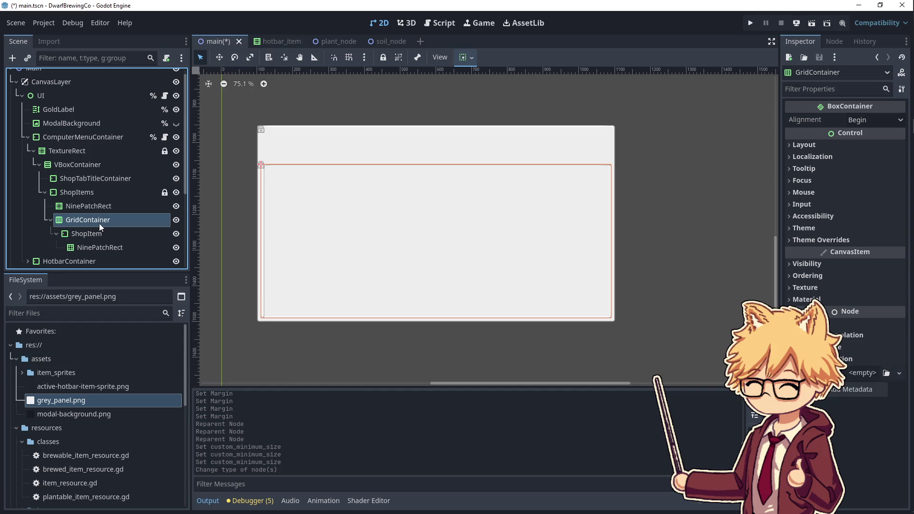
# Set the ShopItem slot's custom minimum size to 189×200 px, then deselect it.
pyautogui.click(97, 234)
pyautogui.click(857, 90)
pyautogui.write('mini')
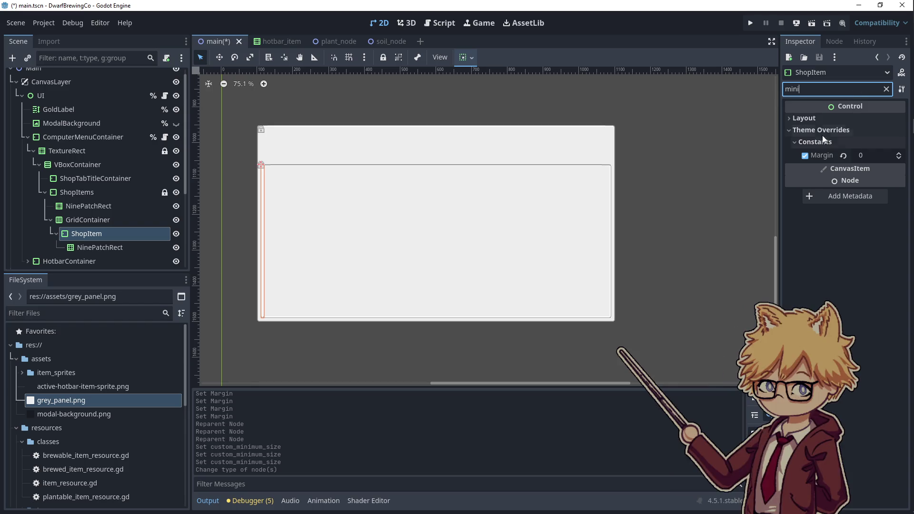
pyautogui.click(817, 119)
pyautogui.click(872, 163)
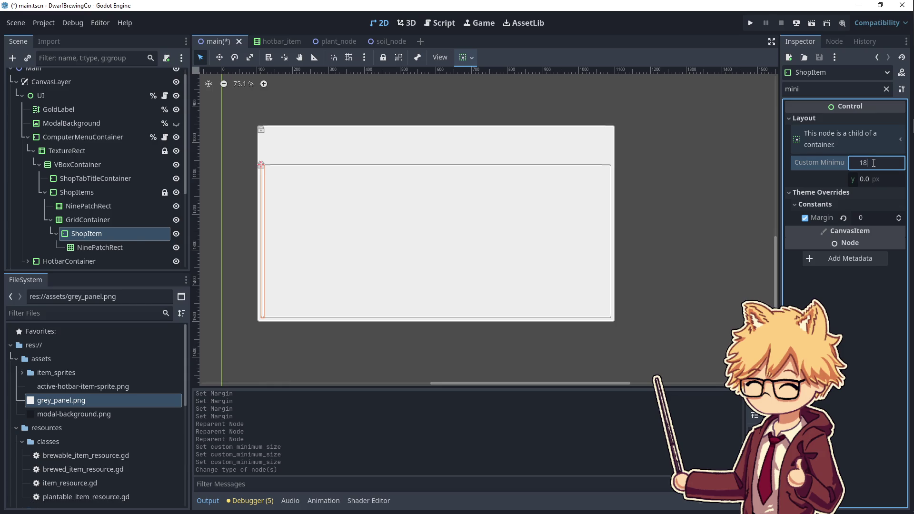
pyautogui.write('9')
pyautogui.press('Tab')
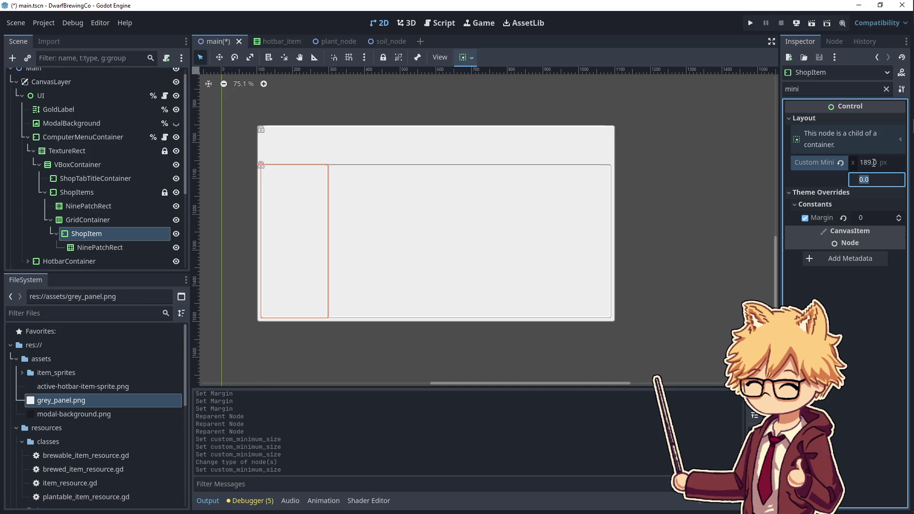
pyautogui.write('0')
pyautogui.press('Tab')
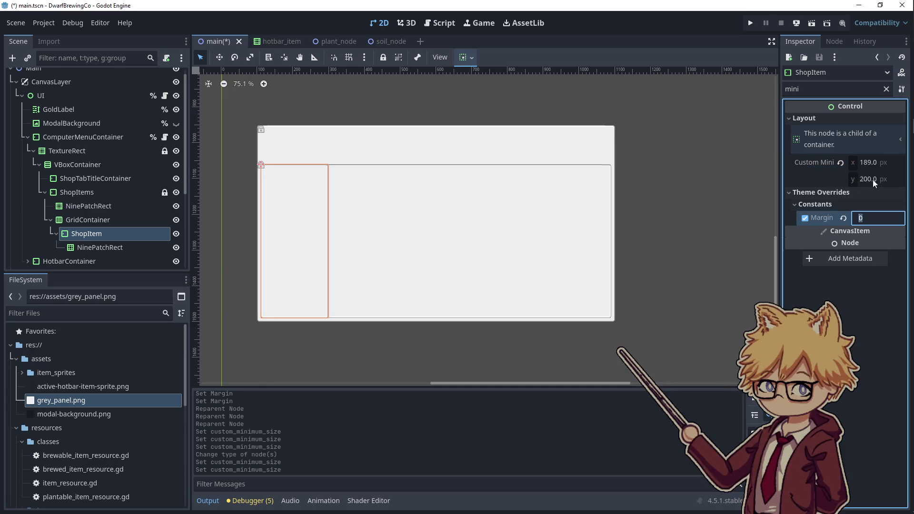
pyautogui.click(759, 223)
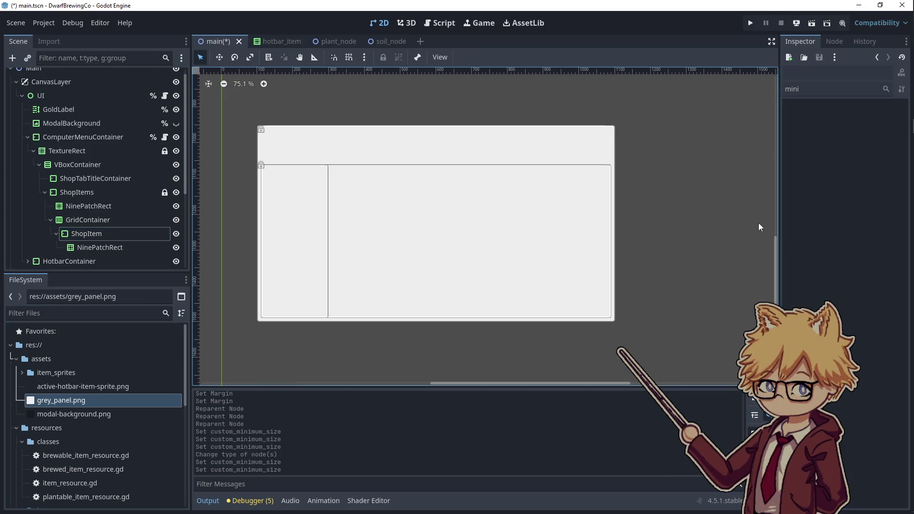
pyautogui.doubleClick(847, 89)
pyautogui.click(705, 185)
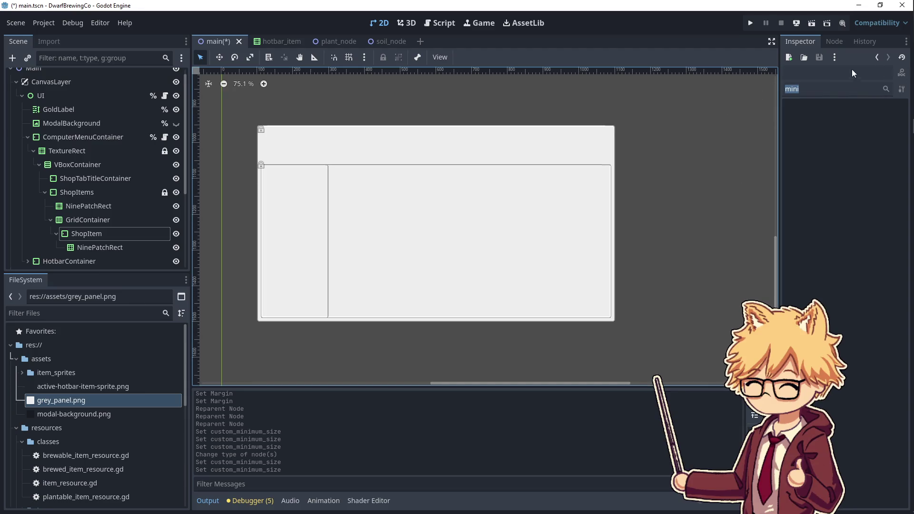
# Change the GridContainer node's type to an actual GridContainer.
pyautogui.click(104, 220)
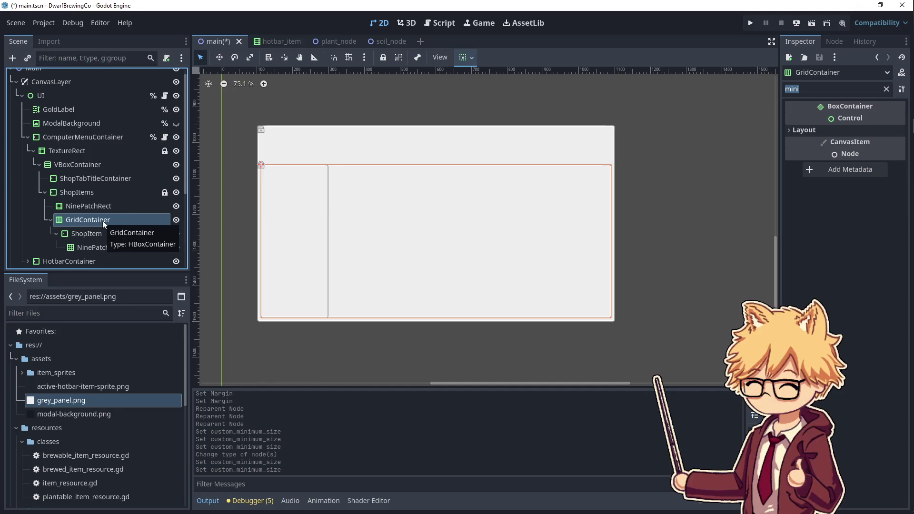
pyautogui.rightClick(86, 223)
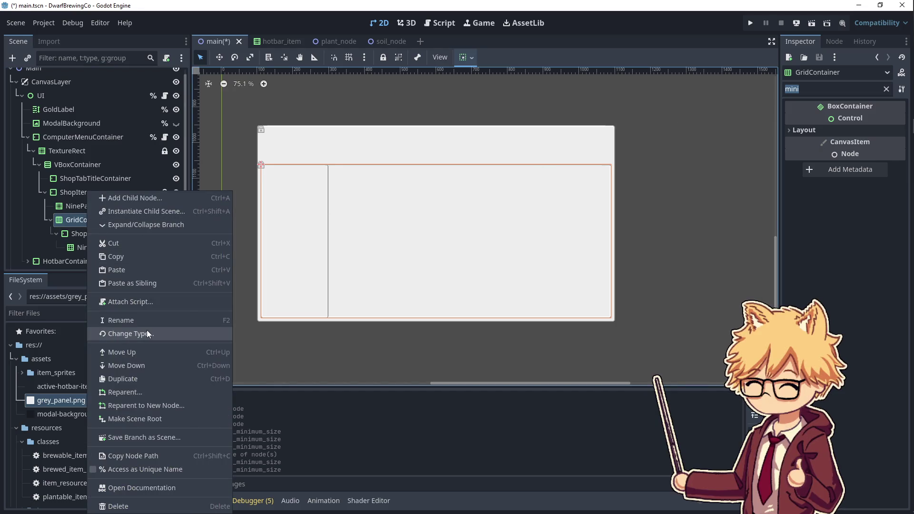
pyautogui.click(147, 330)
pyautogui.write('grid')
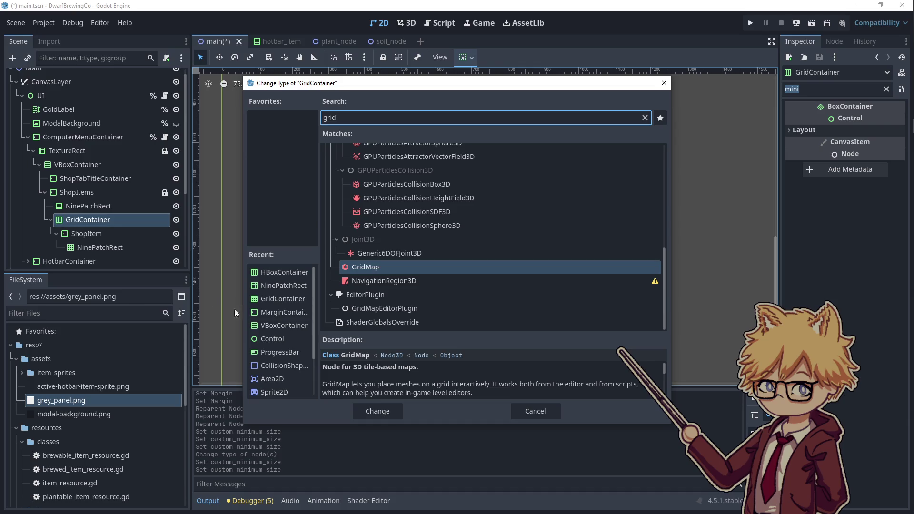
pyautogui.write('c')
pyautogui.click(378, 412)
# Select the ShopItem node and filter its Inspector properties by 'margin'.
pyautogui.click(389, 256)
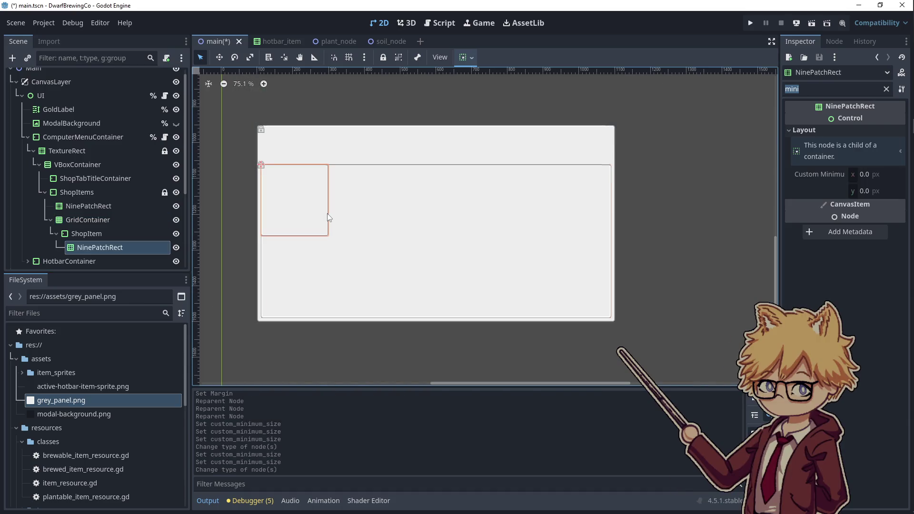
pyautogui.click(345, 347)
pyautogui.click(301, 195)
pyautogui.click(116, 234)
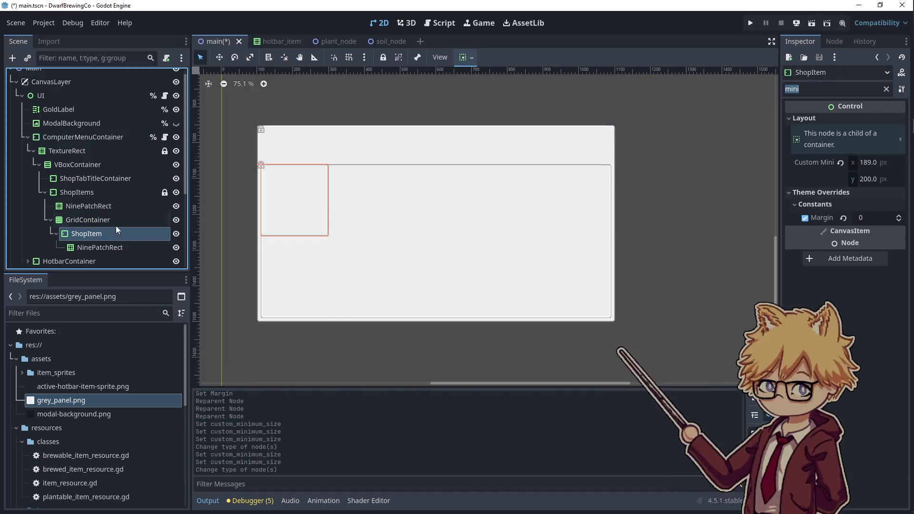
pyautogui.click(109, 218)
pyautogui.click(104, 233)
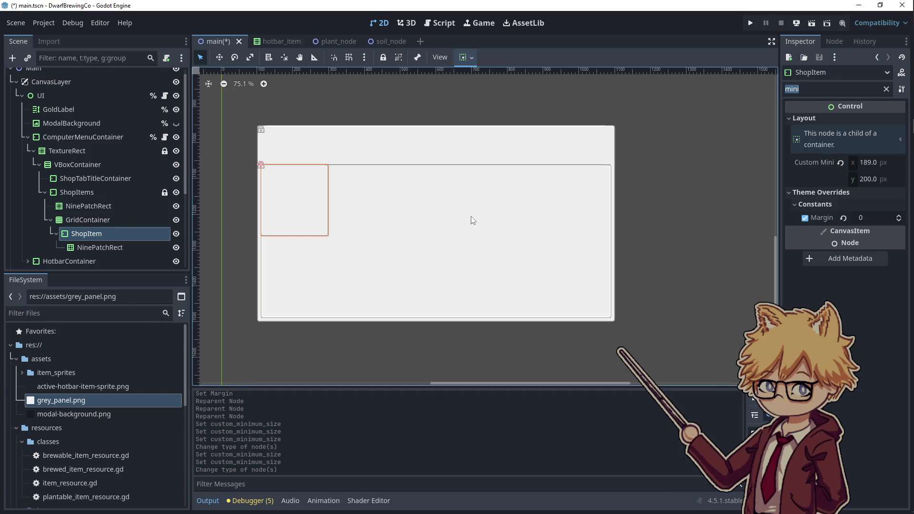
pyautogui.press('s')
pyautogui.press('g')
pyautogui.click(837, 90)
pyautogui.press('BackSpace')
pyautogui.write('margin')
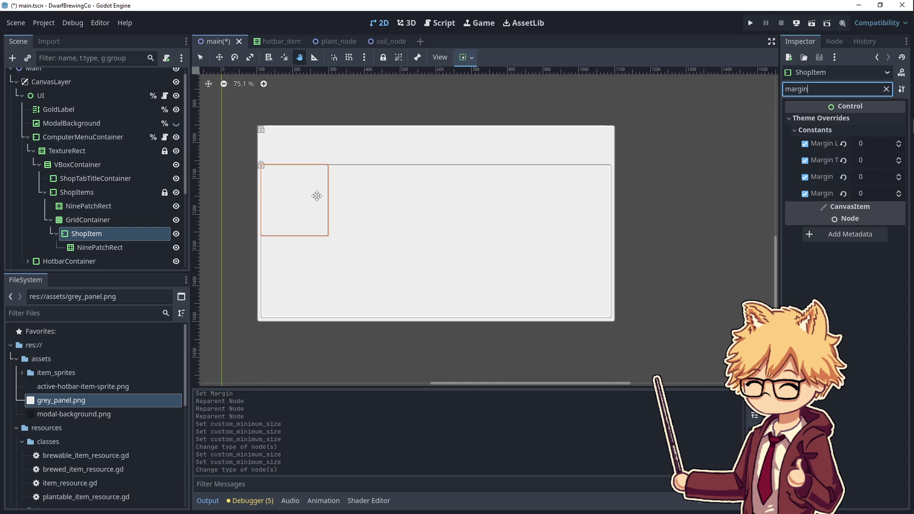
# Set ShopItem's Theme Override margins to 5 on all sides, then save and run the game.
pyautogui.click(869, 144)
pyautogui.write('5')
pyautogui.press('Tab')
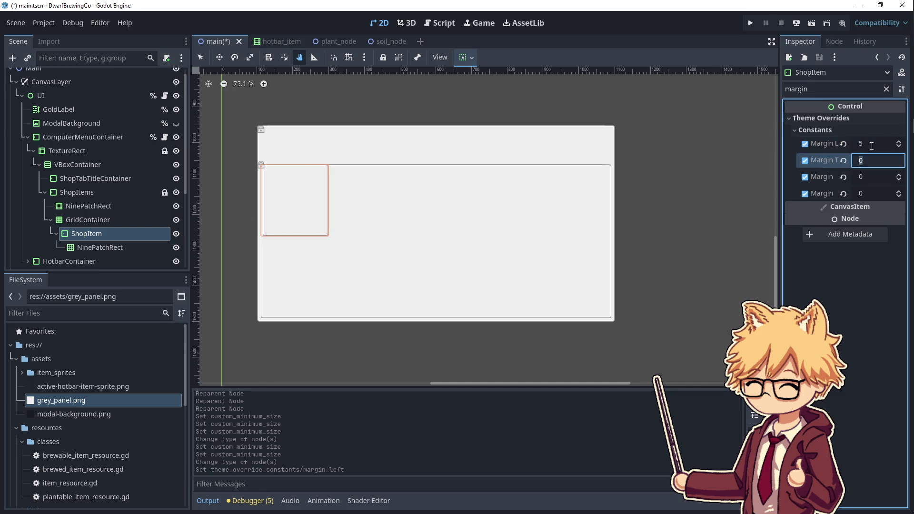
pyautogui.write('5')
pyautogui.press('Tab')
pyautogui.write('5')
pyautogui.press('Tab')
pyautogui.write('5')
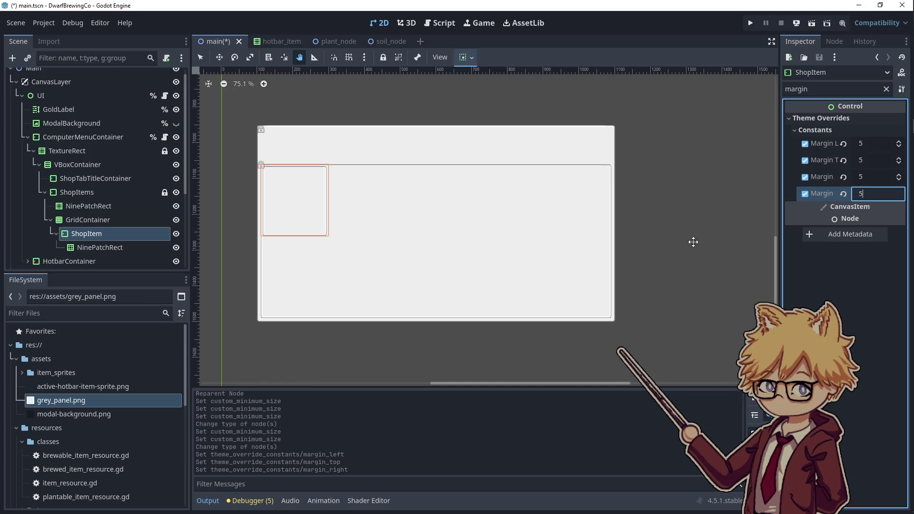
pyautogui.press('Return')
pyautogui.click(751, 23)
# Walk the character to the computer and open the shop menu with E.
pyautogui.press('d')
pyautogui.press('w')
pyautogui.press('e')
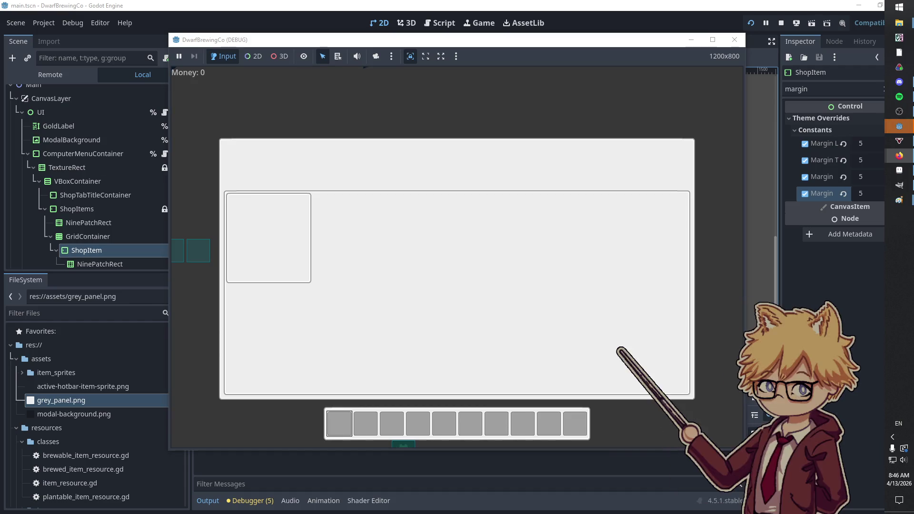
# Toggle the shop menu open and closed with Escape, then stop the running game.
pyautogui.click(280, 195)
pyautogui.press('Escape')
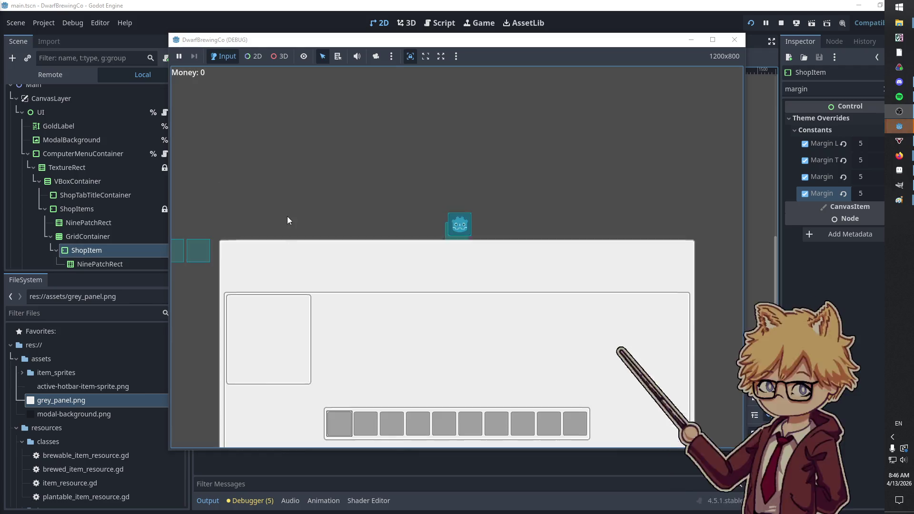
pyautogui.press('Escape')
pyautogui.press('Escape')
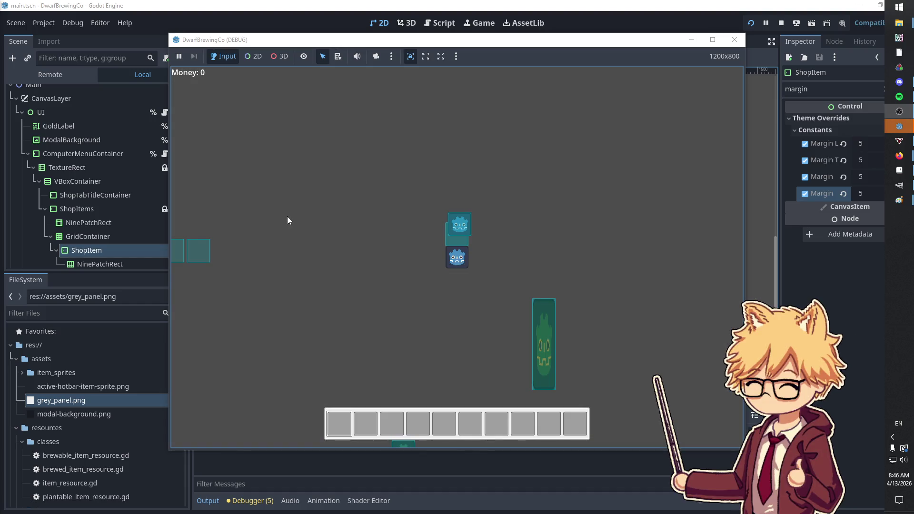
pyautogui.press('Escape')
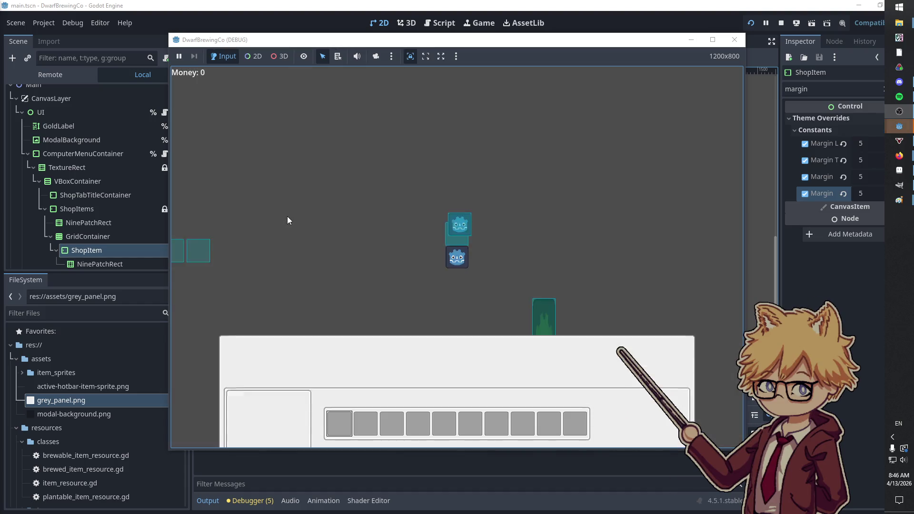
pyautogui.press('Escape')
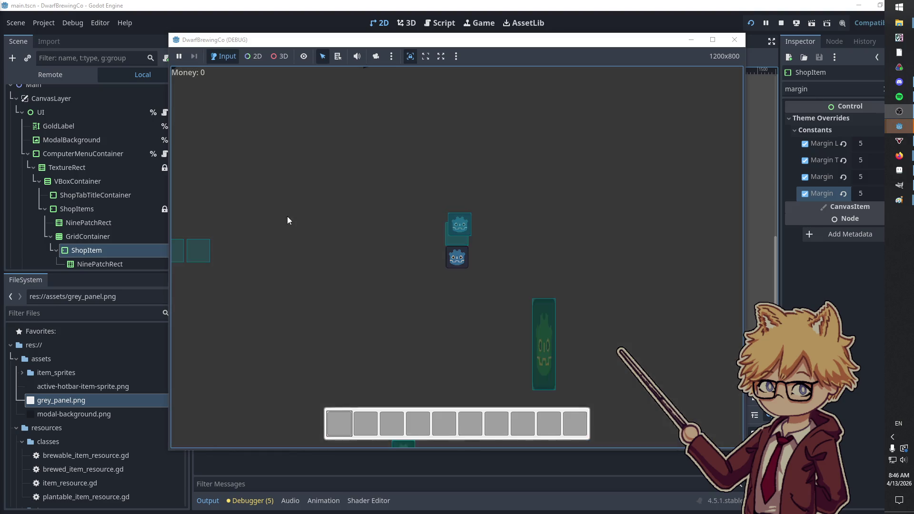
pyautogui.press('Escape')
pyautogui.press('Escape')
pyautogui.press('Escape')
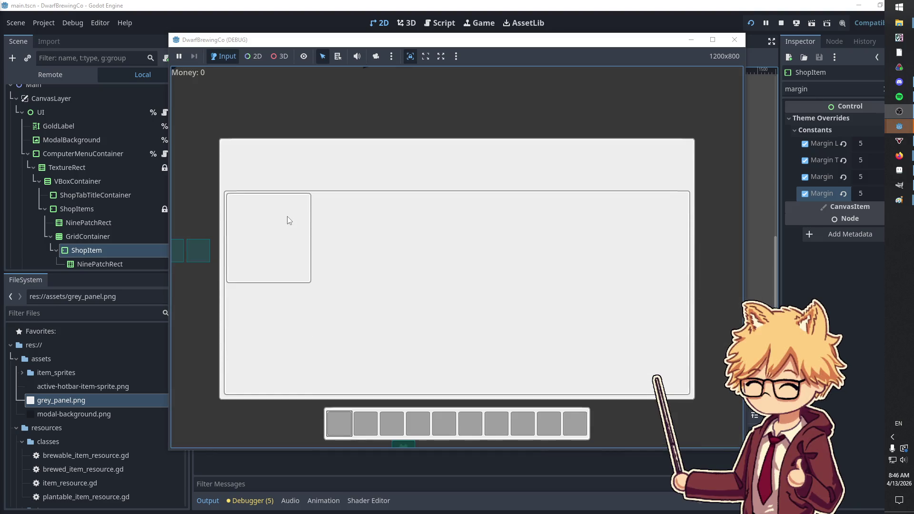
pyautogui.press('Escape')
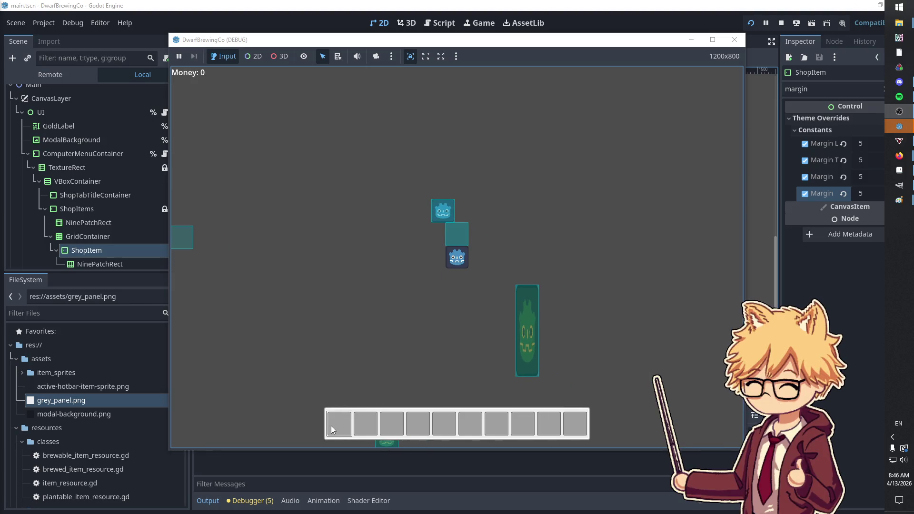
pyautogui.click(734, 39)
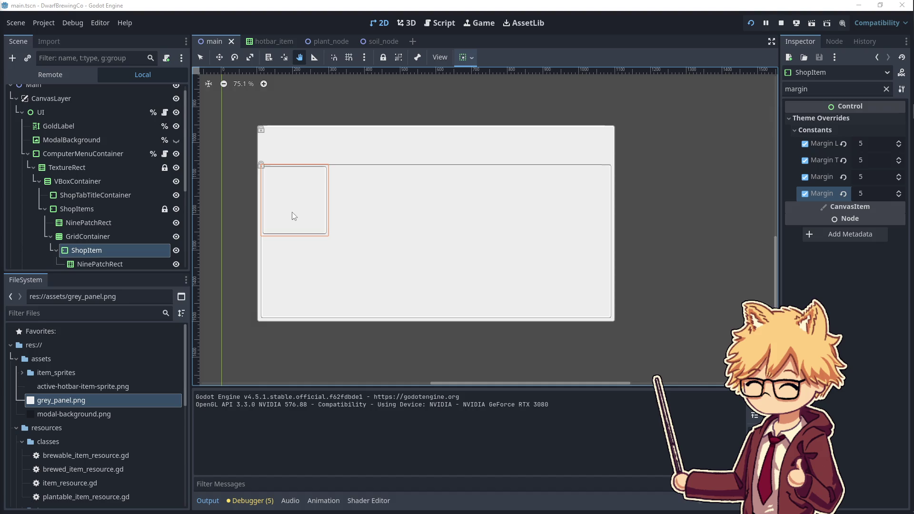
# Add a NinePatchRect child under the shop slot's NinePatchRect.
pyautogui.scroll(-3, 96, 233)
pyautogui.click(94, 168)
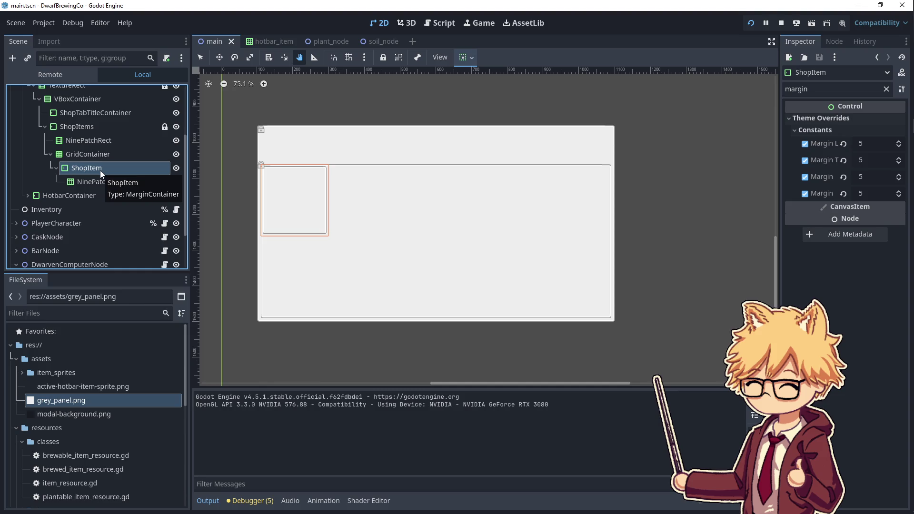
pyautogui.click(87, 181)
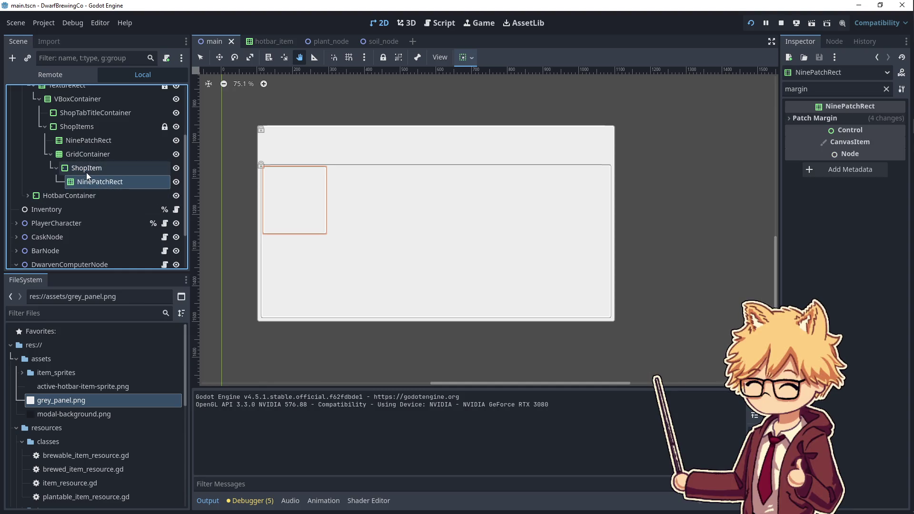
pyautogui.rightClick(89, 184)
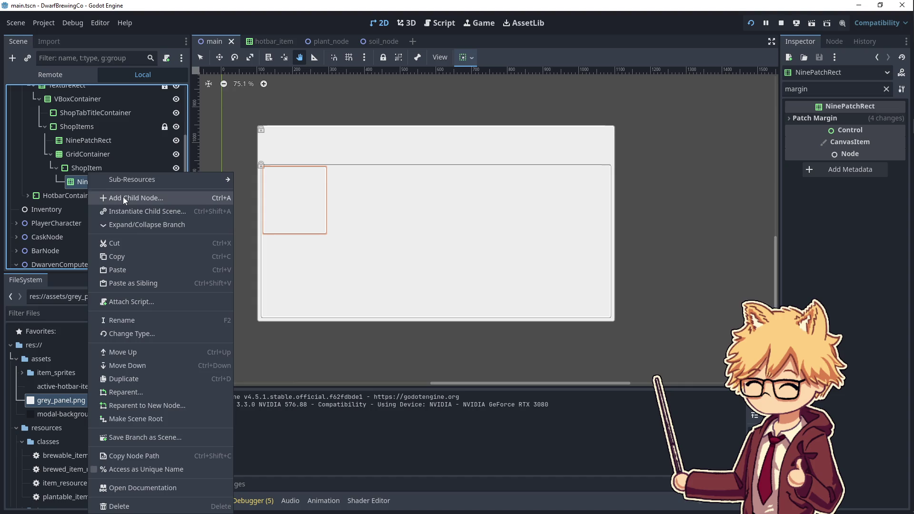
pyautogui.click(122, 197)
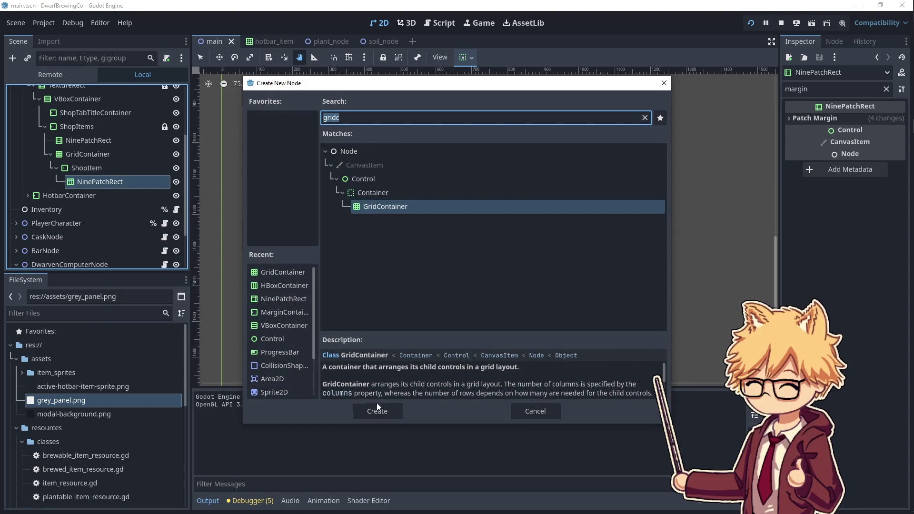
pyautogui.write('ninep')
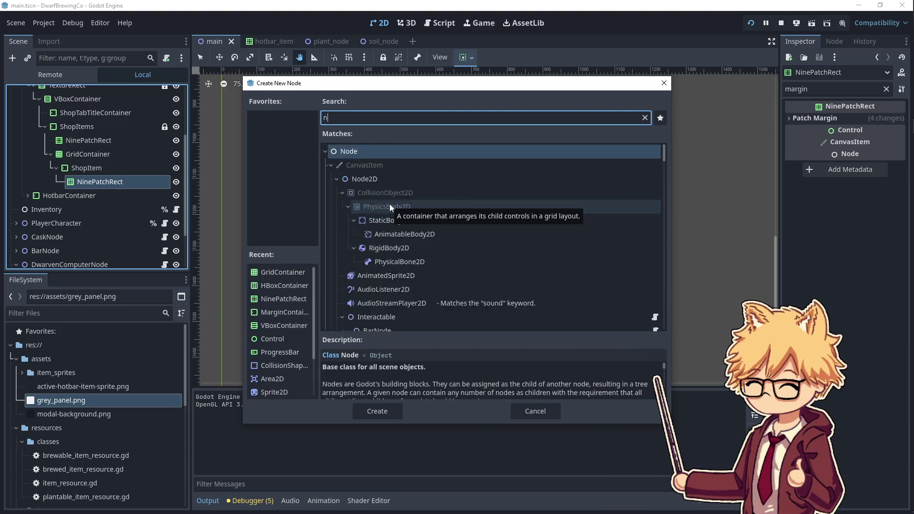
pyautogui.press('Return')
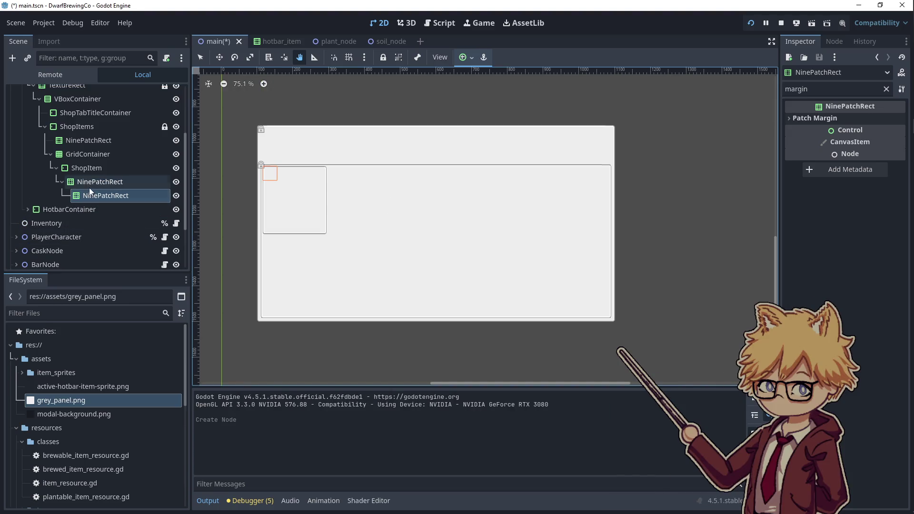
# Add a VBoxContainer child under the slot's NinePatchRect.
pyautogui.click(94, 184)
pyautogui.rightClick(94, 184)
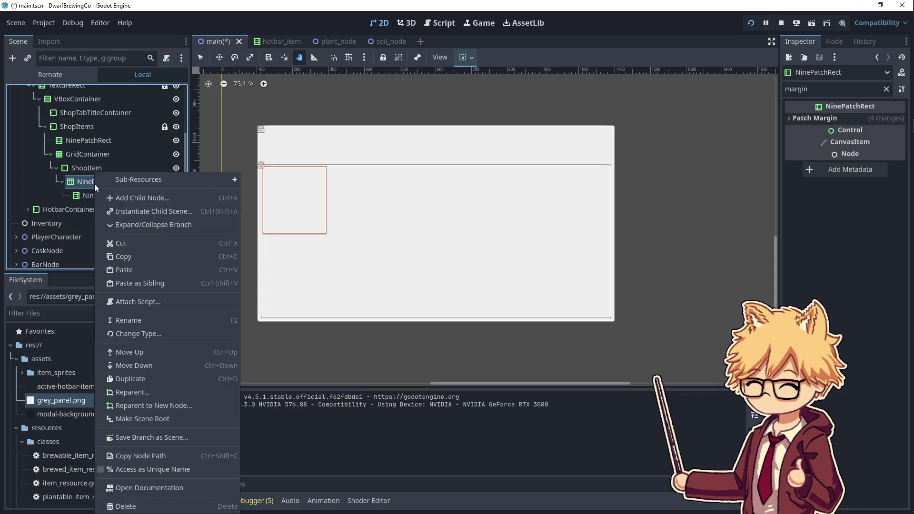
pyautogui.click(144, 199)
pyautogui.write('vbox')
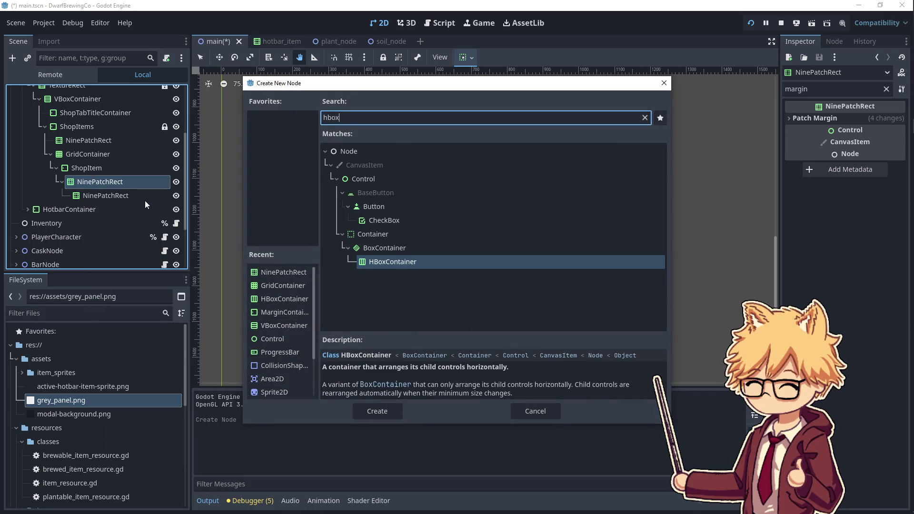
pyautogui.press('Return')
pyautogui.hotkey('ctrl', 'z')
pyautogui.rightClick(135, 185)
pyautogui.click(159, 197)
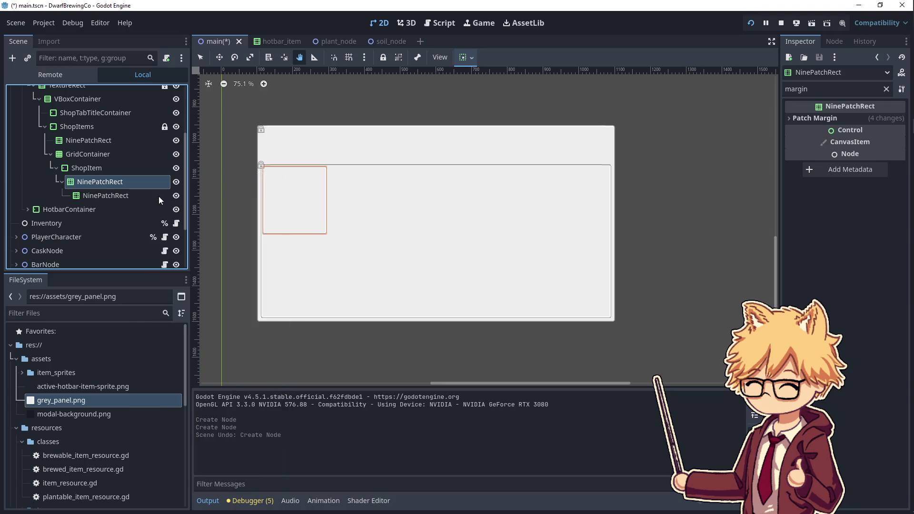
pyautogui.write('vbox')
pyautogui.press('Return')
# Move the inner NinePatchRect into the VBoxContainer and add a MarginContainer beneath it.
pyautogui.moveTo(101, 204); pyautogui.dragTo(101, 187)
pyautogui.scroll(3, 291, 185)
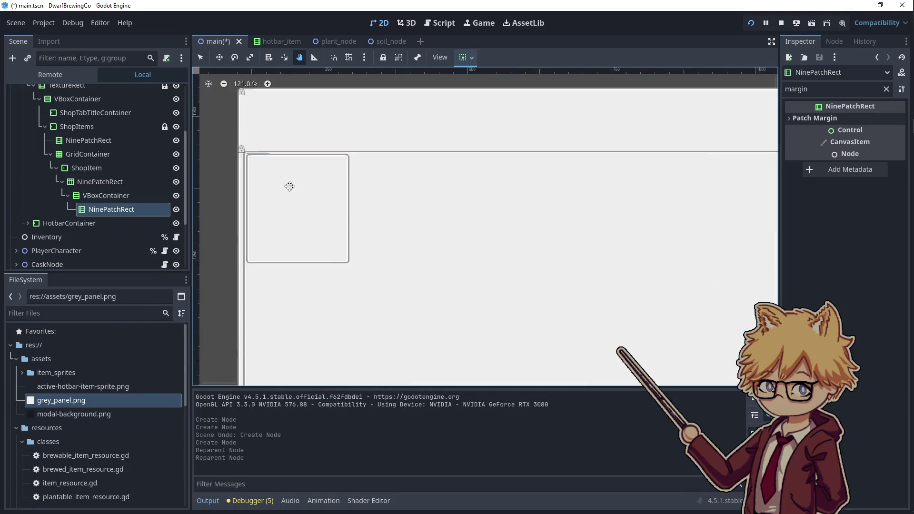
pyautogui.rightClick(104, 196)
pyautogui.click(133, 200)
pyautogui.write('margin')
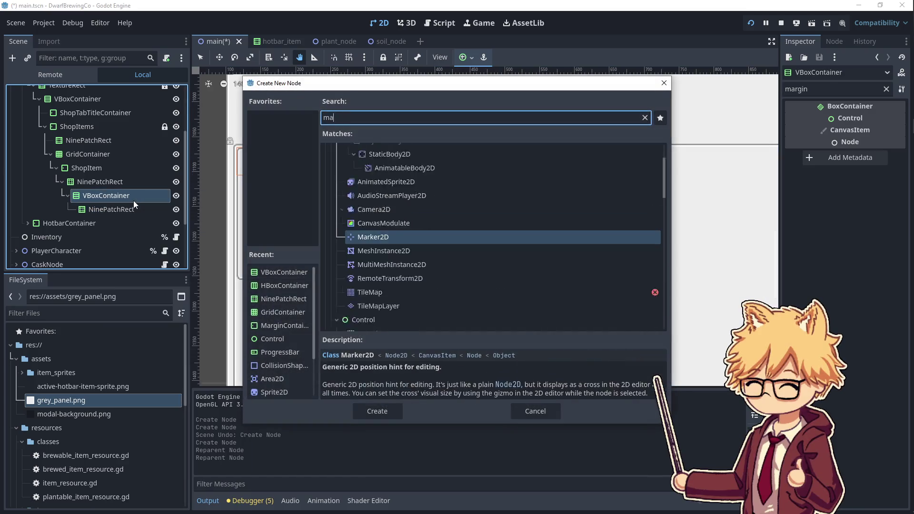
pyautogui.press('Return')
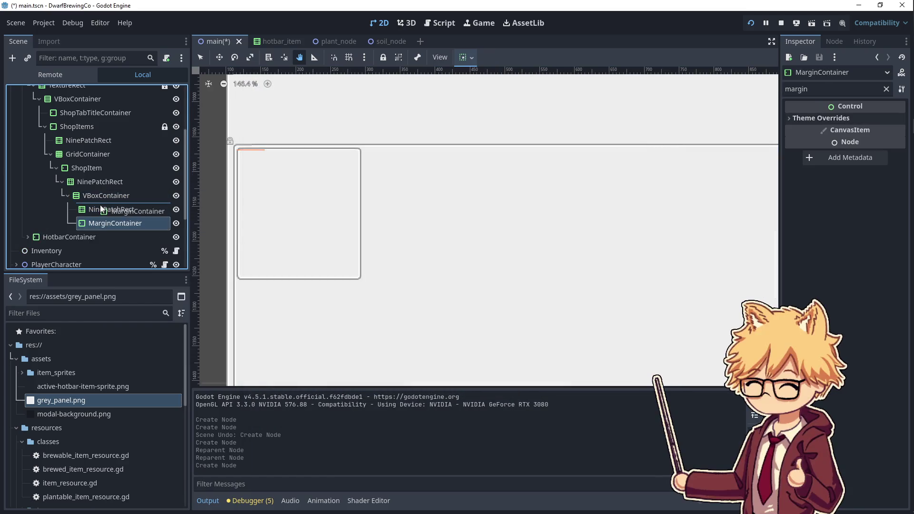